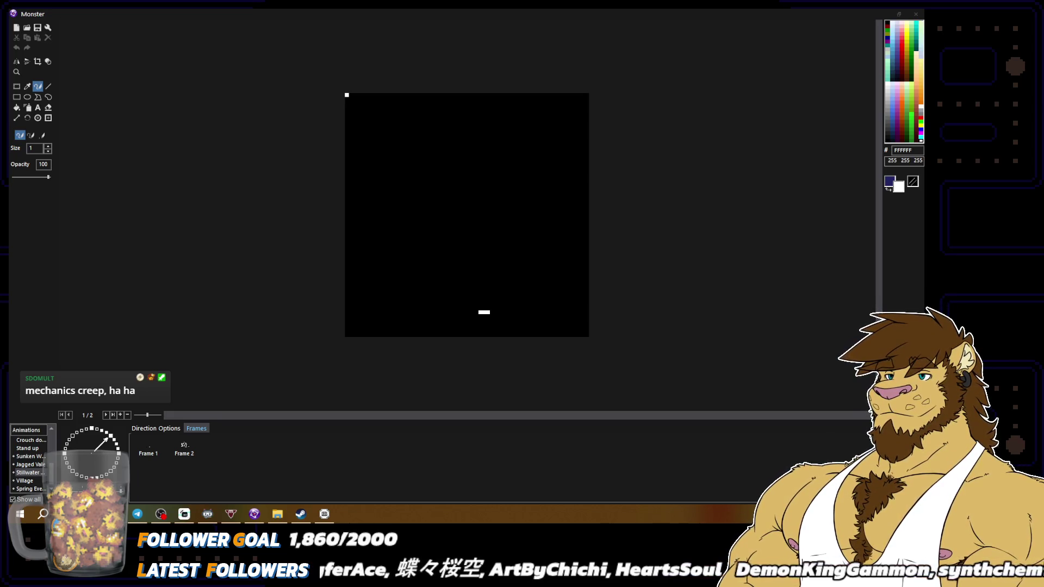
Draw the mushroom cap's white C-shaped curve with a horizontal line inside, erasing a stray bit.
{"action": "left_click", "coordinate": [626, 54]}
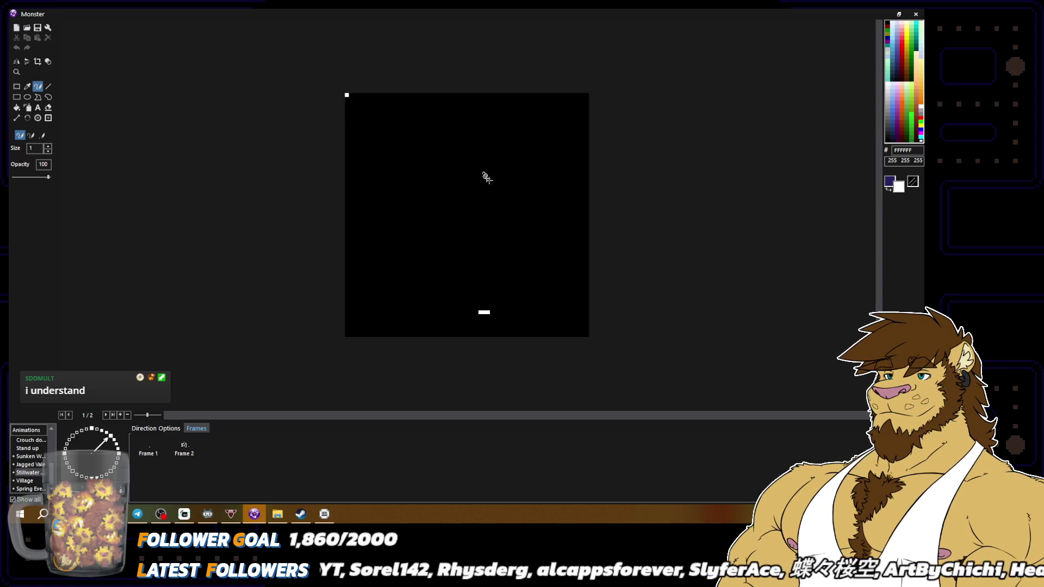
{"action": "mouse_move", "coordinate": [505, 175]}
{"action": "left_mouse_down"}
{"action": "mouse_move", "coordinate": [478, 169]}
{"action": "mouse_move", "coordinate": [449, 198]}
{"action": "mouse_move", "coordinate": [460, 219]}
{"action": "mouse_move", "coordinate": [496, 208]}
{"action": "left_mouse_up"}
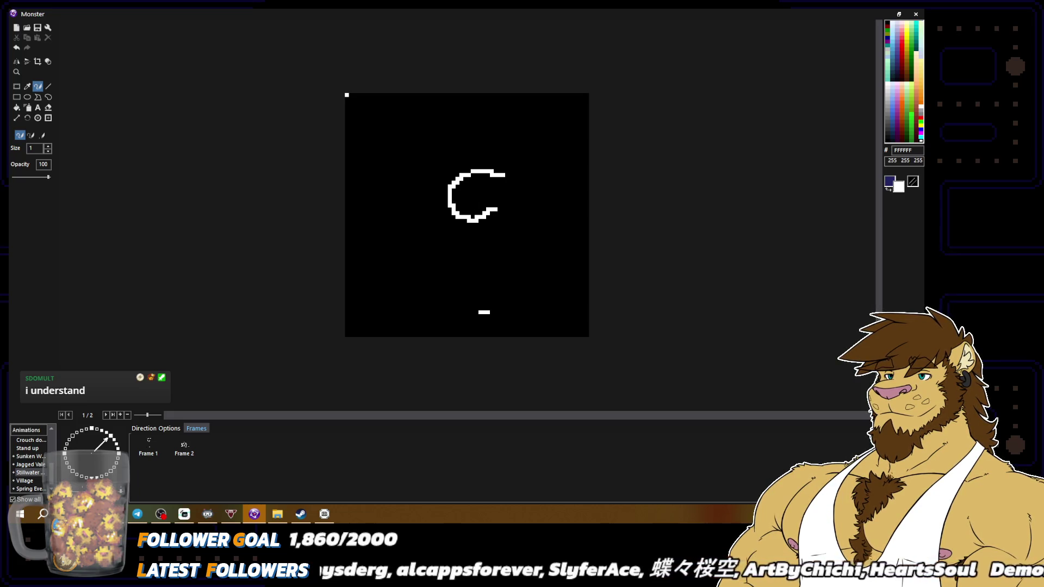
{"action": "mouse_move", "coordinate": [457, 209]}
{"action": "left_mouse_down"}
{"action": "mouse_move", "coordinate": [501, 210]}
{"action": "mouse_move", "coordinate": [471, 239]}
{"action": "mouse_move", "coordinate": [474, 214]}
{"action": "mouse_move", "coordinate": [493, 212]}
{"action": "mouse_move", "coordinate": [481, 205]}
{"action": "left_mouse_up"}
{"action": "right_click", "coordinate": [461, 221]}
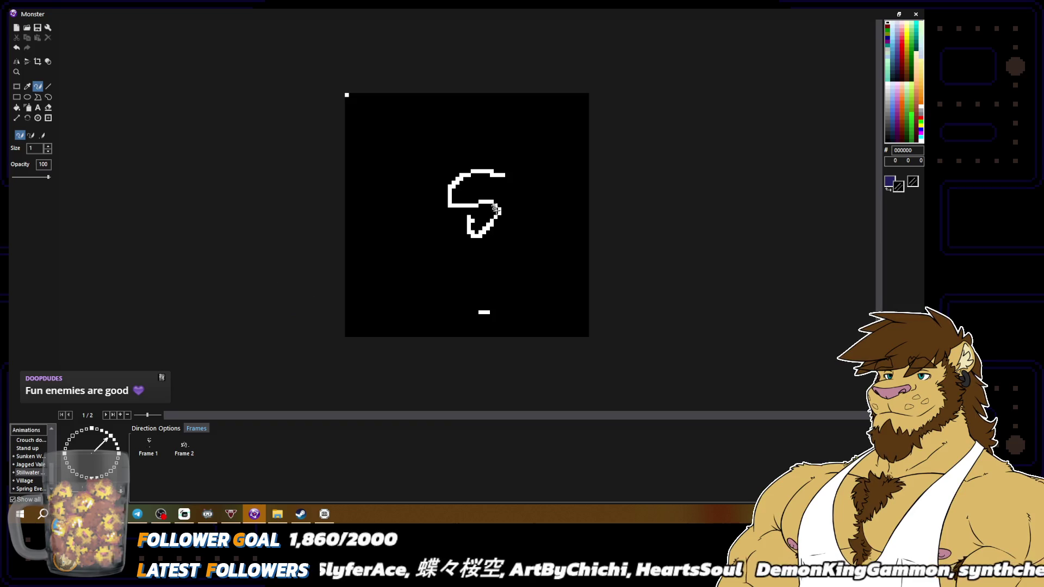
{"action": "right_click", "coordinate": [497, 210]}
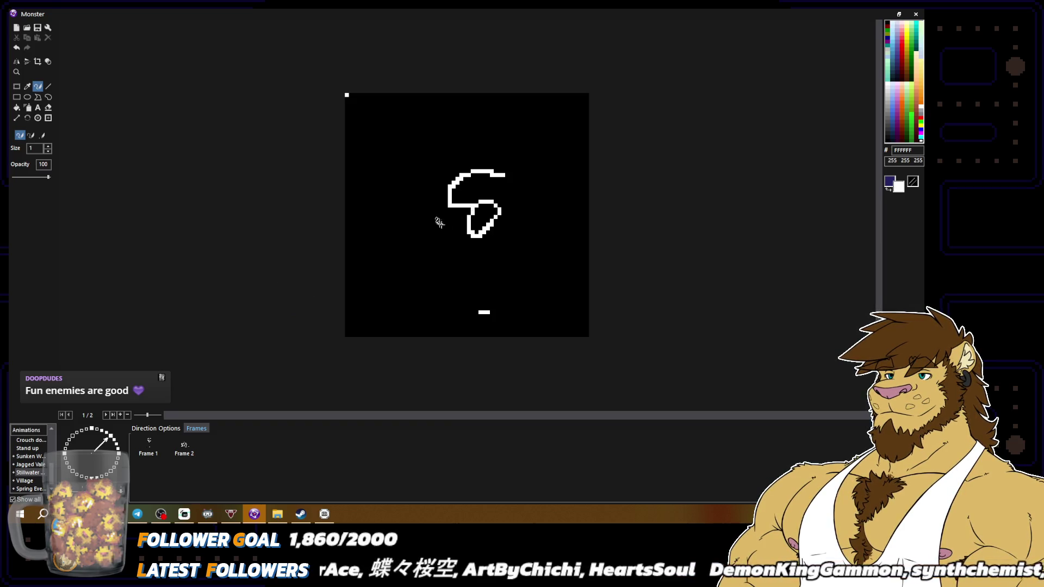
{"action": "right_click", "coordinate": [490, 212]}
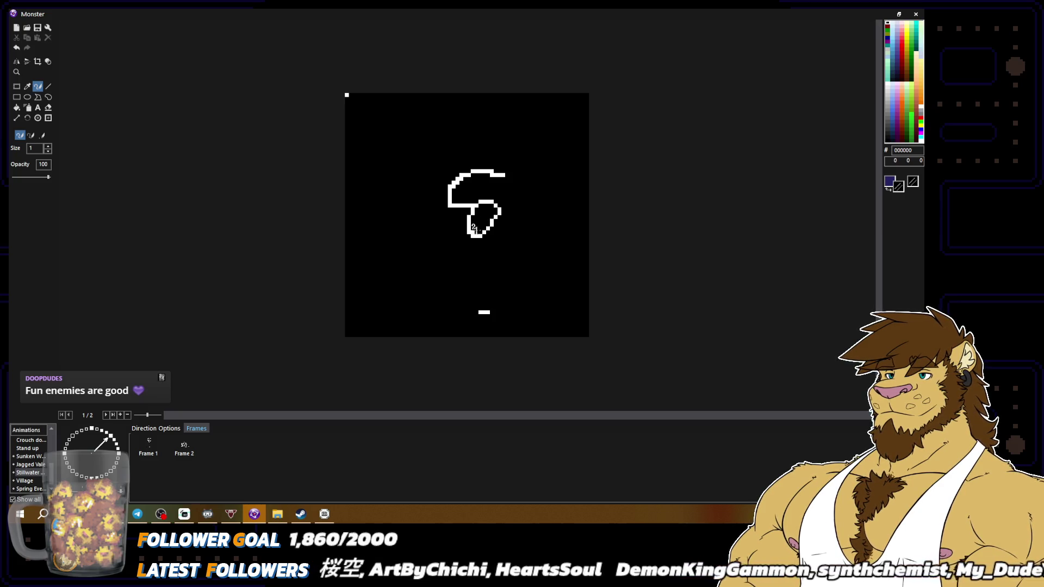
{"action": "right_click", "coordinate": [493, 219]}
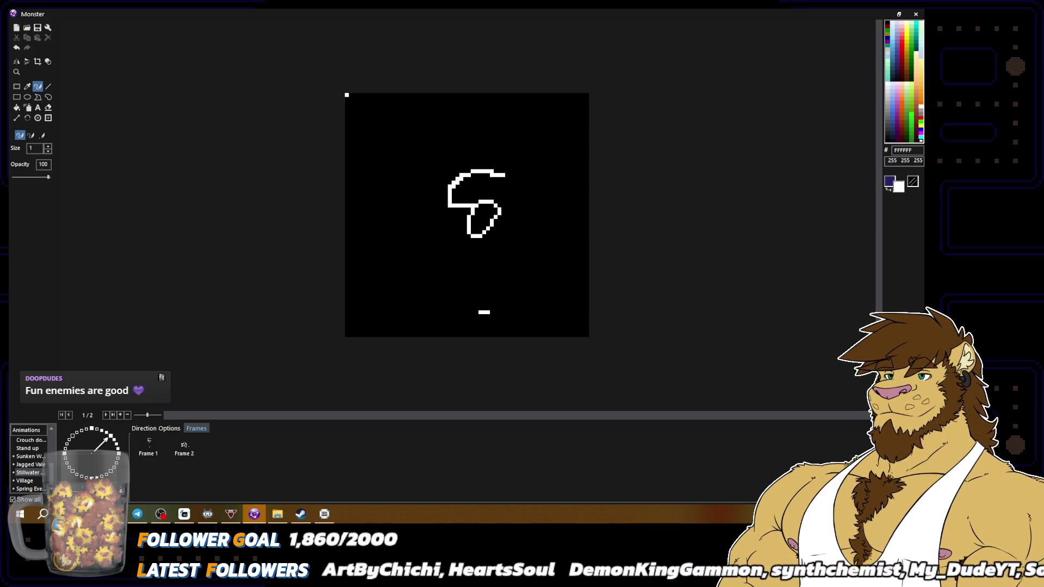
{"action": "scroll", "coordinate": [467, 215], "scroll_direction": "down", "scroll_amount": 2}
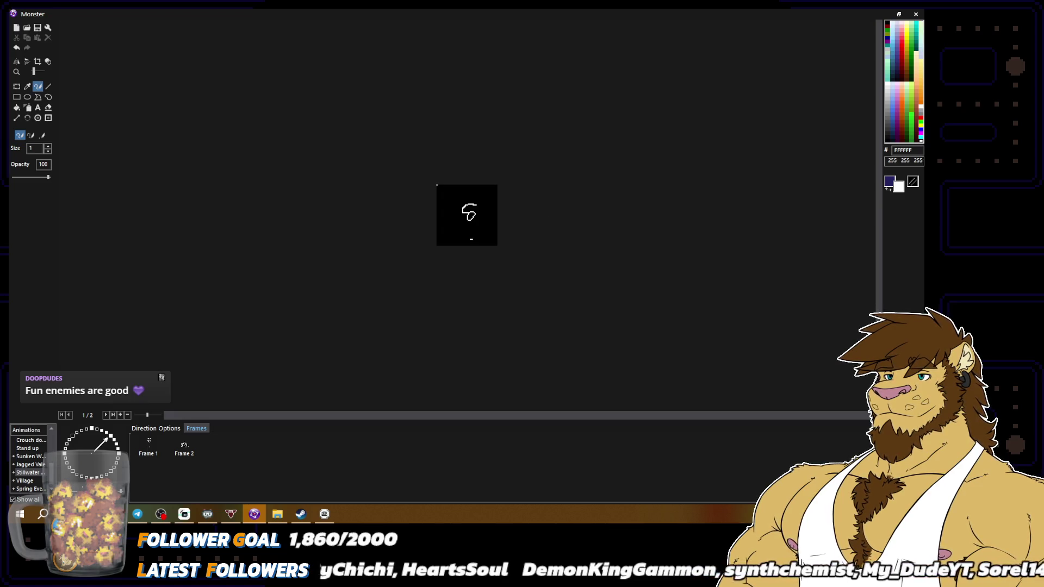
{"action": "scroll", "coordinate": [467, 215], "scroll_direction": "up", "scroll_amount": 2}
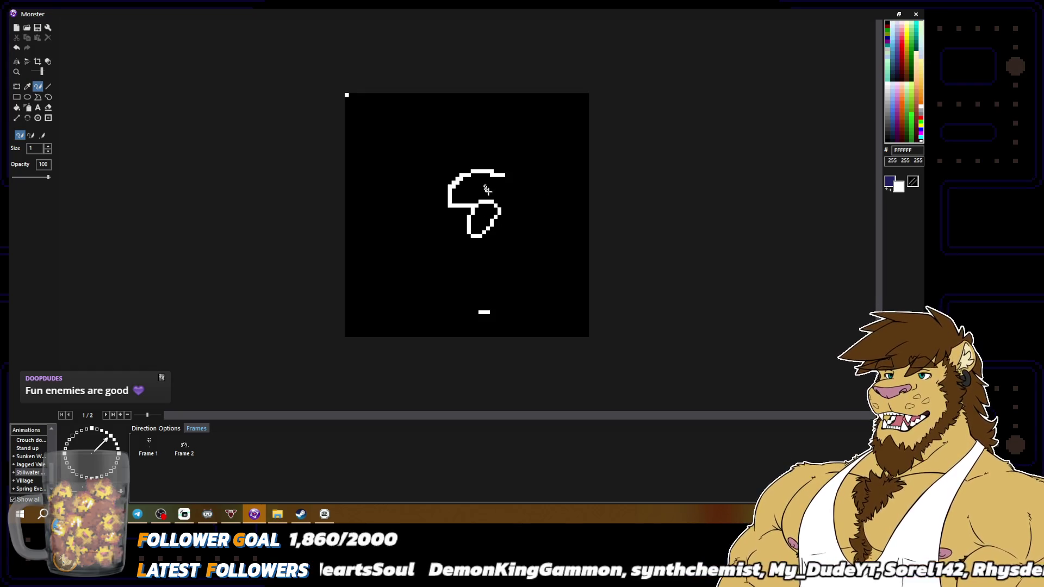
Add a short white stroke inside the cap, shift its left edge further left, and add a right-side stroke.
{"action": "left_click_drag", "start_coordinate": [468, 193], "coordinate": [481, 186]}
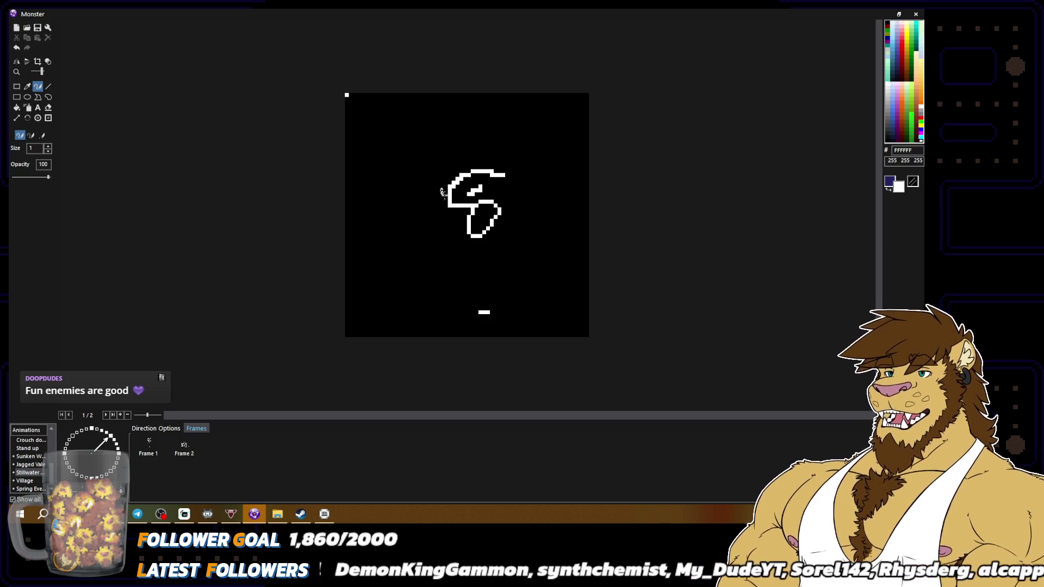
{"action": "left_click", "coordinate": [454, 190], "text": "alt"}
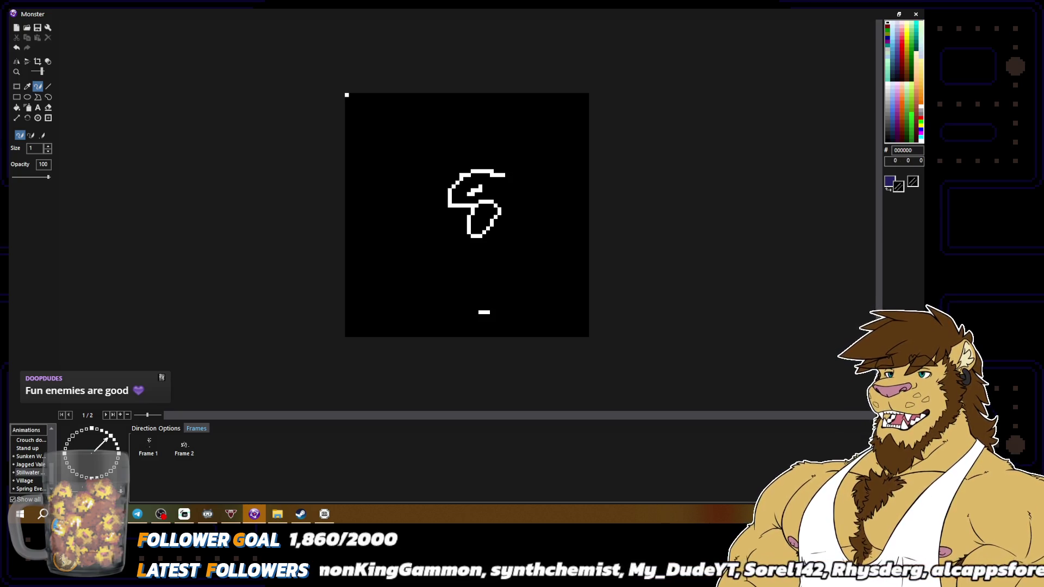
{"action": "left_click_drag", "start_coordinate": [460, 180], "coordinate": [445, 204]}
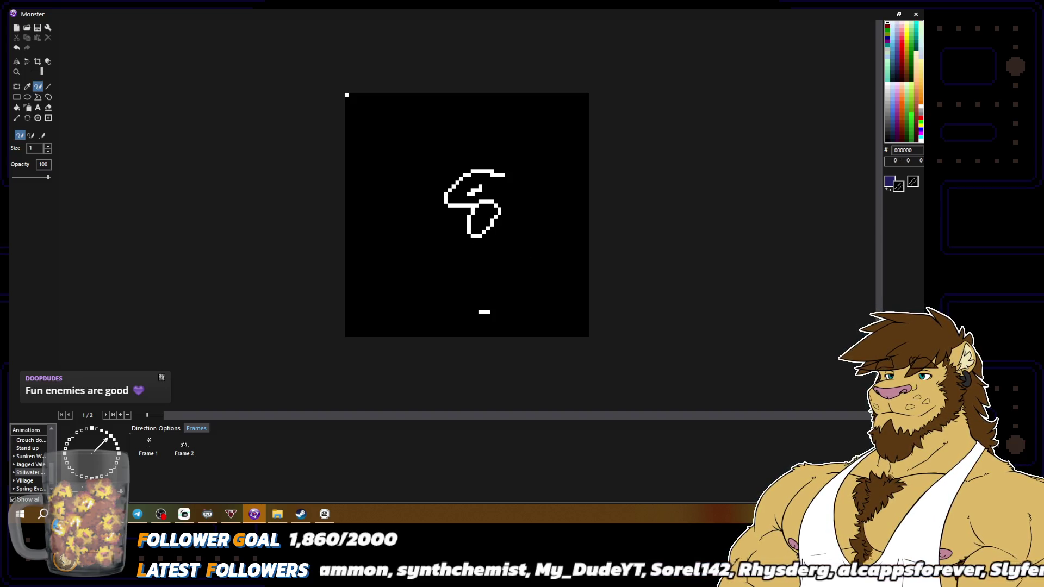
{"action": "right_click", "coordinate": [479, 203]}
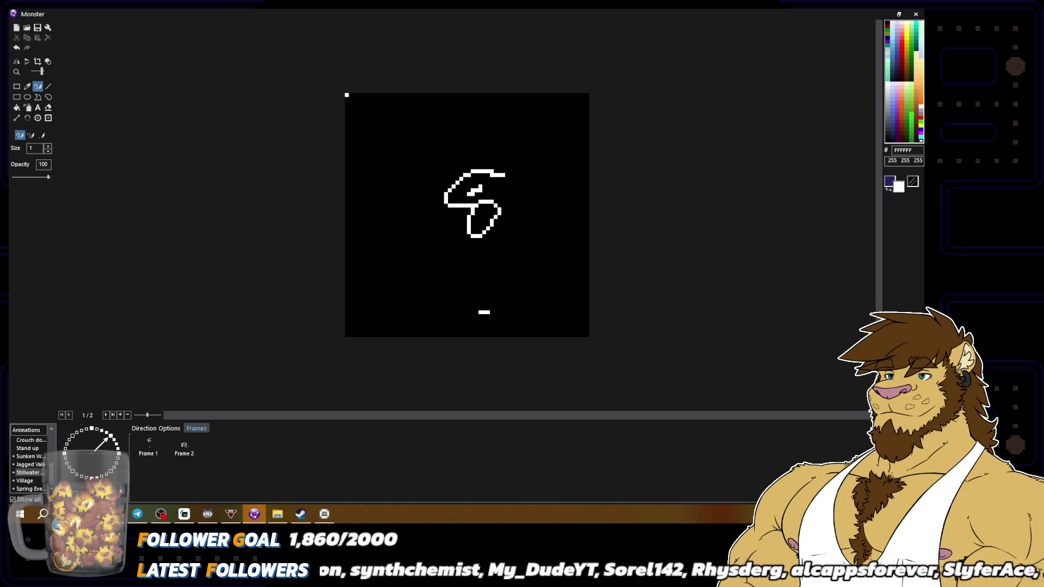
{"action": "mouse_move", "coordinate": [513, 185]}
{"action": "left_mouse_down"}
{"action": "mouse_move", "coordinate": [520, 203]}
{"action": "mouse_move", "coordinate": [488, 237]}
{"action": "left_mouse_up"}
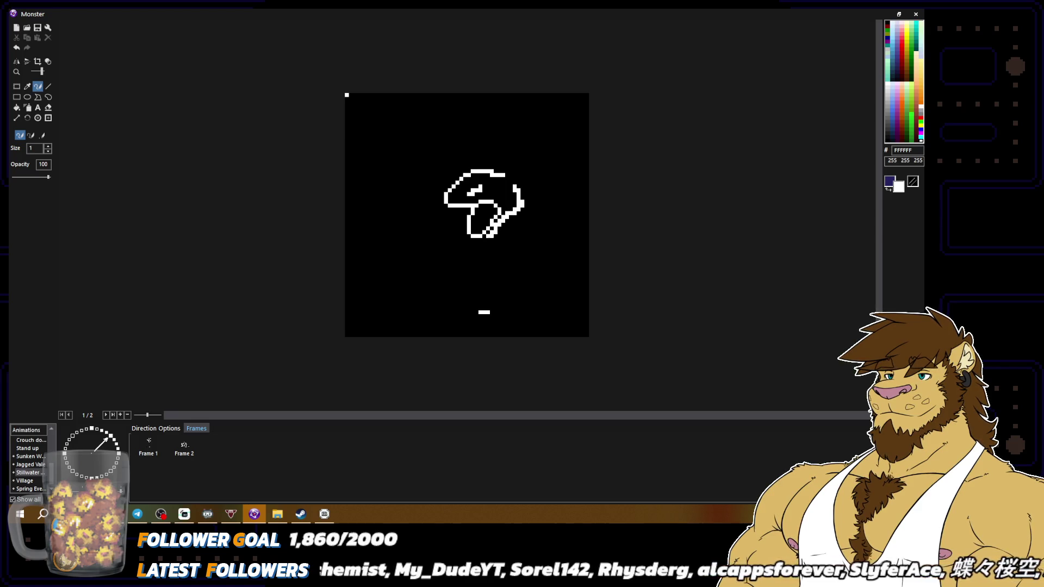
{"action": "right_click", "coordinate": [493, 233]}
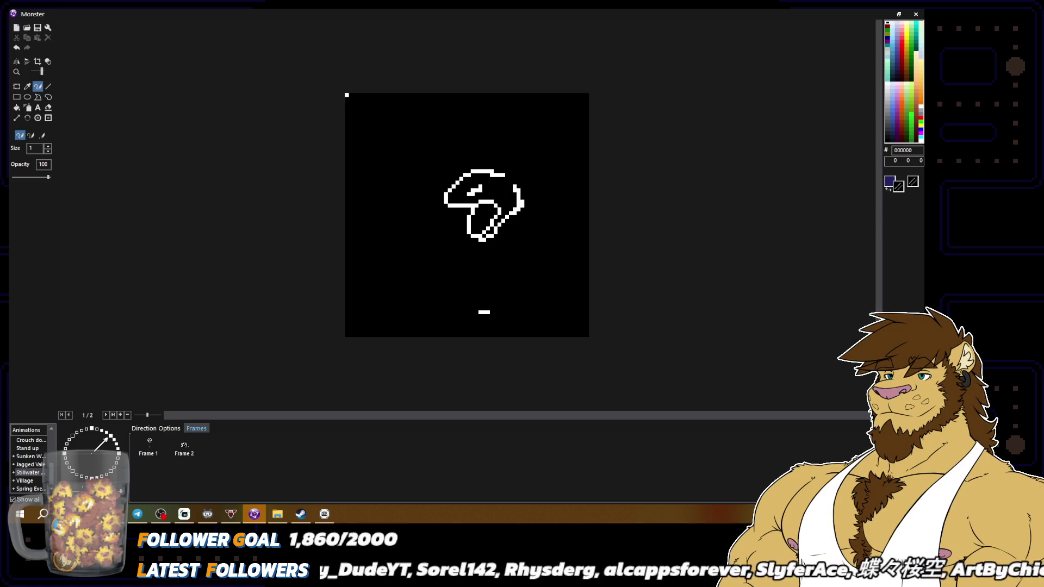
{"action": "right_click", "coordinate": [522, 195]}
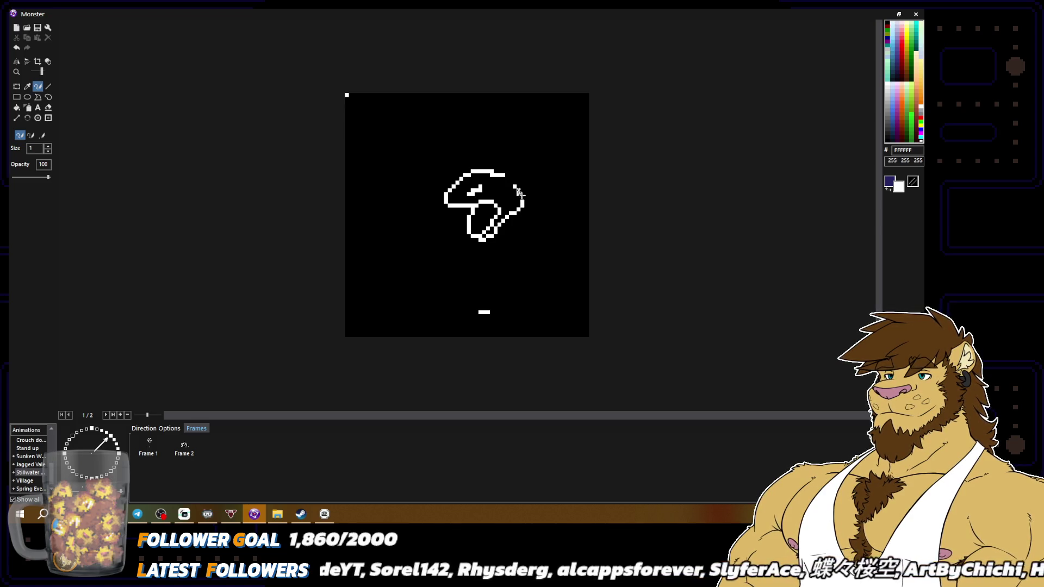
Erase stray pixels at the bottom of the outline with black.
{"action": "scroll", "coordinate": [538, 229], "scroll_direction": "down", "scroll_amount": 1}
{"action": "scroll", "coordinate": [504, 235], "scroll_direction": "up", "scroll_amount": 1}
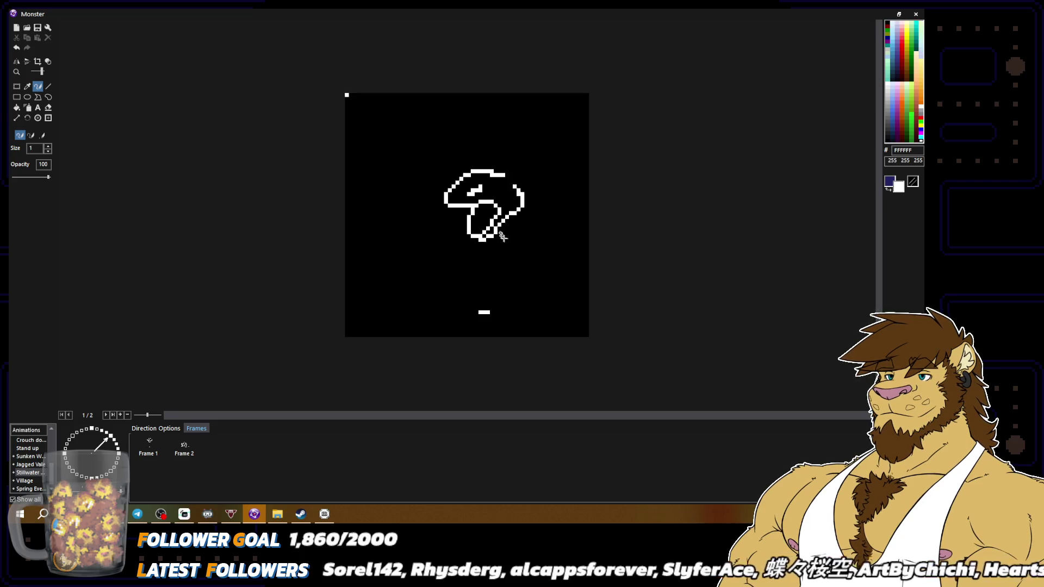
{"action": "right_click", "coordinate": [488, 236]}
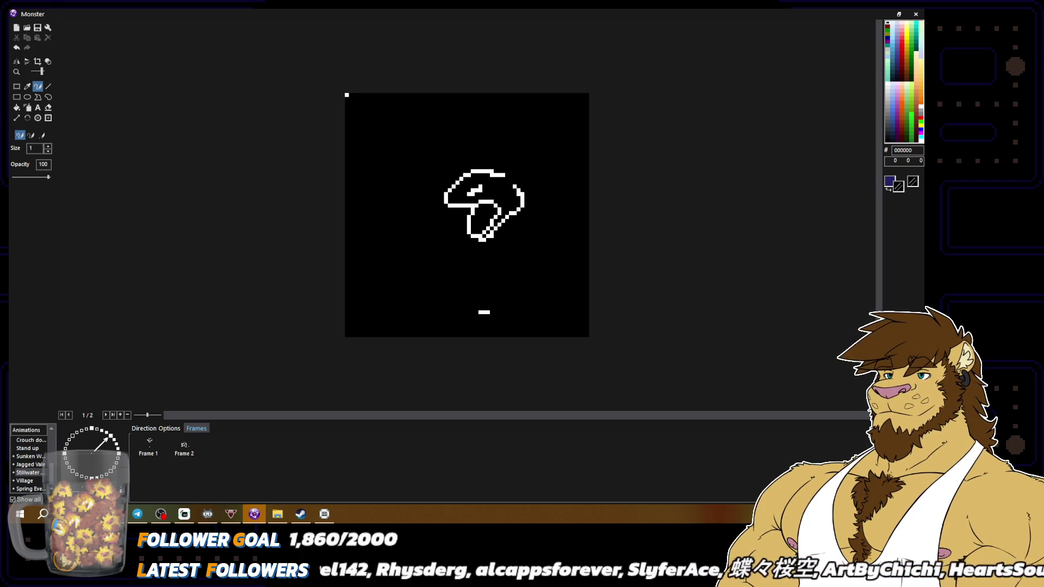
{"action": "right_click", "coordinate": [482, 240]}
{"action": "right_click", "coordinate": [488, 235]}
{"action": "scroll", "coordinate": [485, 237], "scroll_direction": "down", "scroll_amount": 2}
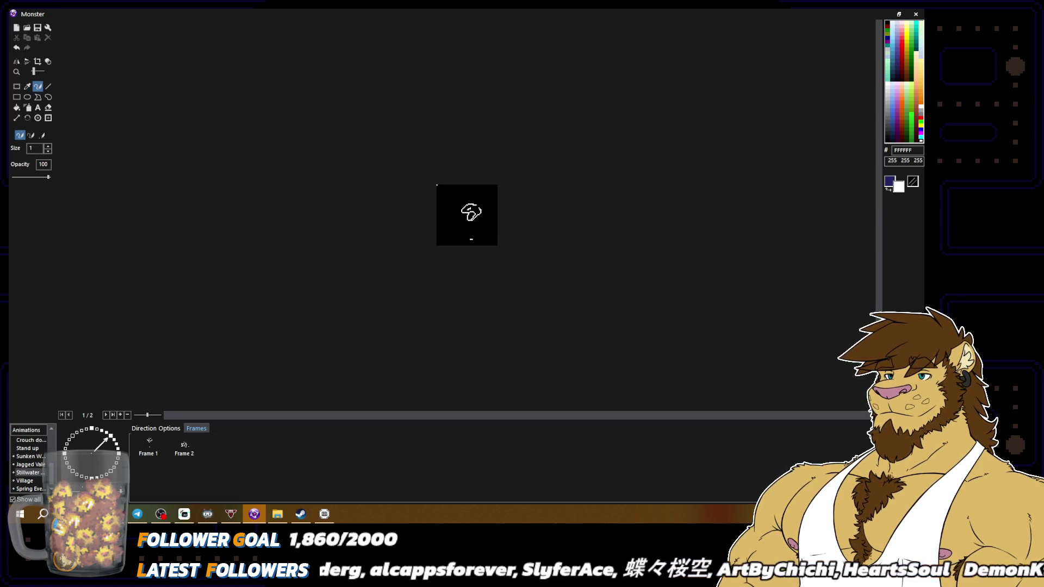
{"action": "scroll", "coordinate": [485, 236], "scroll_direction": "up", "scroll_amount": 2}
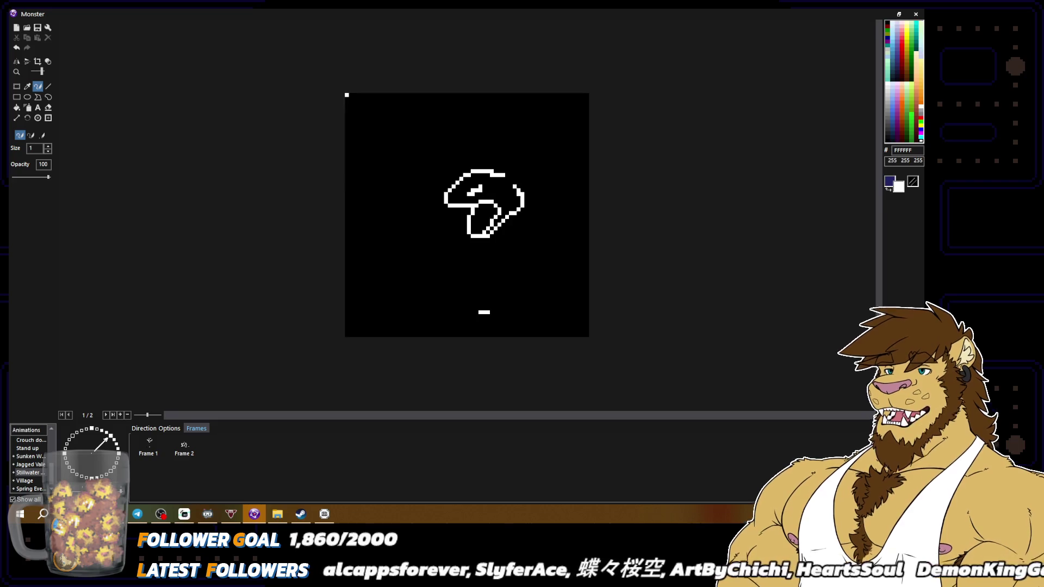
{"action": "left_click", "coordinate": [16, 86]}
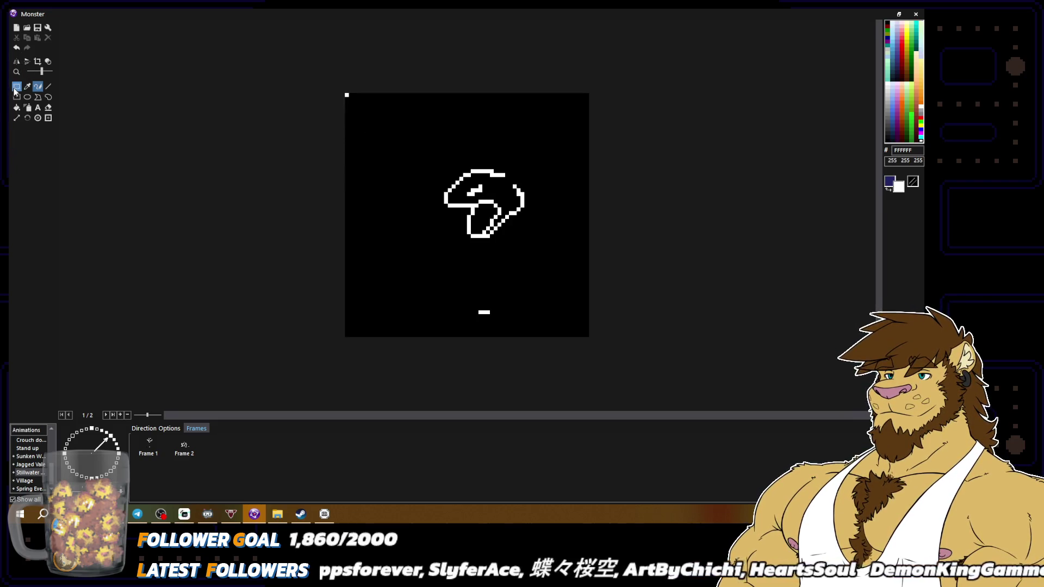
Nudge the outline's left part about 7 pixels right and its right part one pixel left.
{"action": "left_click_drag", "start_coordinate": [422, 154], "coordinate": [486, 222]}
{"action": "left_click", "coordinate": [532, 196]}
{"action": "mouse_move", "coordinate": [421, 151]}
{"action": "left_mouse_down"}
{"action": "mouse_move", "coordinate": [563, 231]}
{"action": "mouse_move", "coordinate": [523, 232]}
{"action": "left_mouse_up"}
{"action": "left_click", "coordinate": [502, 173]}
{"action": "left_click_drag", "start_coordinate": [496, 164], "coordinate": [548, 243]}
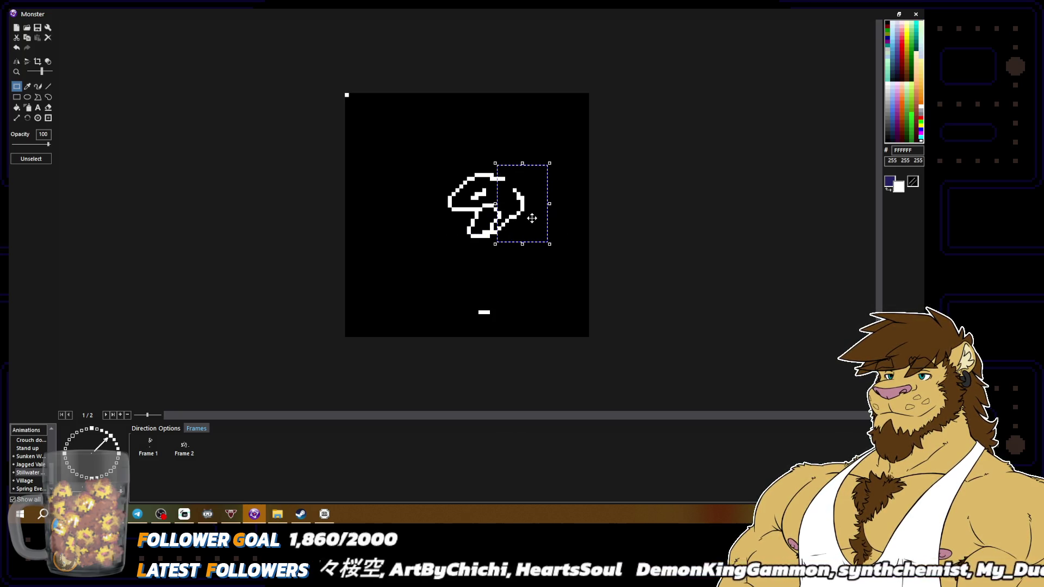
{"action": "left_click", "coordinate": [582, 228]}
{"action": "mouse_move", "coordinate": [507, 167]}
{"action": "left_mouse_down"}
{"action": "mouse_move", "coordinate": [549, 251]}
{"action": "mouse_move", "coordinate": [525, 220]}
{"action": "left_mouse_up"}
{"action": "left_click", "coordinate": [587, 231]}
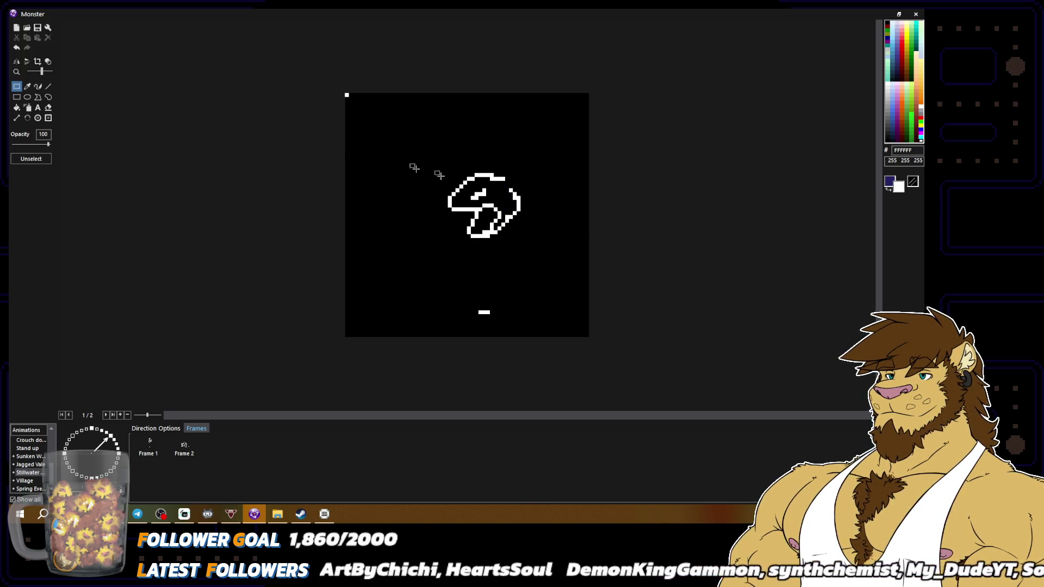
{"action": "left_click", "coordinate": [38, 87]}
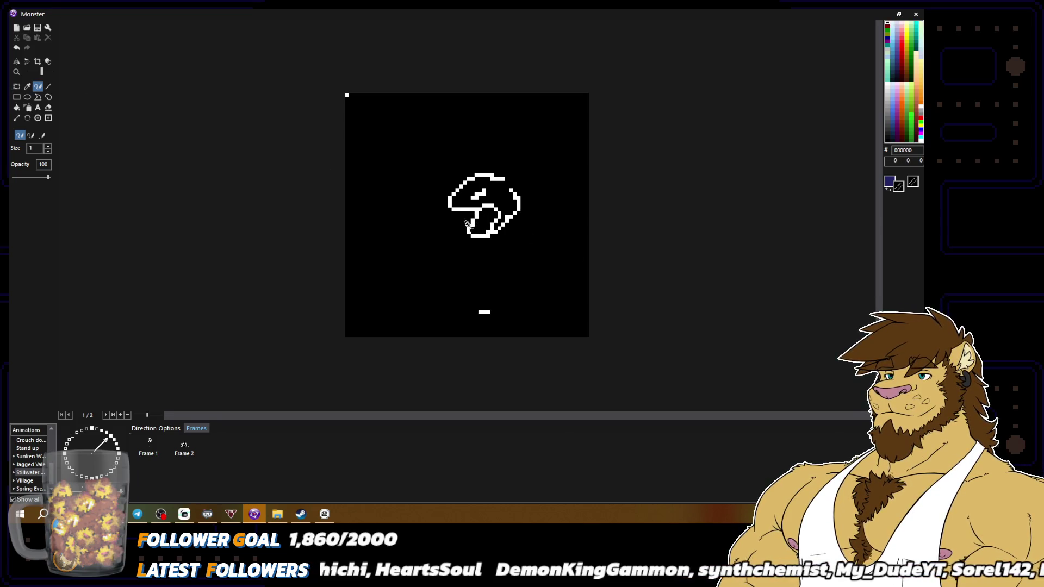
Redraw the stem's left edge and add white pixels along the cap's right edge, forming a hooked inner curl.
{"action": "mouse_move", "coordinate": [471, 223]}
{"action": "left_mouse_down"}
{"action": "mouse_move", "coordinate": [471, 242]}
{"action": "mouse_move", "coordinate": [477, 225]}
{"action": "left_mouse_up"}
{"action": "right_click", "coordinate": [536, 242]}
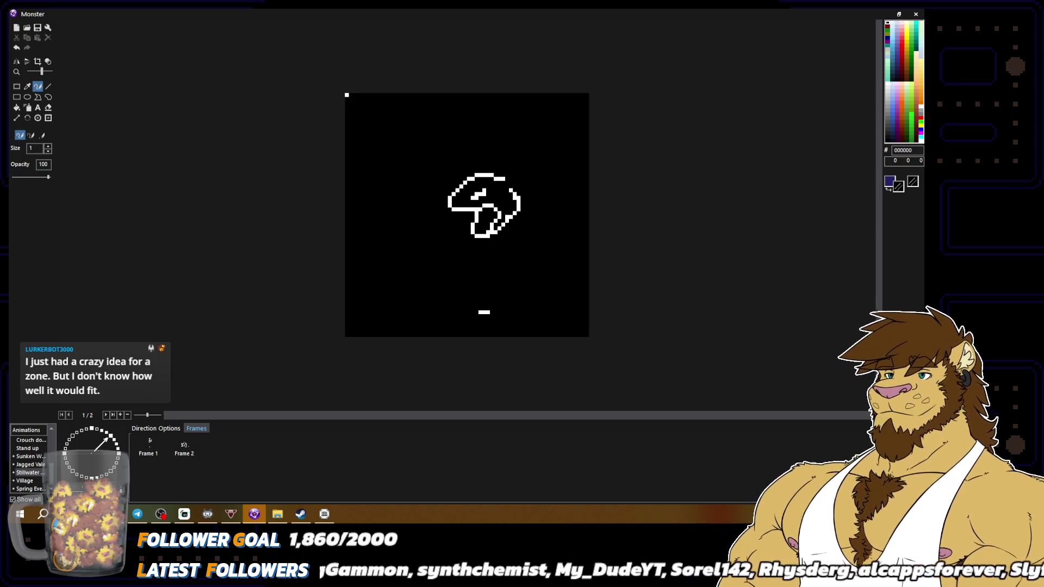
{"action": "left_click", "coordinate": [495, 219], "text": "alt"}
{"action": "left_click", "coordinate": [496, 218], "text": "alt"}
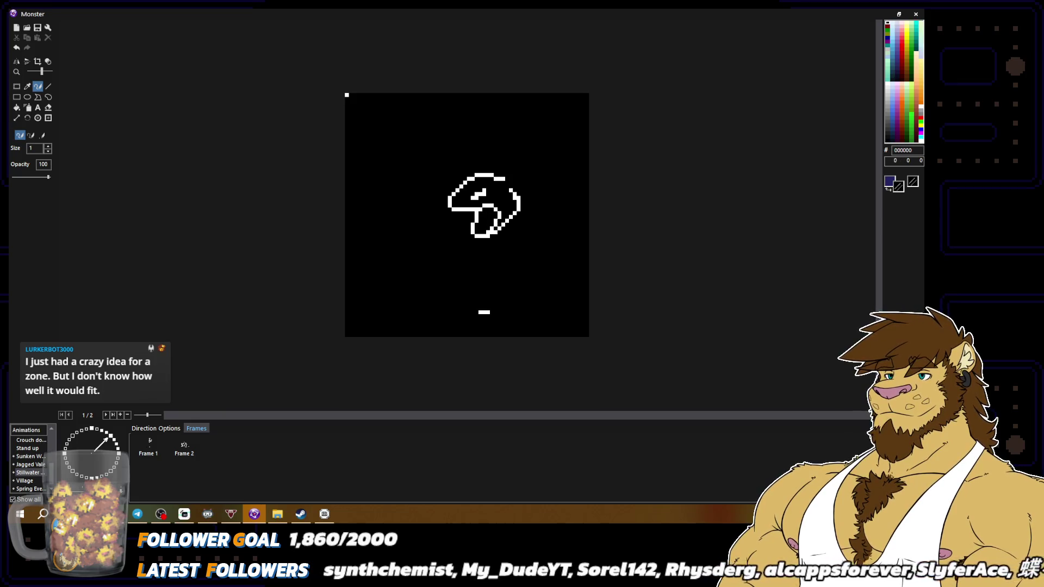
{"action": "left_click", "coordinate": [493, 210], "text": "alt"}
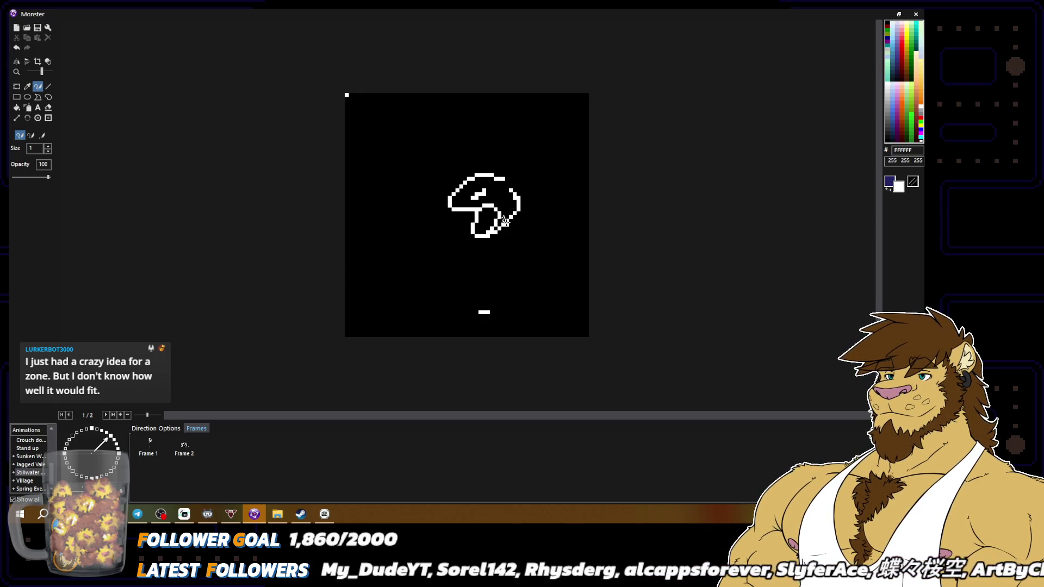
{"action": "left_click", "coordinate": [512, 206], "text": "alt"}
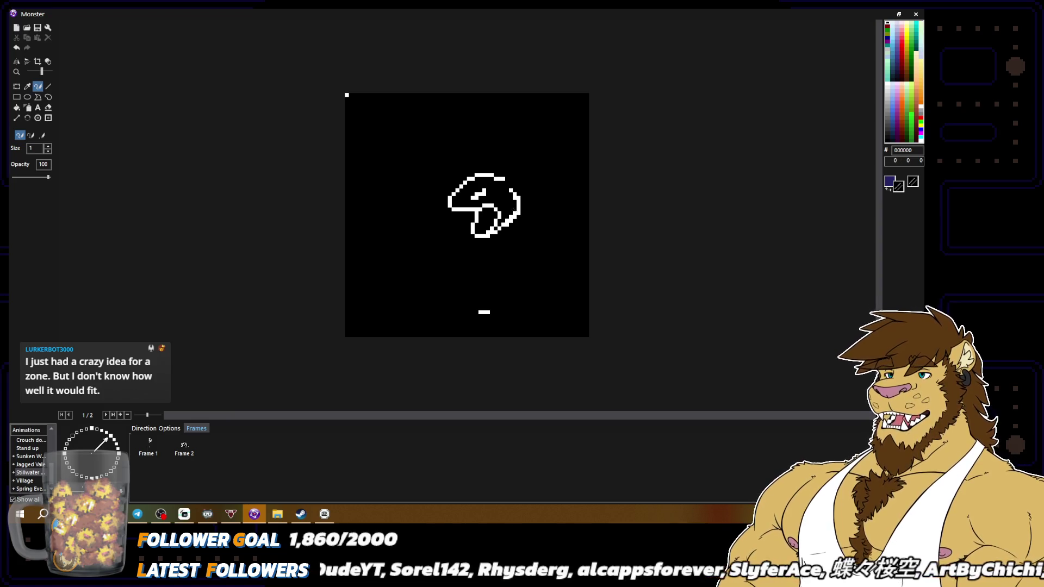
{"action": "left_click", "coordinate": [513, 216], "text": "alt"}
{"action": "left_click", "coordinate": [517, 216]}
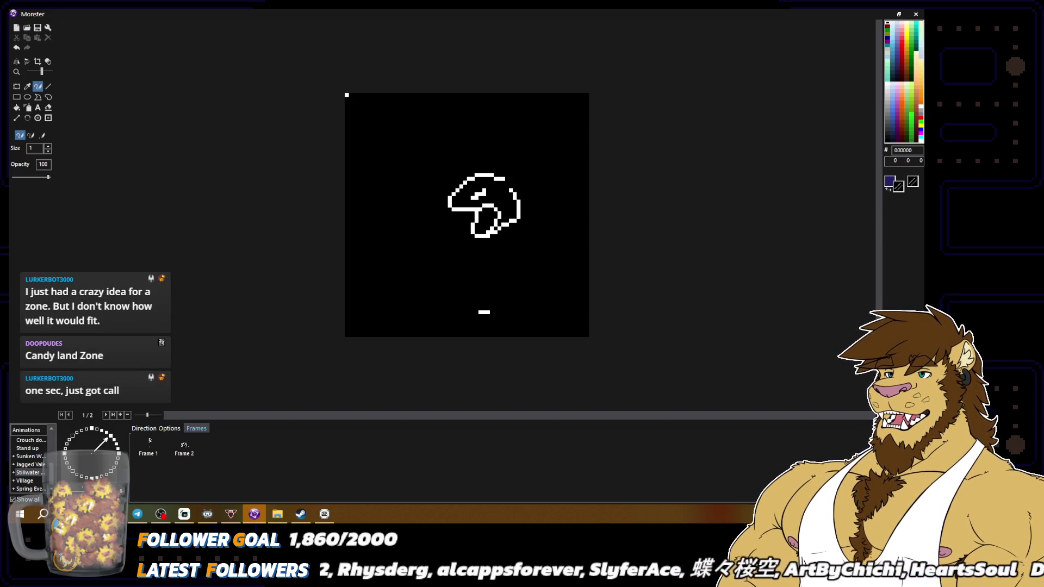
{"action": "left_click", "coordinate": [514, 201], "text": "alt"}
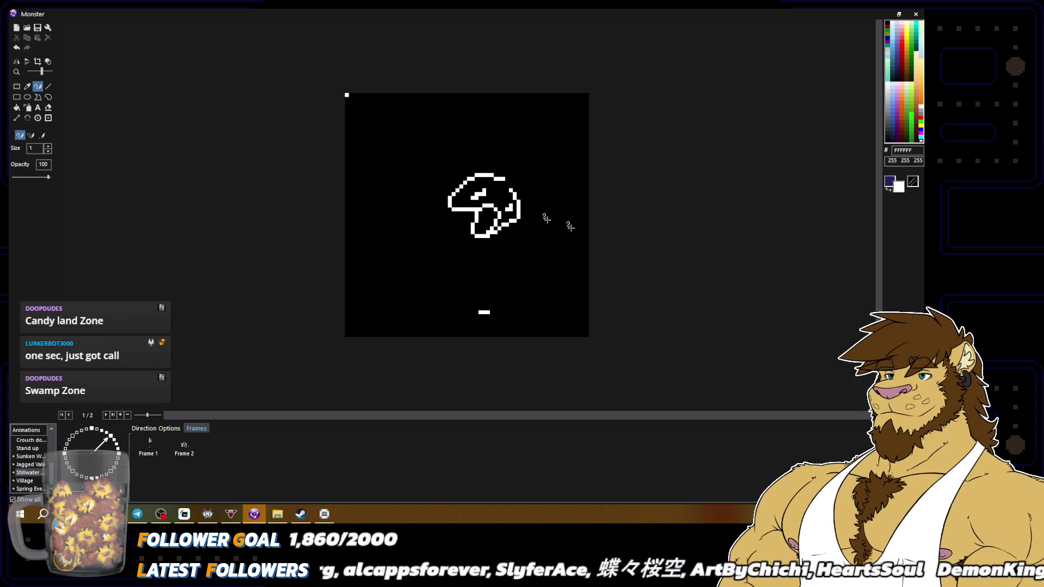
{"action": "scroll", "coordinate": [549, 218], "scroll_direction": "down", "scroll_amount": 2}
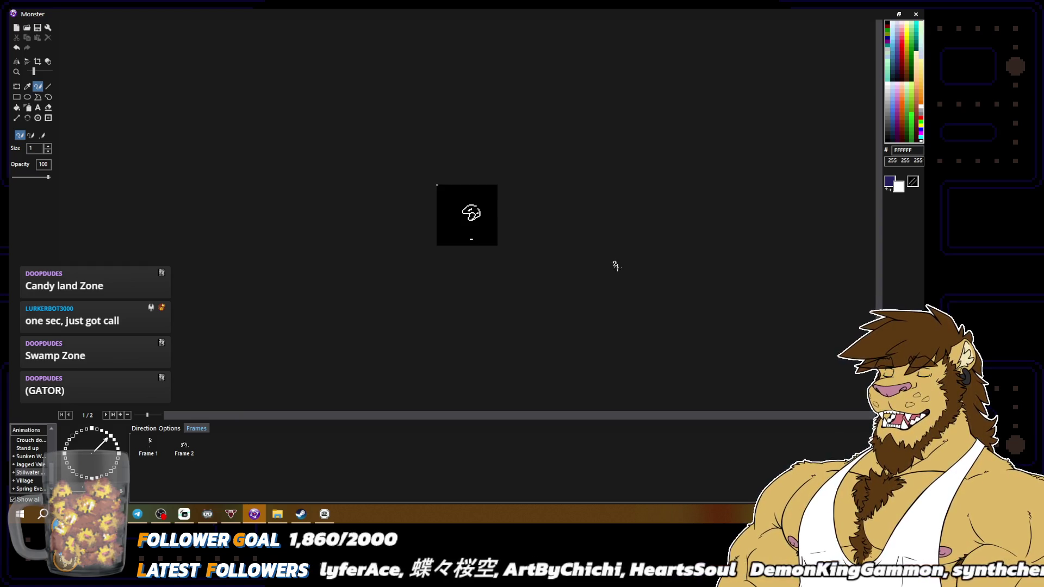
{"action": "scroll", "coordinate": [499, 174], "scroll_direction": "up", "scroll_amount": 3}
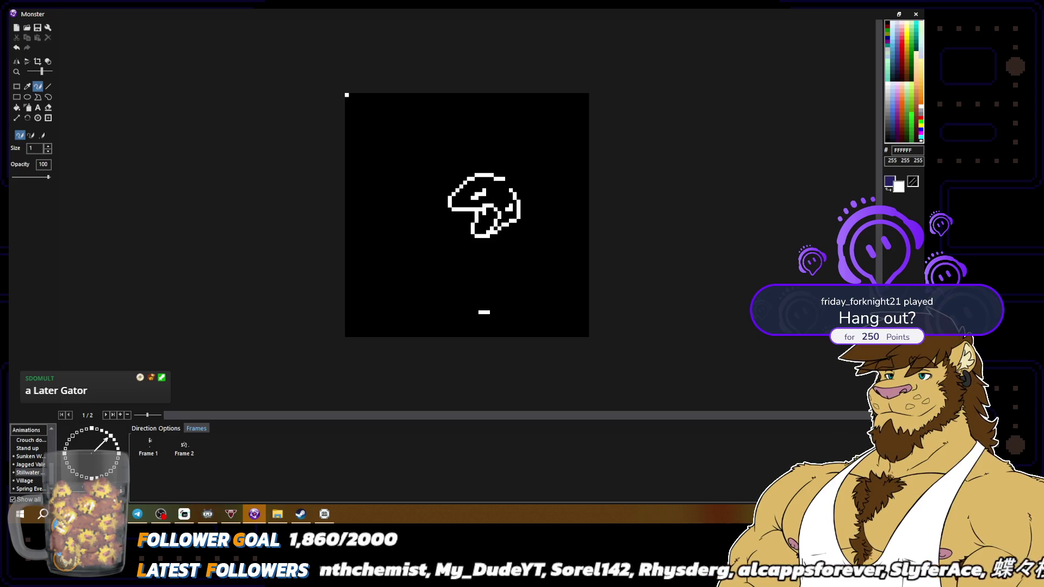
{"action": "right_click", "coordinate": [484, 216]}
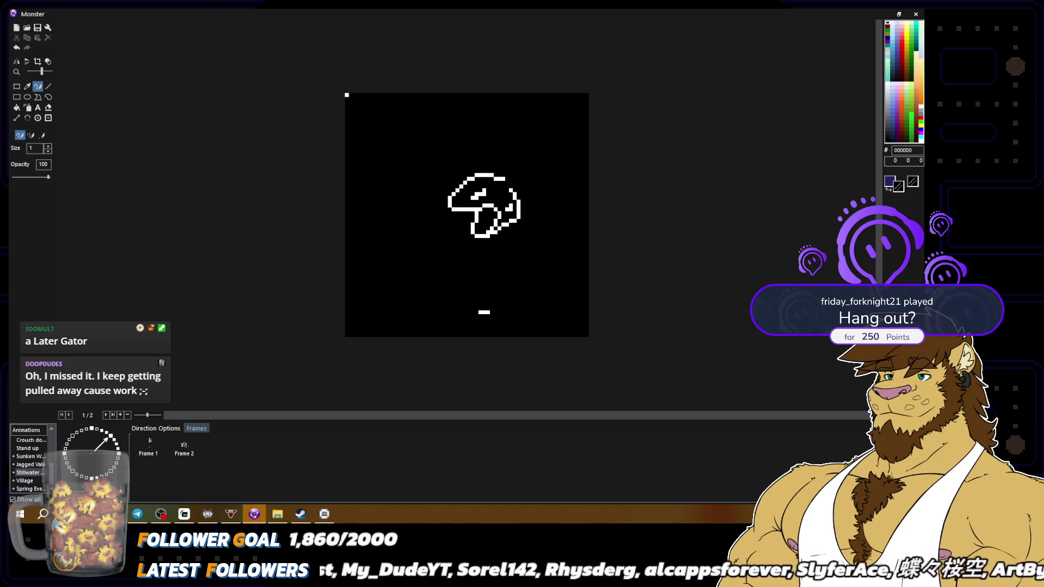
{"action": "key", "text": "x"}
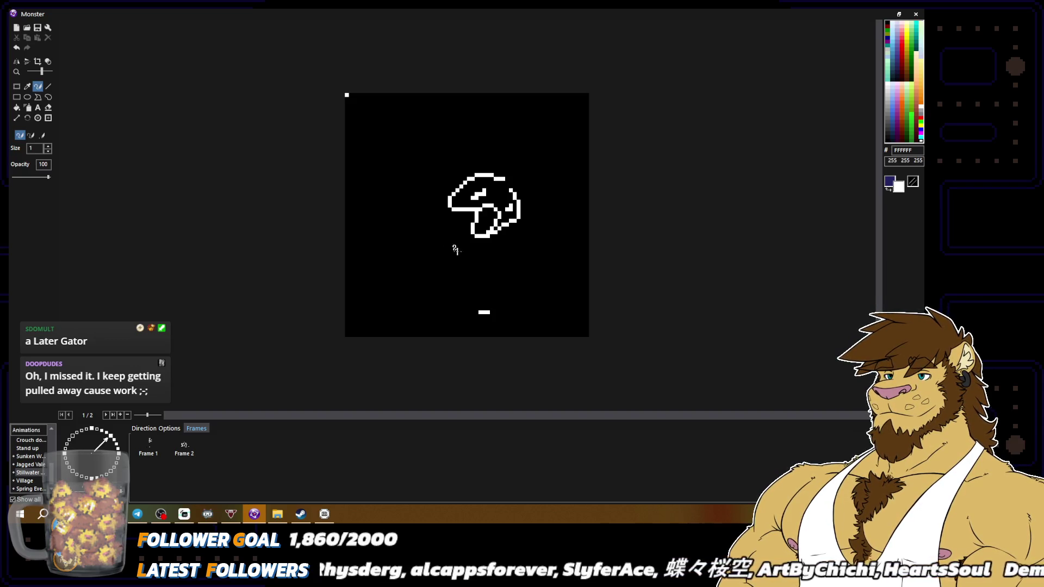
{"action": "mouse_move", "coordinate": [466, 252]}
{"action": "left_mouse_down"}
{"action": "mouse_move", "coordinate": [441, 260]}
{"action": "mouse_move", "coordinate": [457, 271]}
{"action": "mouse_move", "coordinate": [478, 262]}
{"action": "left_mouse_up"}
Draw a small white loop right of the cap and trim its top into a pointed teardrop.
{"action": "mouse_move", "coordinate": [546, 224]}
{"action": "left_mouse_down"}
{"action": "mouse_move", "coordinate": [527, 238]}
{"action": "mouse_move", "coordinate": [547, 239]}
{"action": "mouse_move", "coordinate": [546, 224]}
{"action": "left_mouse_up"}
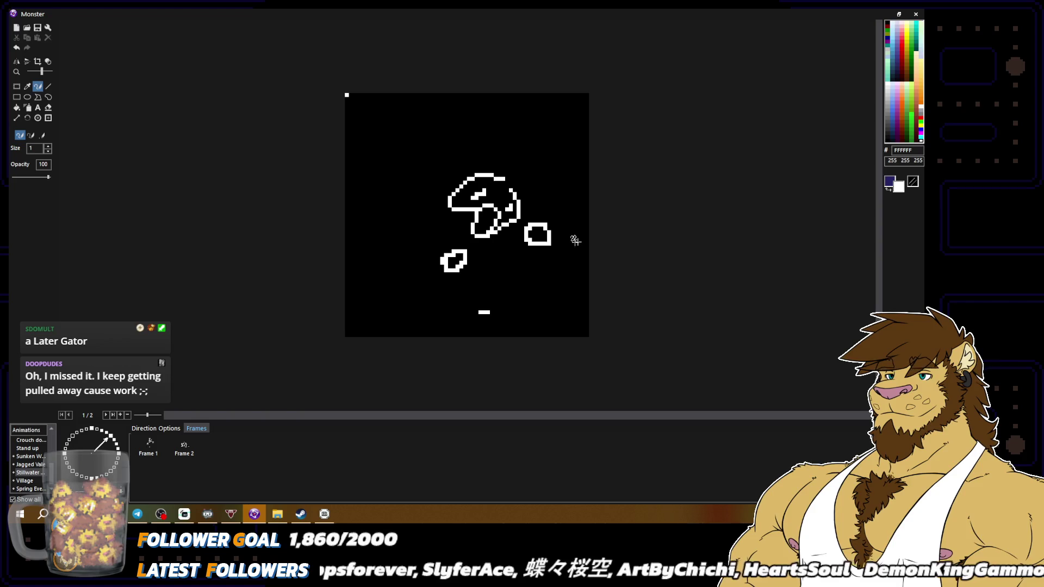
{"action": "left_click", "coordinate": [542, 239], "text": "alt"}
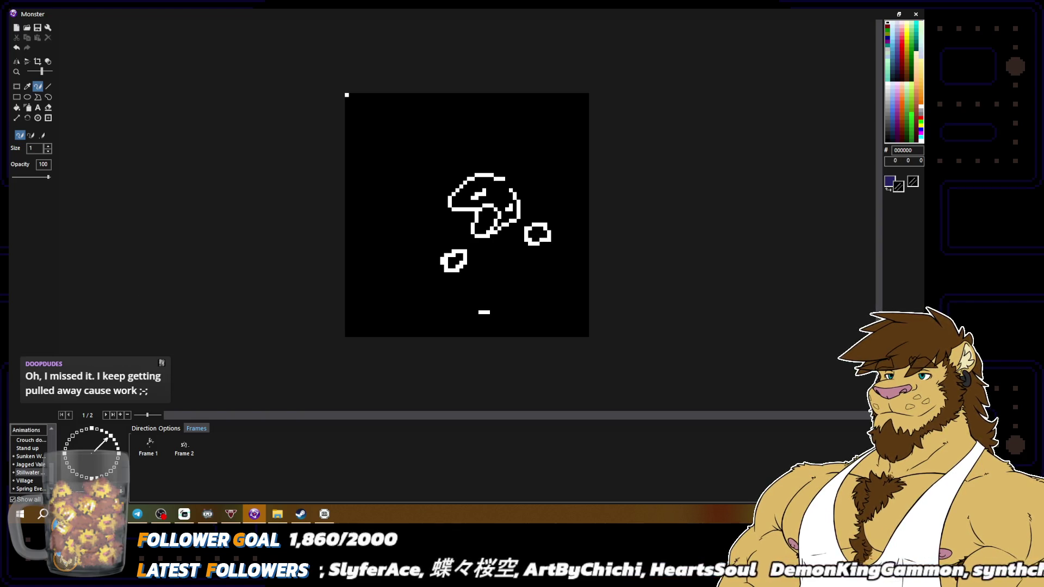
{"action": "left_click", "coordinate": [536, 224], "text": "alt"}
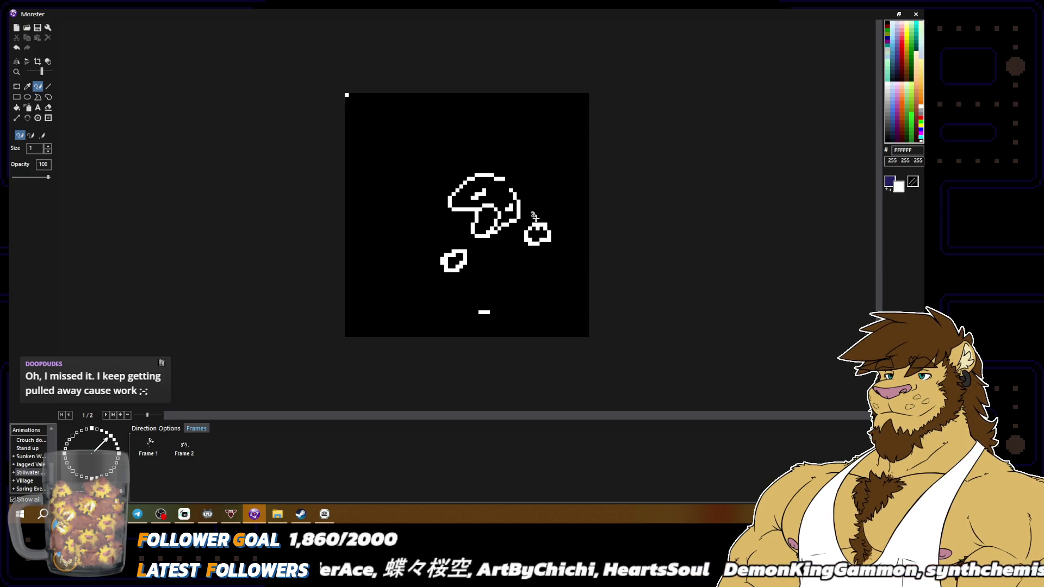
{"action": "left_click", "coordinate": [538, 231], "text": "alt"}
{"action": "left_click_drag", "start_coordinate": [535, 224], "coordinate": [543, 225]}
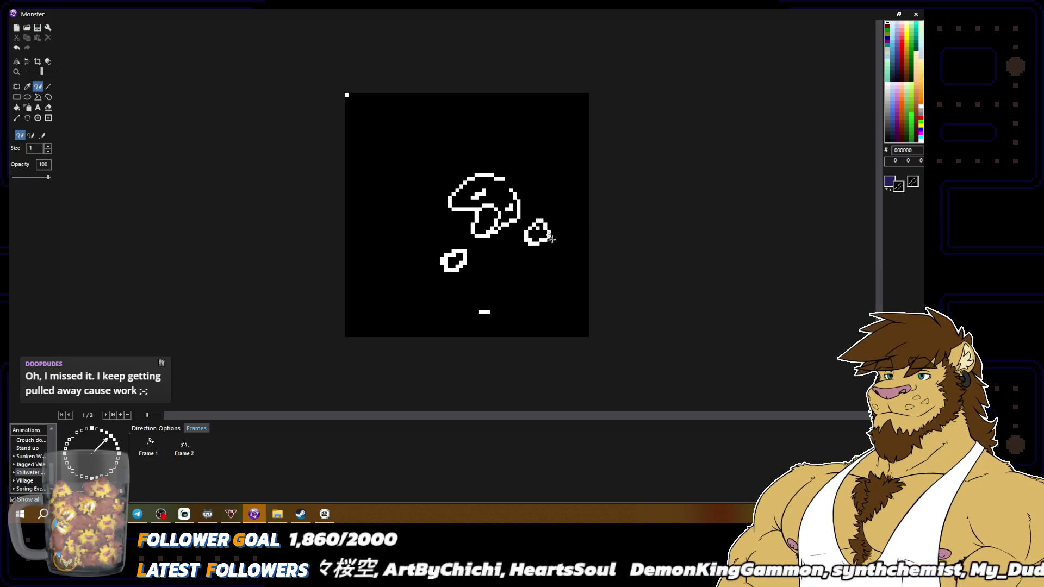
{"action": "left_click", "coordinate": [536, 221], "text": "alt"}
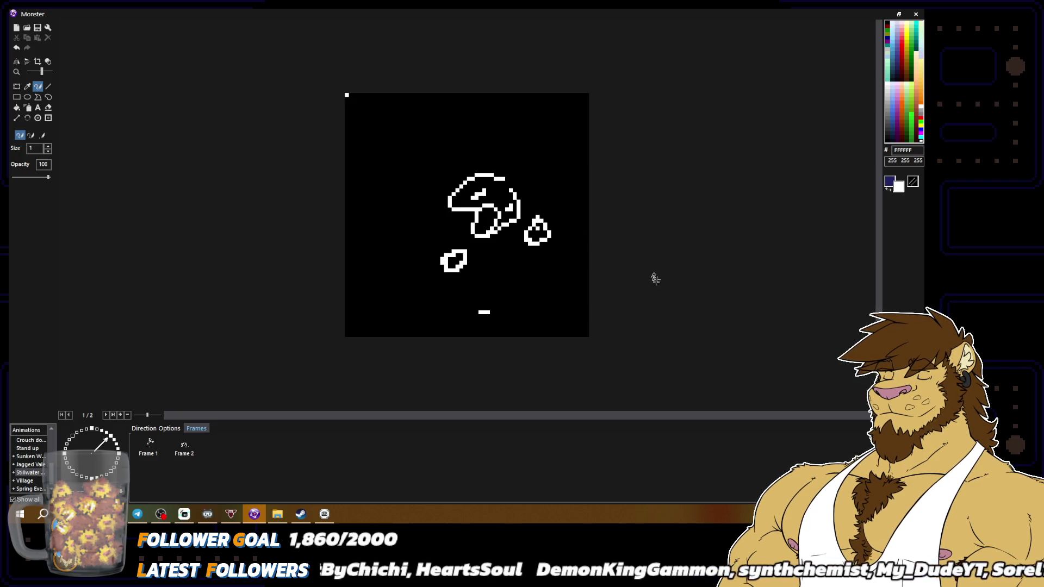
{"action": "left_click", "coordinate": [544, 220], "text": "alt"}
{"action": "scroll", "coordinate": [544, 220], "scroll_direction": "down", "scroll_amount": 1}
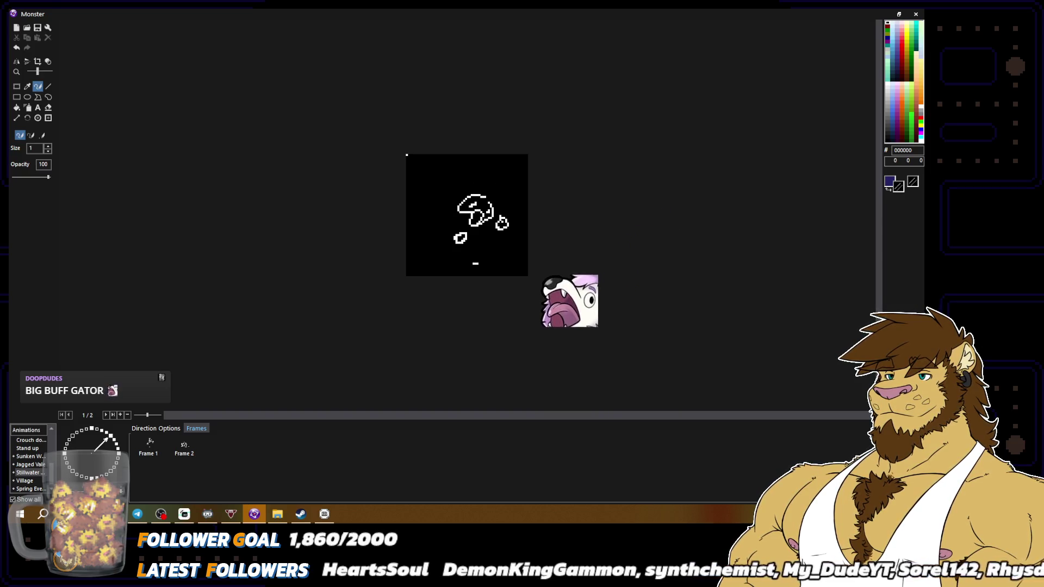
Zoom in and place a single white dot inside the lower-left loop.
{"action": "scroll", "coordinate": [577, 202], "scroll_direction": "up", "scroll_amount": 2}
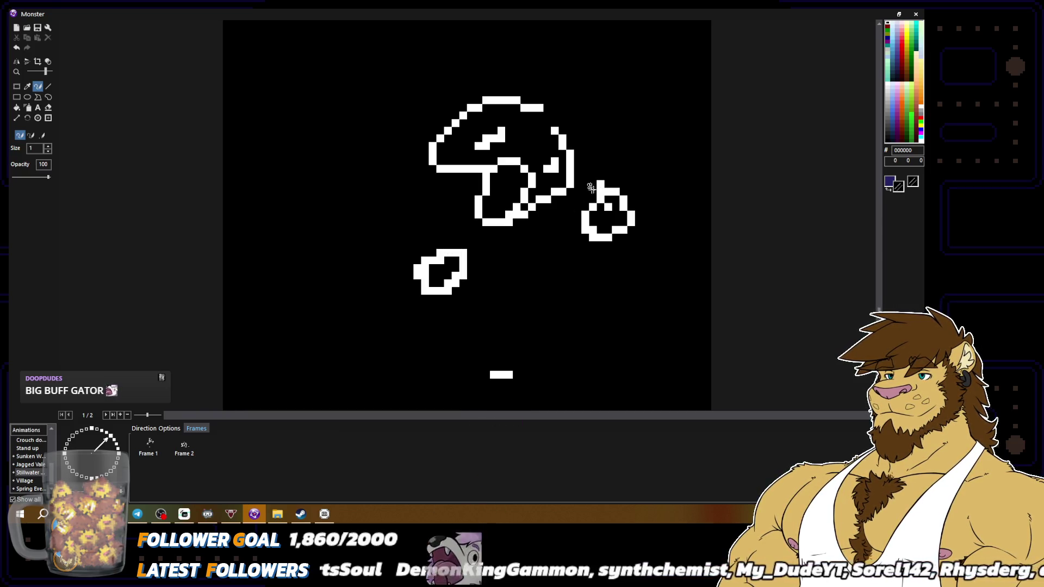
{"action": "scroll", "coordinate": [596, 182], "scroll_direction": "down", "scroll_amount": 2}
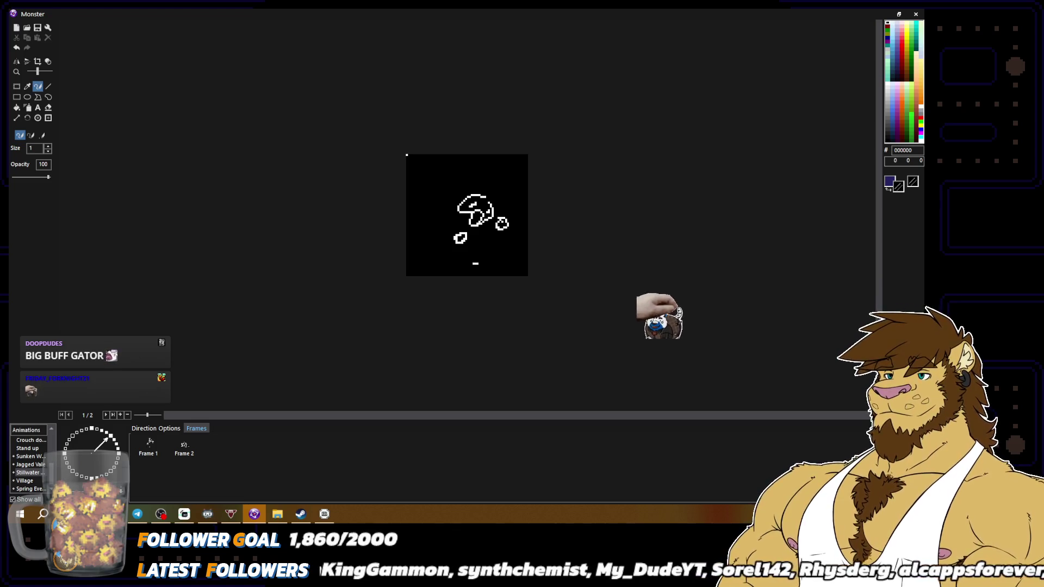
{"action": "scroll", "coordinate": [512, 233], "scroll_direction": "up", "scroll_amount": 2}
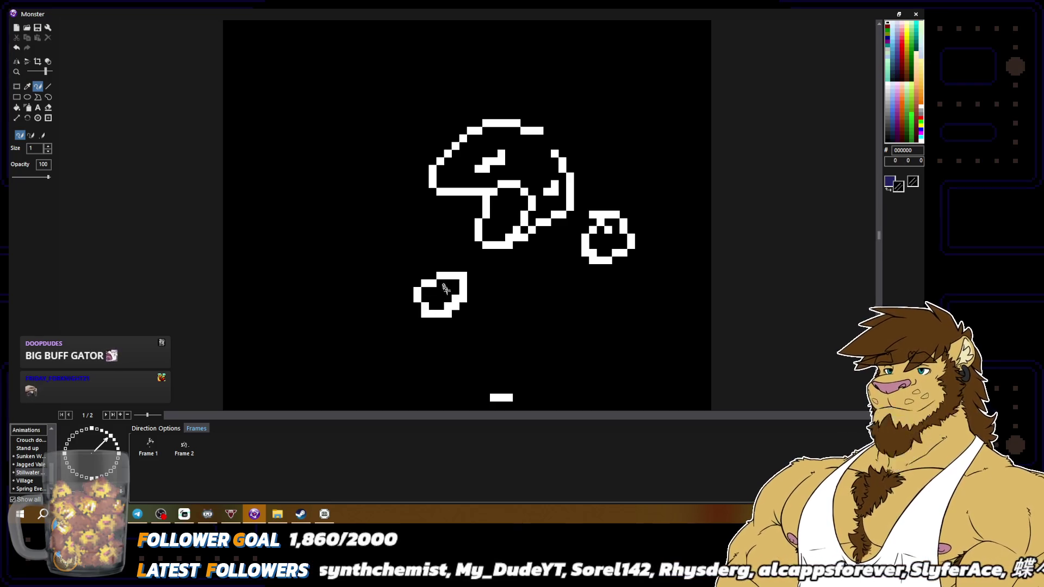
{"action": "left_click", "coordinate": [440, 297]}
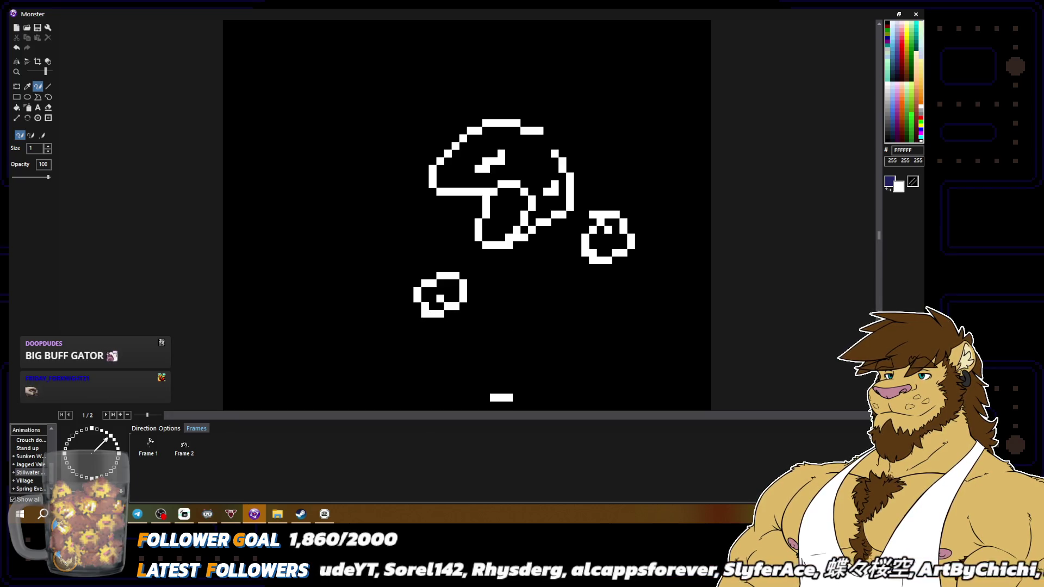
{"action": "left_click", "coordinate": [48, 86]}
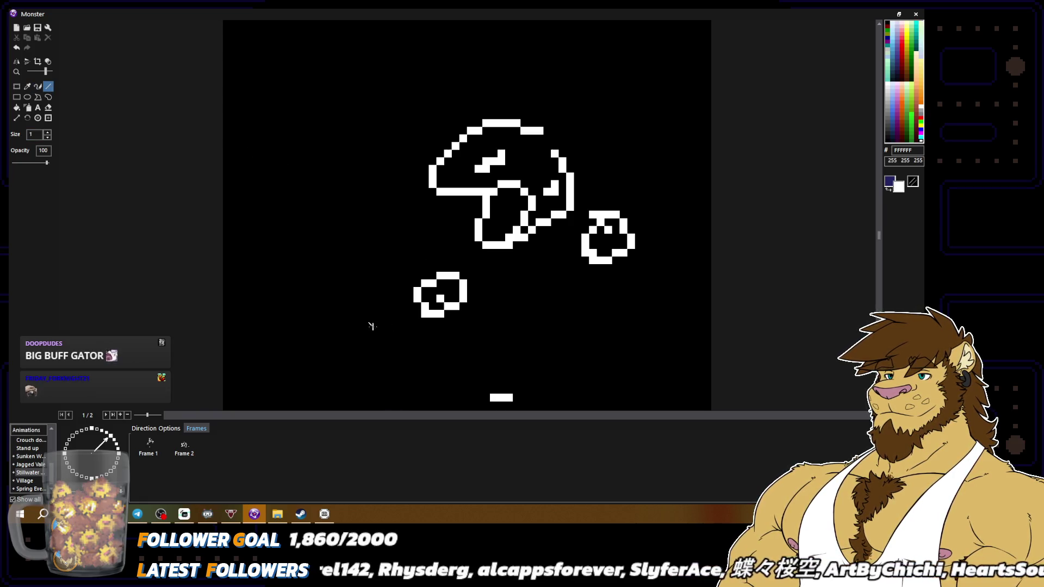
Duplicate the first animation frame into a new frame, discarding two trial diagonal lines.
{"action": "mouse_move", "coordinate": [361, 328]}
{"action": "left_mouse_down"}
{"action": "mouse_move", "coordinate": [631, 231]}
{"action": "mouse_move", "coordinate": [711, 214]}
{"action": "mouse_move", "coordinate": [672, 230]}
{"action": "left_mouse_up"}
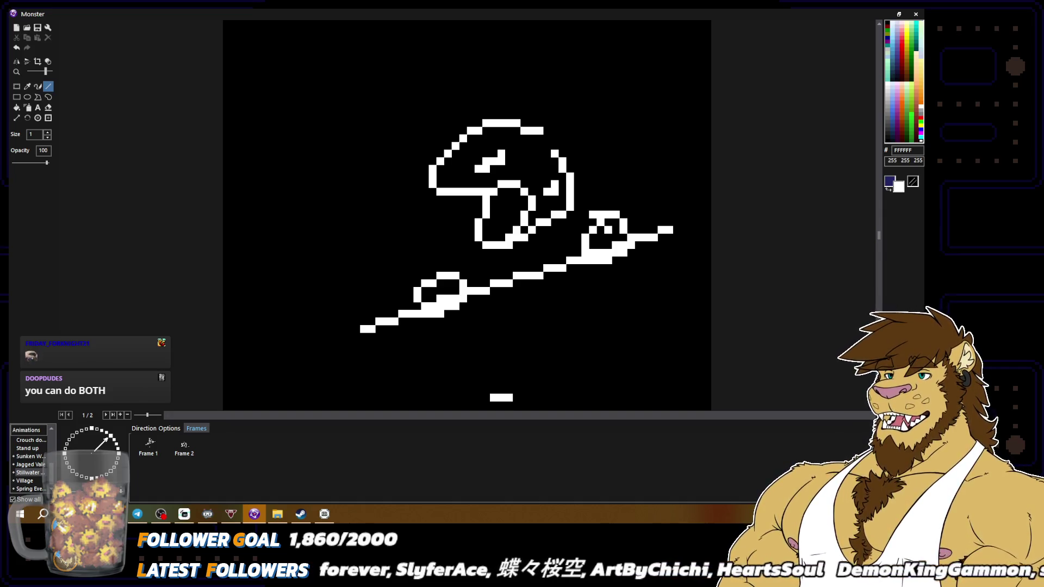
{"action": "key", "text": "ctrl+z"}
{"action": "mouse_move", "coordinate": [393, 314]}
{"action": "left_mouse_down"}
{"action": "mouse_move", "coordinate": [677, 223]}
{"action": "mouse_move", "coordinate": [655, 231]}
{"action": "left_mouse_up"}
{"action": "key", "text": "ctrl+z"}
{"action": "left_click", "coordinate": [148, 443]}
{"action": "key", "text": "ctrl+d"}
Draw two parallel diagonal lines rising to the right beneath both loops.
{"action": "mouse_move", "coordinate": [386, 314]}
{"action": "left_mouse_down"}
{"action": "mouse_move", "coordinate": [645, 227]}
{"action": "mouse_move", "coordinate": [680, 230]}
{"action": "left_mouse_up"}
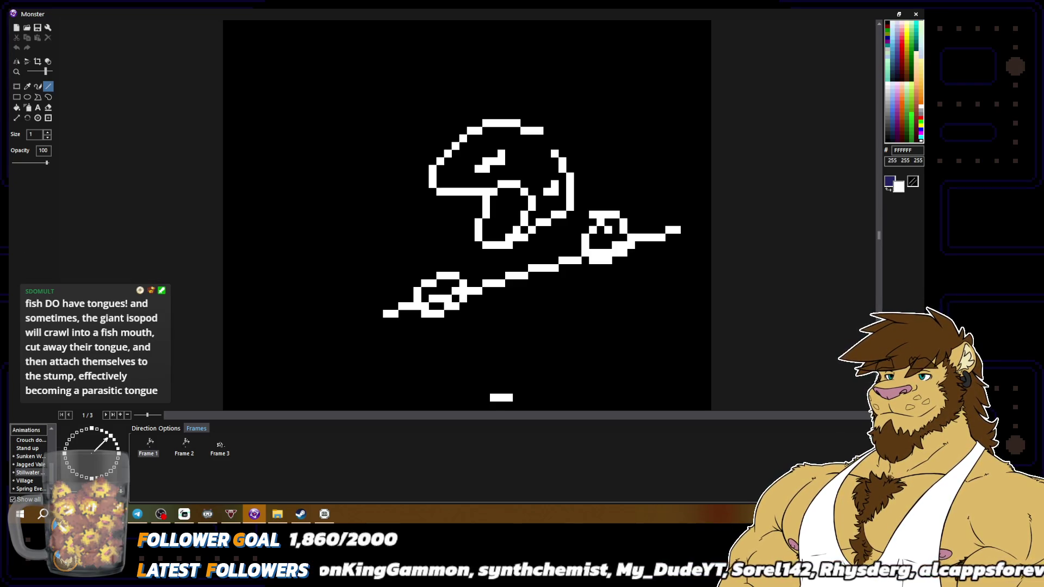
{"action": "left_click_drag", "start_coordinate": [675, 230], "coordinate": [675, 230]}
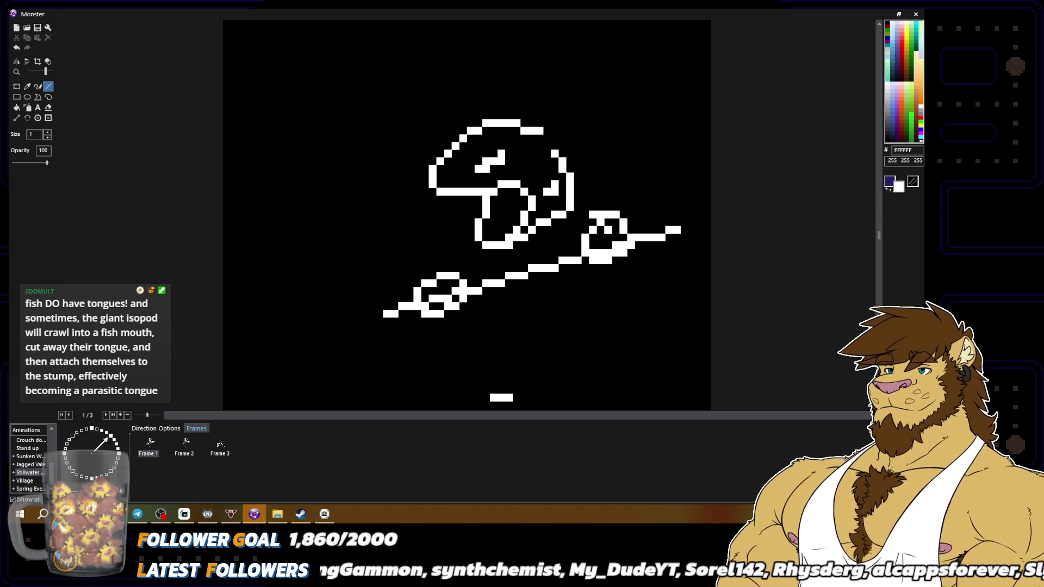
{"action": "key", "text": "ctrl+z"}
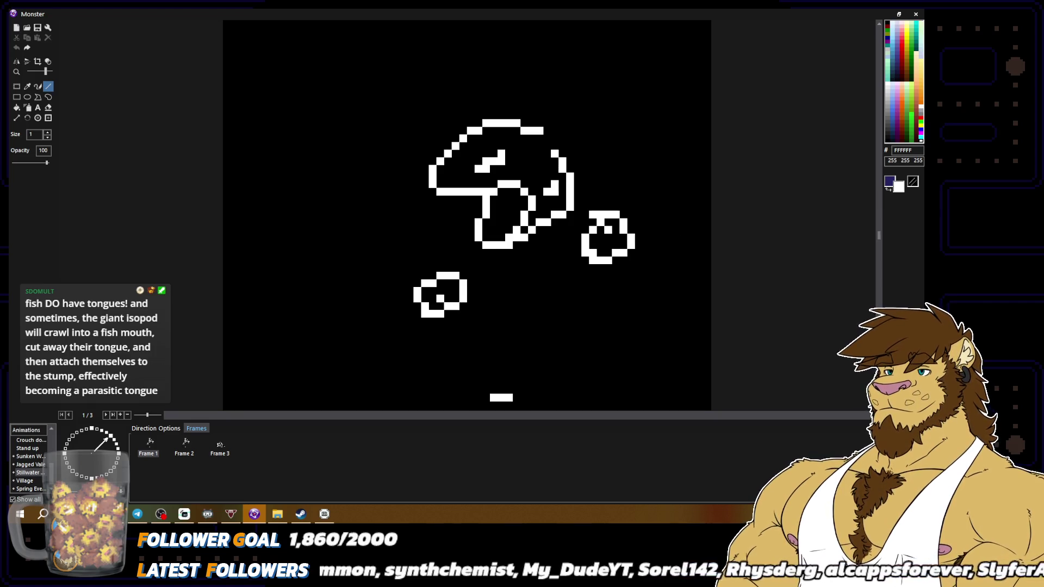
{"action": "left_click_drag", "start_coordinate": [402, 367], "coordinate": [657, 284]}
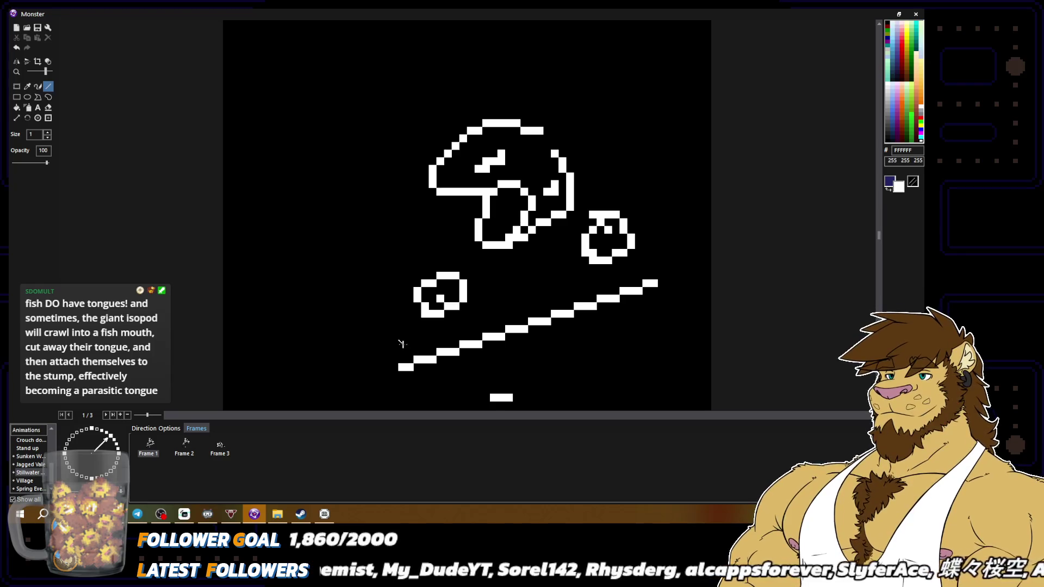
{"action": "left_click_drag", "start_coordinate": [394, 351], "coordinate": [649, 267]}
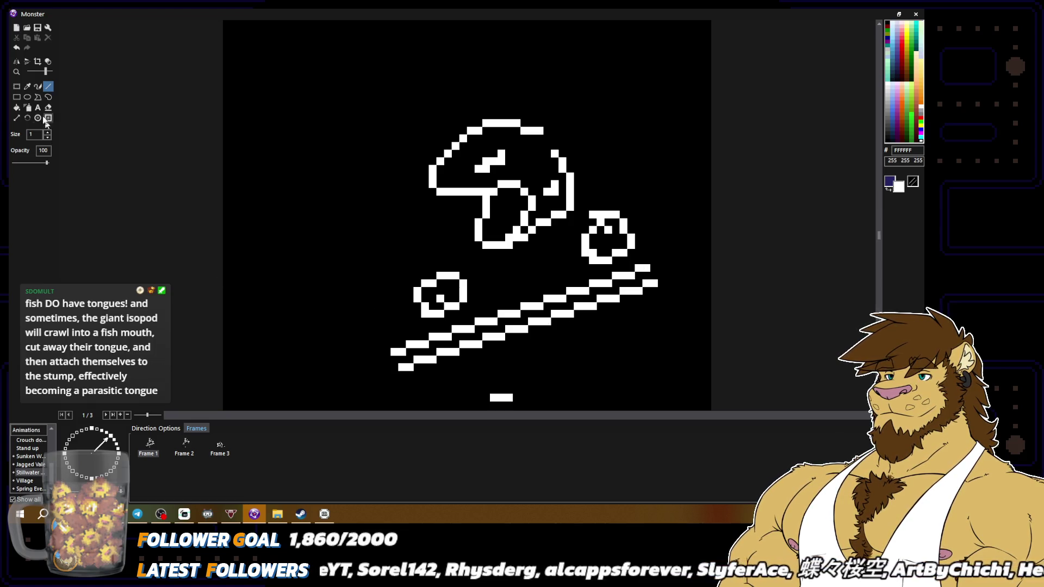
{"action": "left_click", "coordinate": [26, 87]}
Raise the left, middle and right sections of the diagonal lines to meet both loops.
{"action": "left_click", "coordinate": [17, 86]}
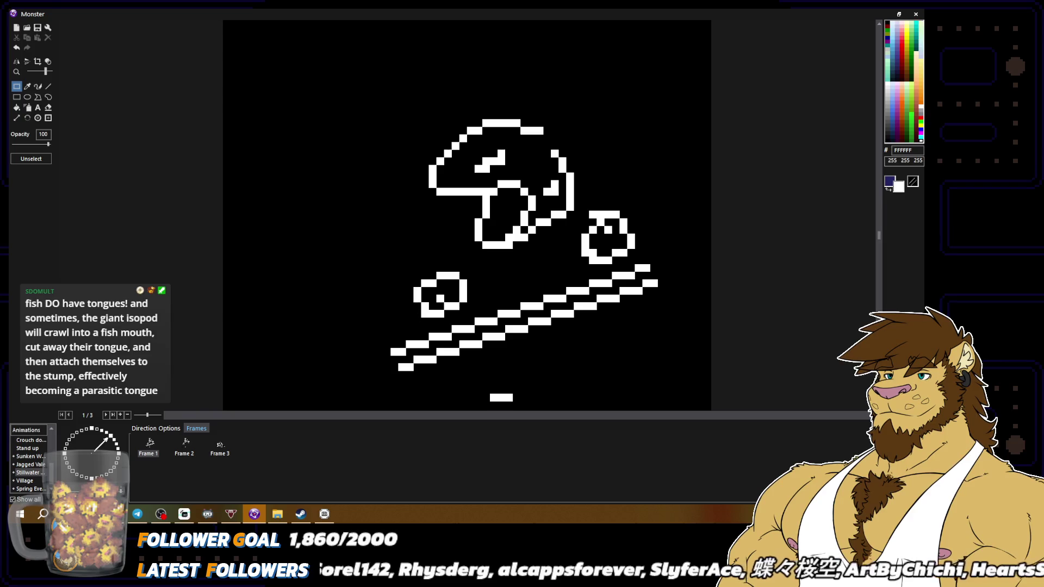
{"action": "mouse_move", "coordinate": [380, 322]}
{"action": "left_mouse_down"}
{"action": "mouse_move", "coordinate": [427, 344]}
{"action": "mouse_move", "coordinate": [546, 366]}
{"action": "left_mouse_up"}
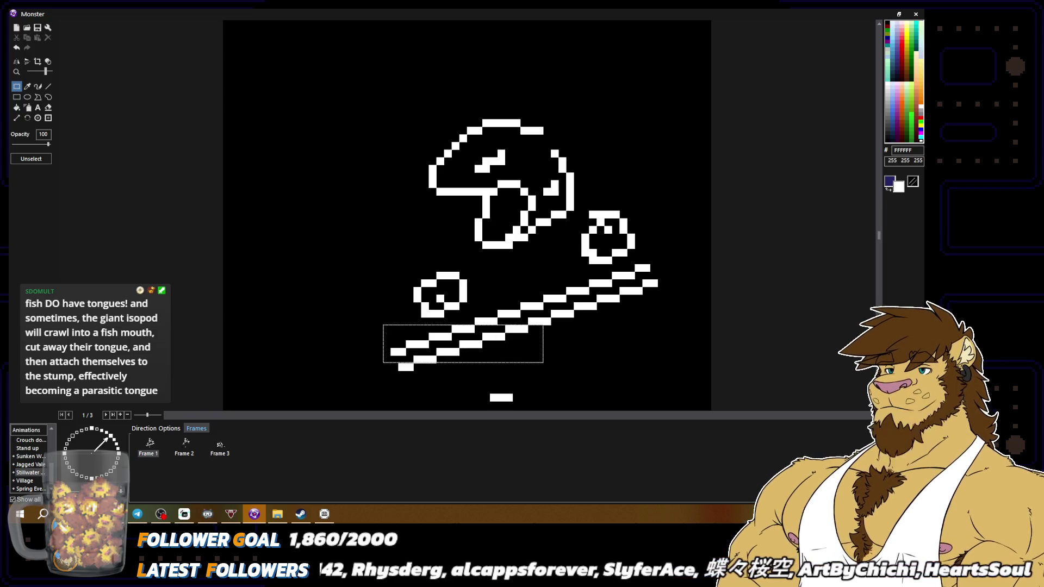
{"action": "mouse_move", "coordinate": [390, 318]}
{"action": "left_mouse_down"}
{"action": "mouse_move", "coordinate": [514, 371]}
{"action": "mouse_move", "coordinate": [497, 370]}
{"action": "mouse_move", "coordinate": [464, 337]}
{"action": "mouse_move", "coordinate": [464, 304]}
{"action": "left_mouse_up"}
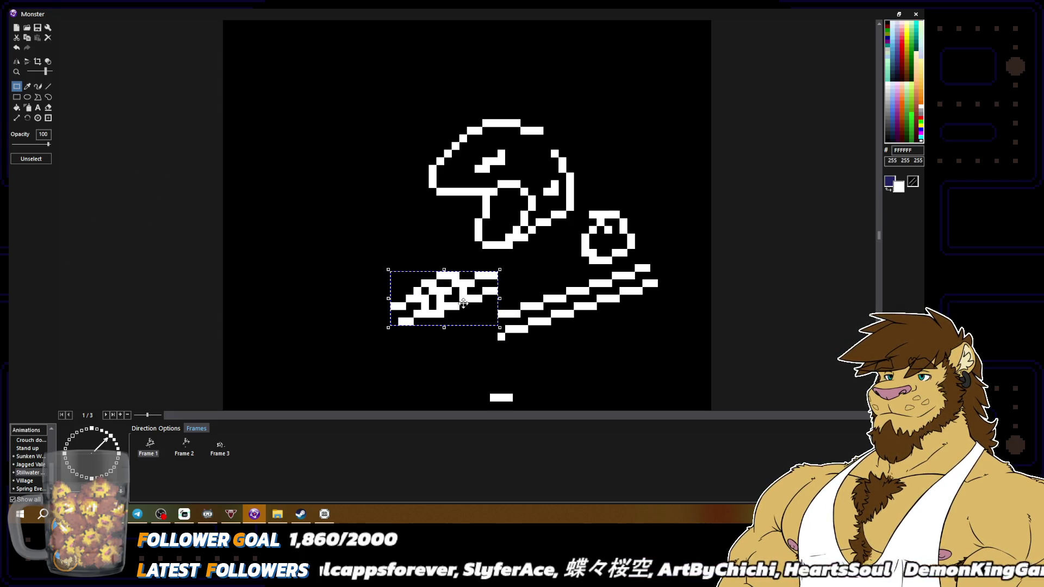
{"action": "left_click", "coordinate": [532, 284]}
{"action": "mouse_move", "coordinate": [497, 286]}
{"action": "left_mouse_down"}
{"action": "mouse_move", "coordinate": [635, 340]}
{"action": "mouse_move", "coordinate": [578, 299]}
{"action": "mouse_move", "coordinate": [583, 273]}
{"action": "left_mouse_up"}
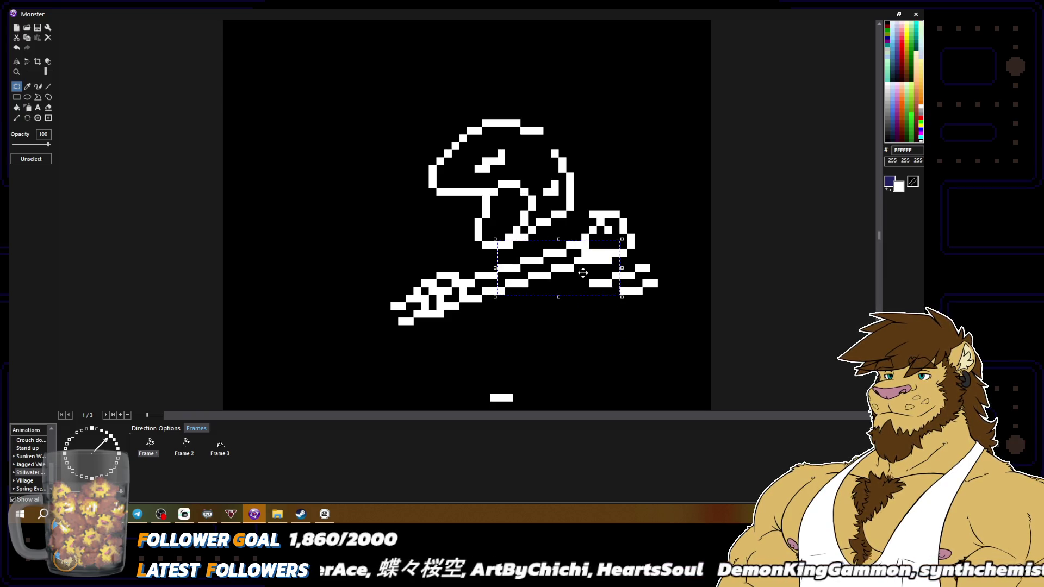
{"action": "left_click", "coordinate": [596, 272]}
{"action": "mouse_move", "coordinate": [588, 263]}
{"action": "left_mouse_down"}
{"action": "mouse_move", "coordinate": [674, 303]}
{"action": "mouse_move", "coordinate": [638, 276]}
{"action": "mouse_move", "coordinate": [638, 239]}
{"action": "left_mouse_up"}
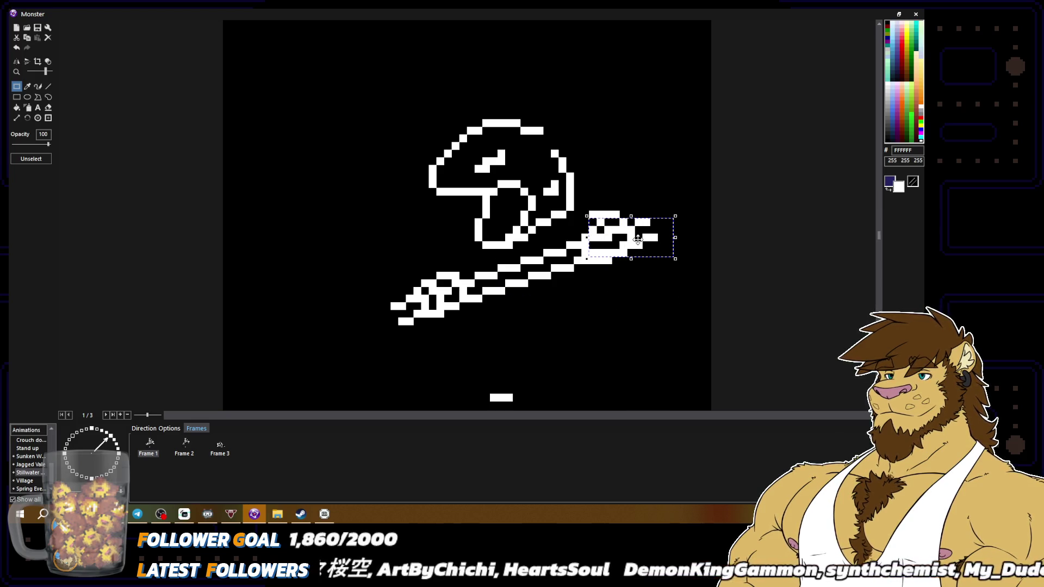
{"action": "left_click", "coordinate": [711, 381]}
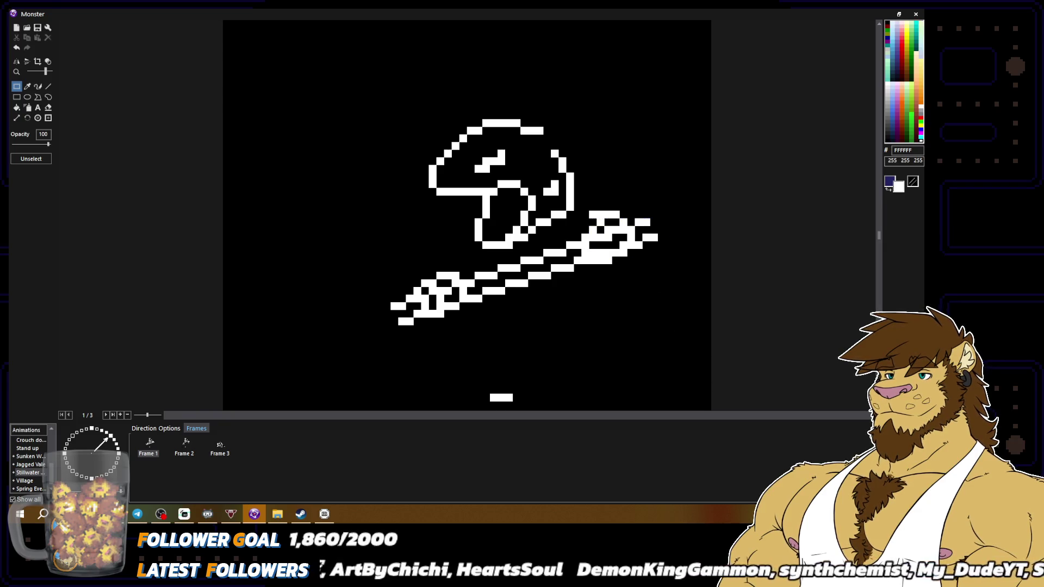
In Frame 2, move the right loop slightly lower, then return to Frame 1.
{"action": "left_click", "coordinate": [188, 447]}
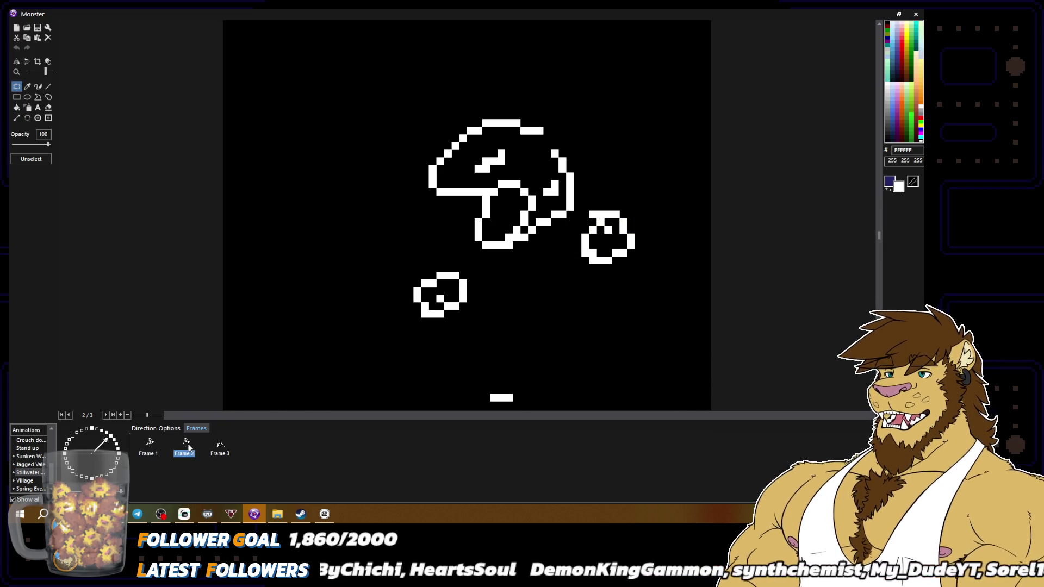
{"action": "mouse_move", "coordinate": [579, 201]}
{"action": "left_mouse_down"}
{"action": "mouse_move", "coordinate": [653, 274]}
{"action": "mouse_move", "coordinate": [618, 262]}
{"action": "left_mouse_up"}
{"action": "left_click", "coordinate": [639, 342]}
{"action": "left_click", "coordinate": [191, 453]}
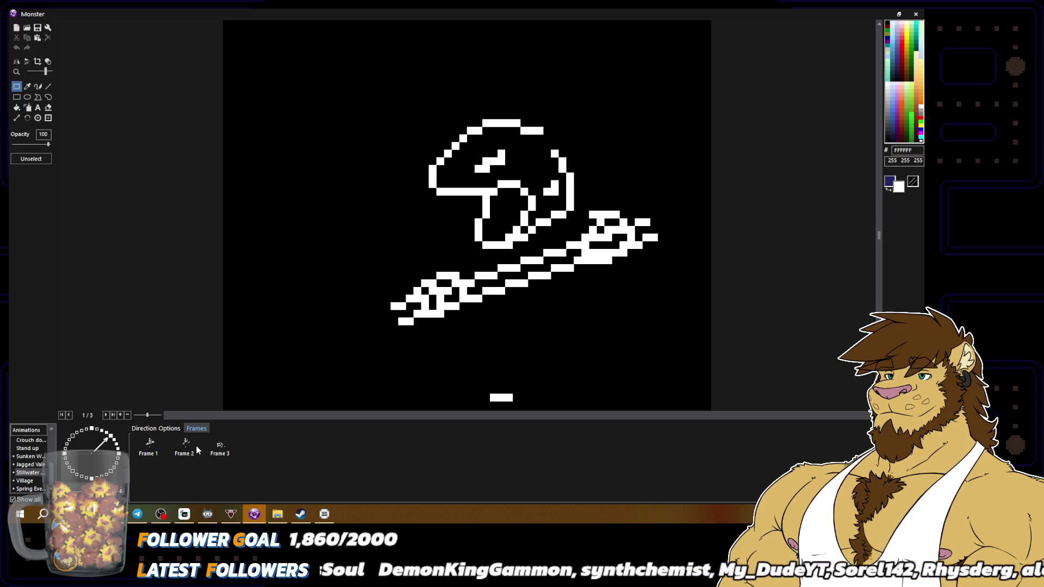
{"action": "left_click", "coordinate": [150, 443]}
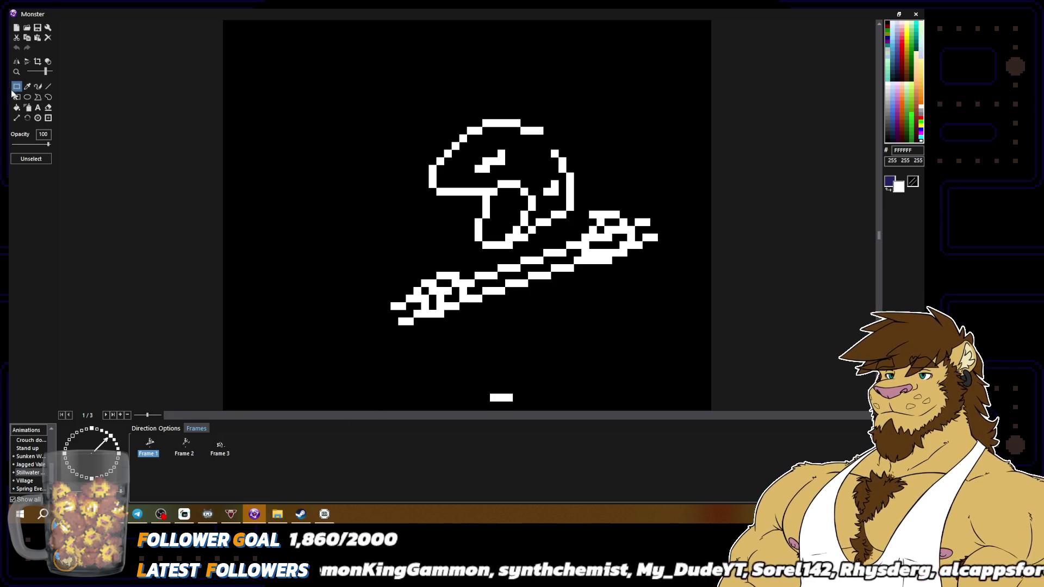
{"action": "left_click", "coordinate": [37, 86]}
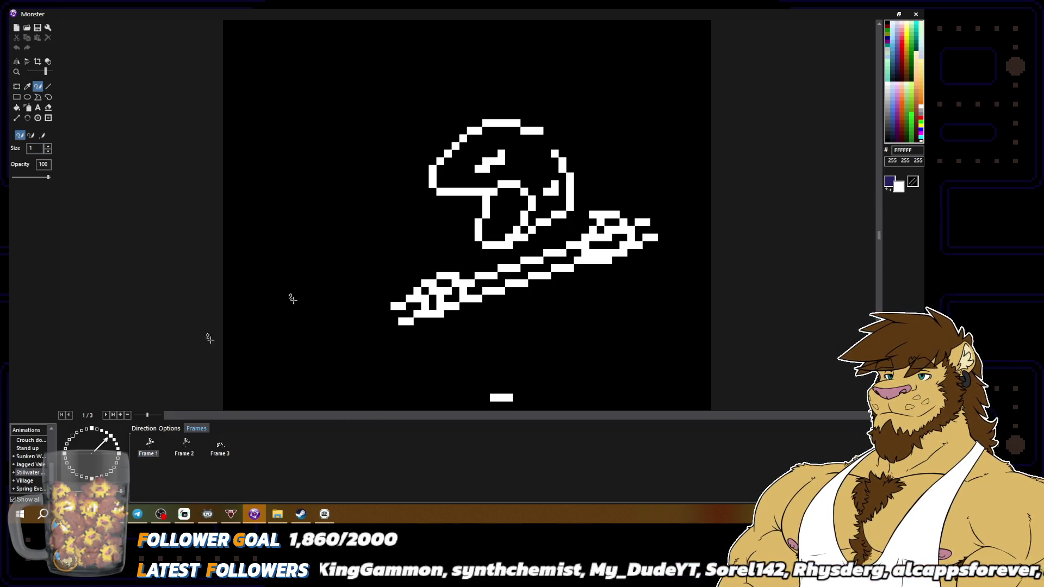
Move the sword's hilt block down one pixel.
{"action": "left_click", "coordinate": [16, 86]}
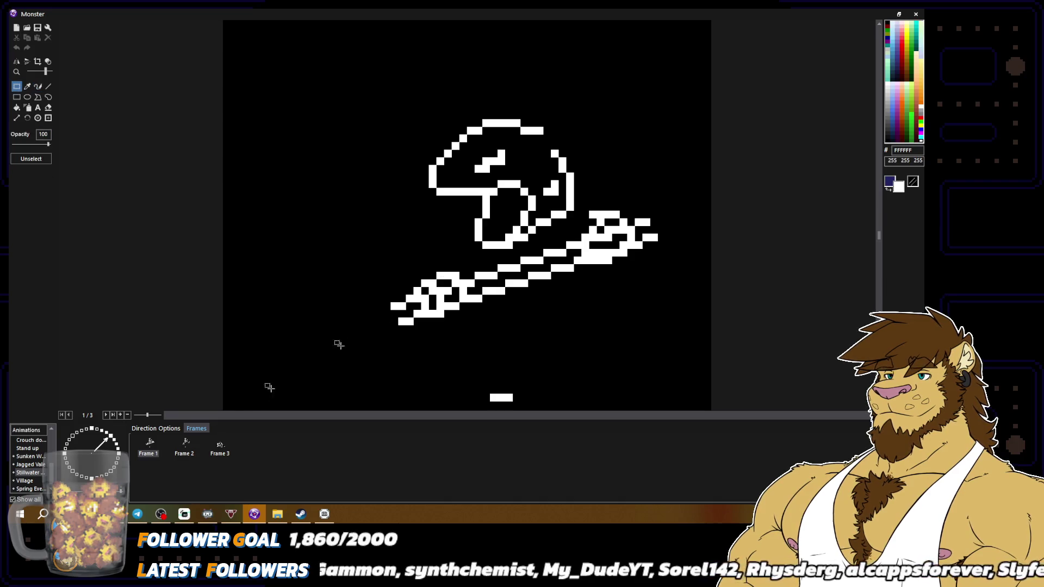
{"action": "left_click_drag", "start_coordinate": [578, 207], "coordinate": [632, 269]}
{"action": "left_click", "coordinate": [626, 228]}
{"action": "left_click_drag", "start_coordinate": [625, 233], "coordinate": [629, 261]}
{"action": "left_click", "coordinate": [690, 279]}
{"action": "left_click", "coordinate": [38, 85]}
Paint black over pixels at the sword's right end, comparing against Frame 2.
{"action": "left_click", "coordinate": [185, 445]}
{"action": "left_click", "coordinate": [149, 445]}
{"action": "left_click_drag", "start_coordinate": [585, 276], "coordinate": [601, 255]}
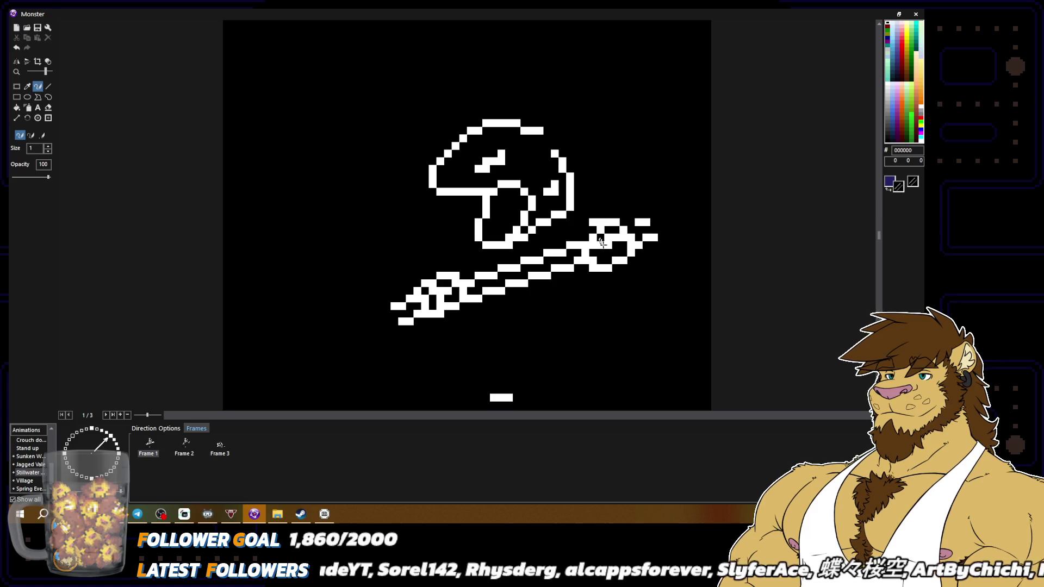
{"action": "left_click", "coordinate": [184, 444]}
{"action": "left_click", "coordinate": [148, 446]}
{"action": "left_click", "coordinate": [605, 243]}
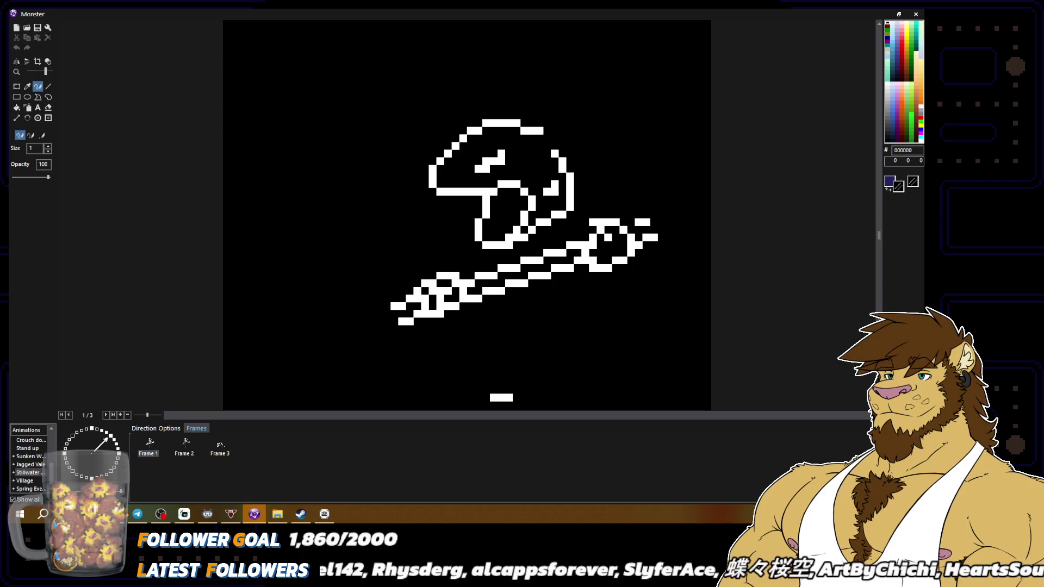
{"action": "right_click", "coordinate": [643, 222]}
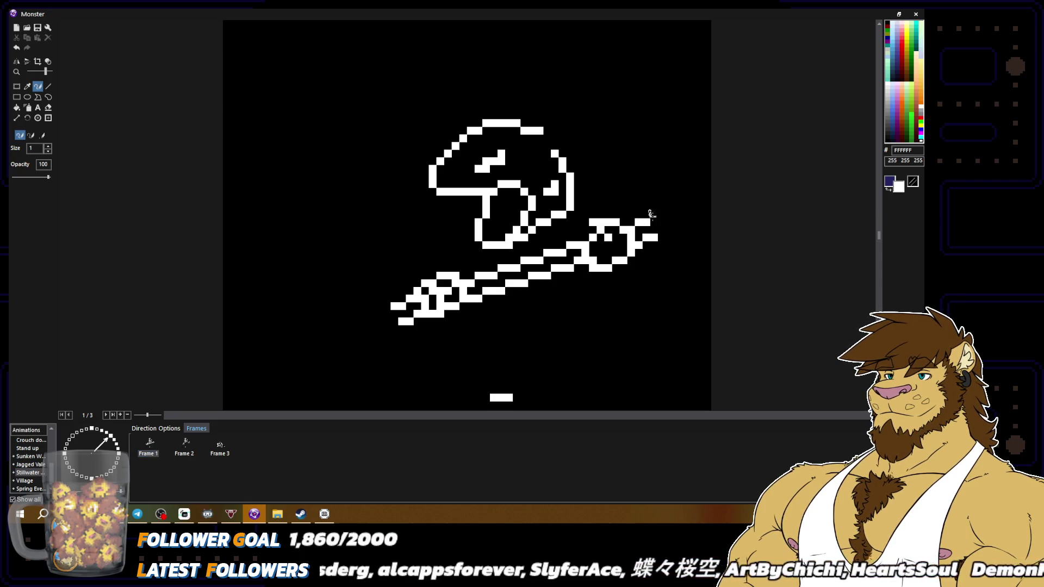
{"action": "right_click", "coordinate": [404, 366]}
Erase stray white pixels at the lower-left hilt, checking Frames 2 and 3.
{"action": "left_click", "coordinate": [179, 449]}
{"action": "left_click", "coordinate": [152, 449]}
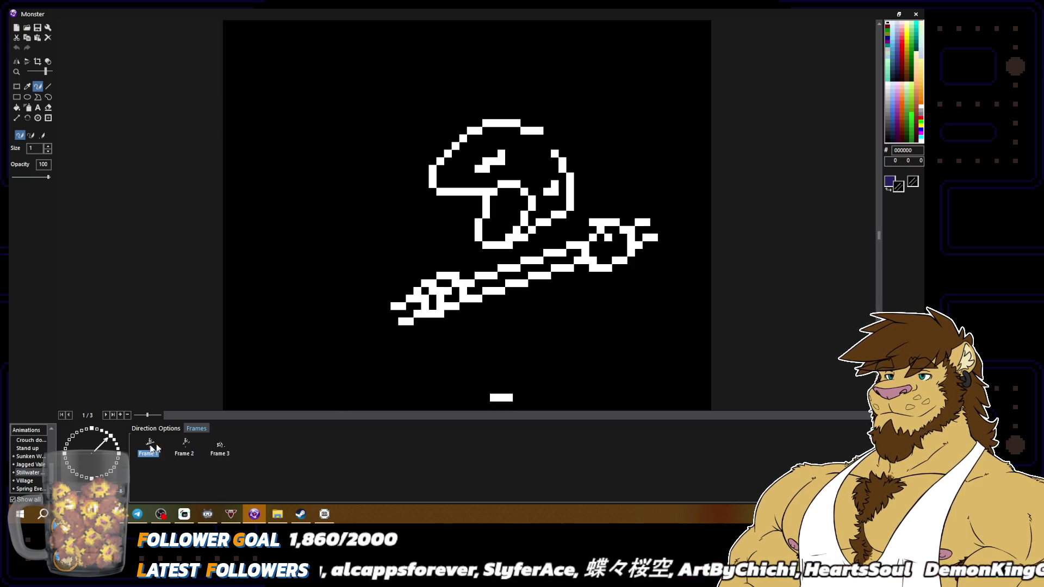
{"action": "mouse_move", "coordinate": [452, 287]}
{"action": "left_mouse_down"}
{"action": "mouse_move", "coordinate": [433, 300]}
{"action": "mouse_move", "coordinate": [453, 293]}
{"action": "left_mouse_up"}
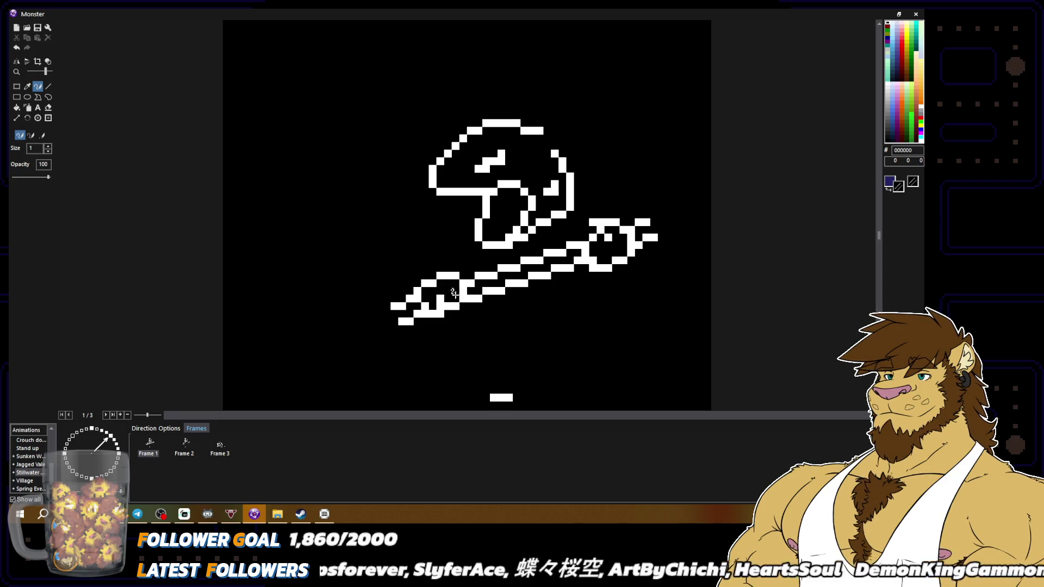
{"action": "left_click", "coordinate": [211, 447]}
{"action": "left_click", "coordinate": [185, 444]}
{"action": "left_click", "coordinate": [156, 446]}
{"action": "left_click", "coordinate": [183, 448]}
{"action": "left_click", "coordinate": [148, 449]}
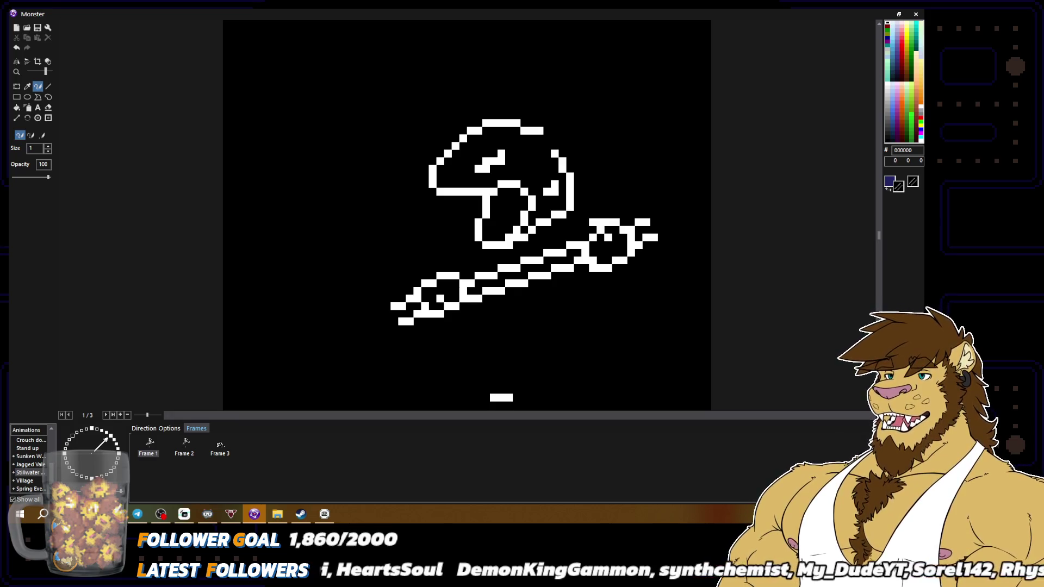
Sample white and black colours from the Frame 1 drawing.
{"action": "scroll", "coordinate": [560, 344], "scroll_direction": "down", "scroll_amount": 2}
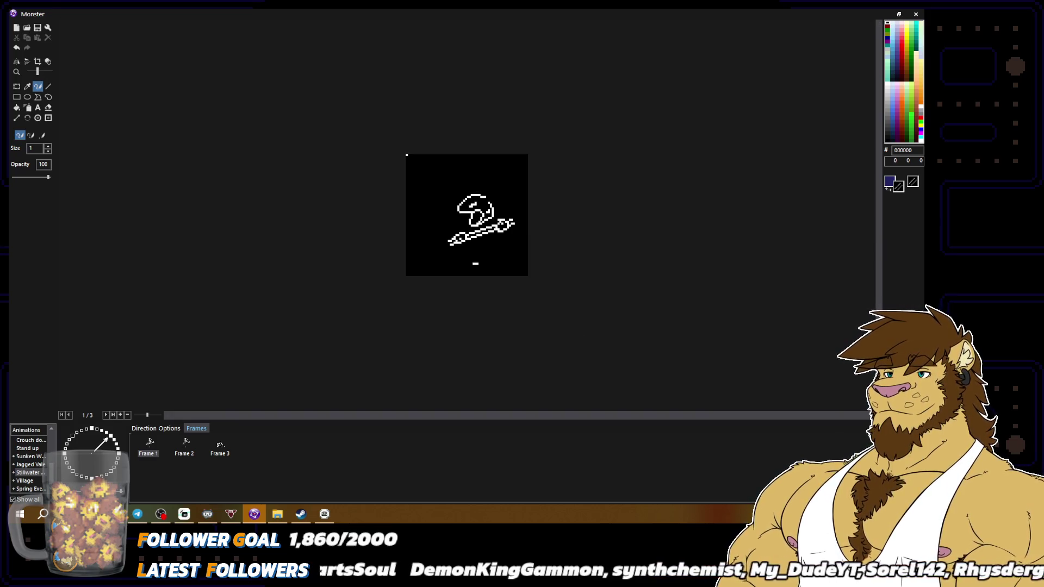
{"action": "scroll", "coordinate": [585, 341], "scroll_direction": "up", "scroll_amount": 2}
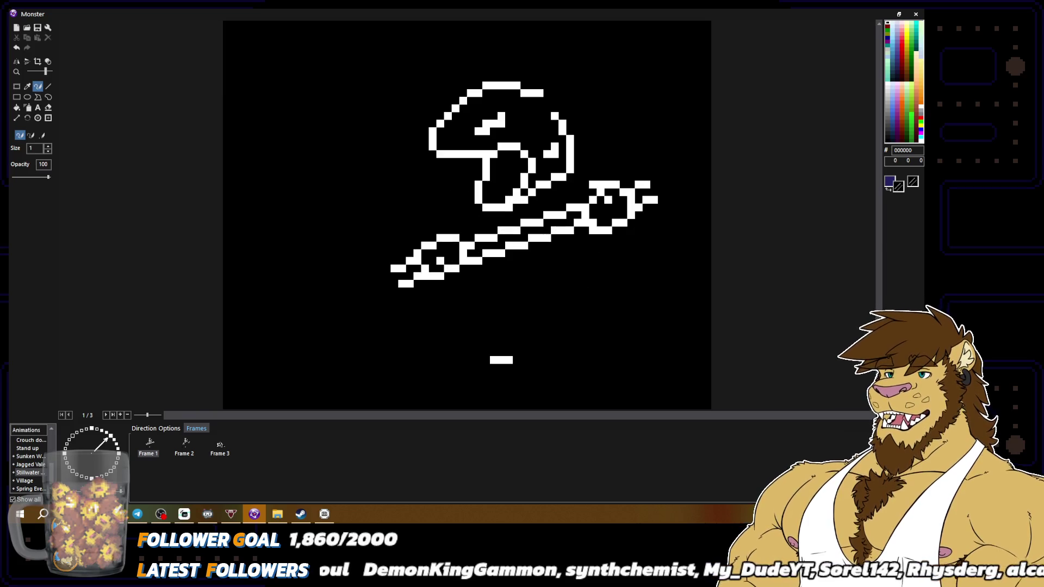
{"action": "right_click", "coordinate": [607, 222]}
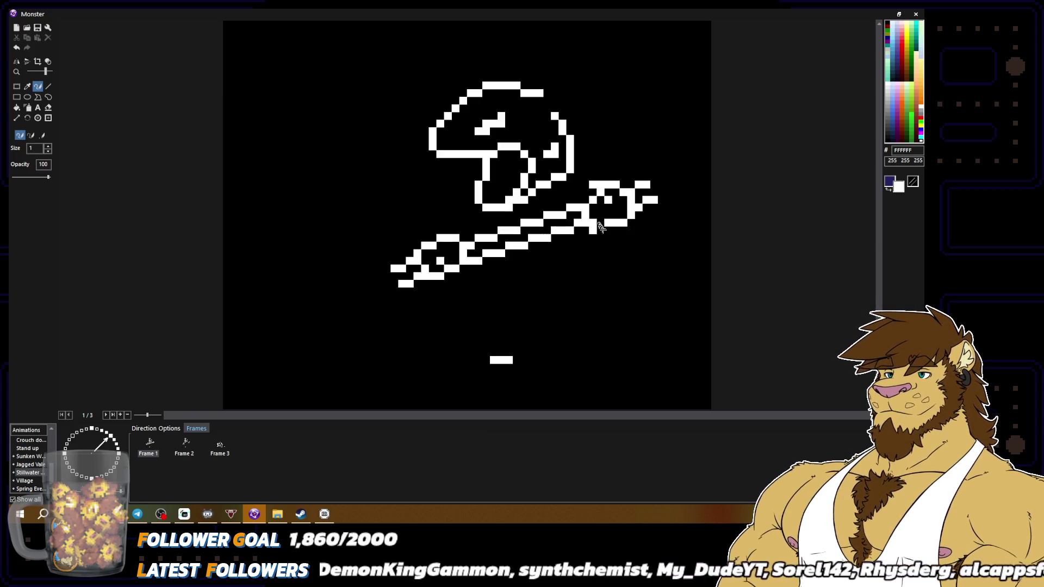
{"action": "right_click", "coordinate": [595, 218]}
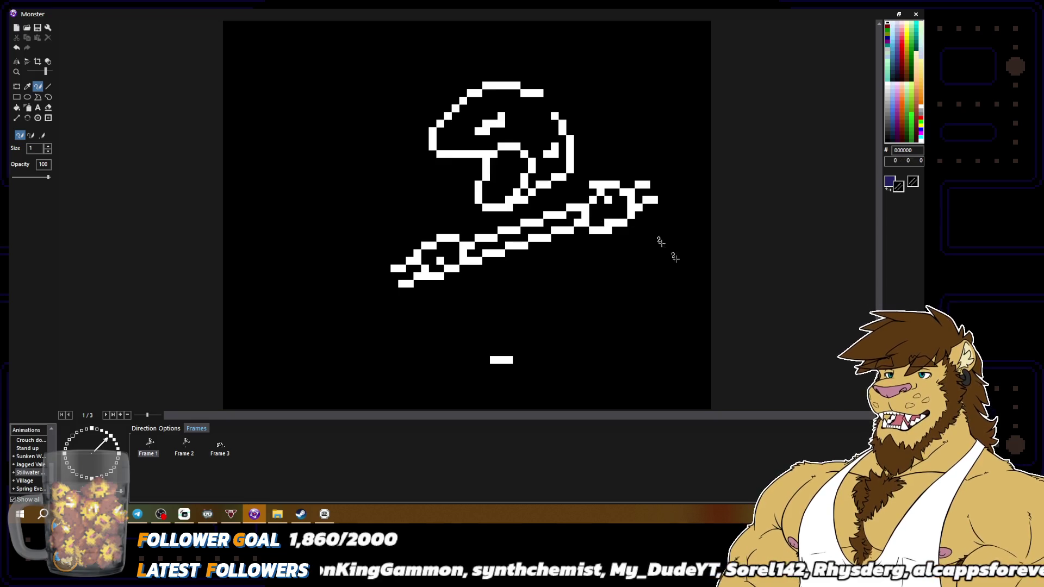
{"action": "scroll", "coordinate": [665, 246], "scroll_direction": "down", "scroll_amount": 2}
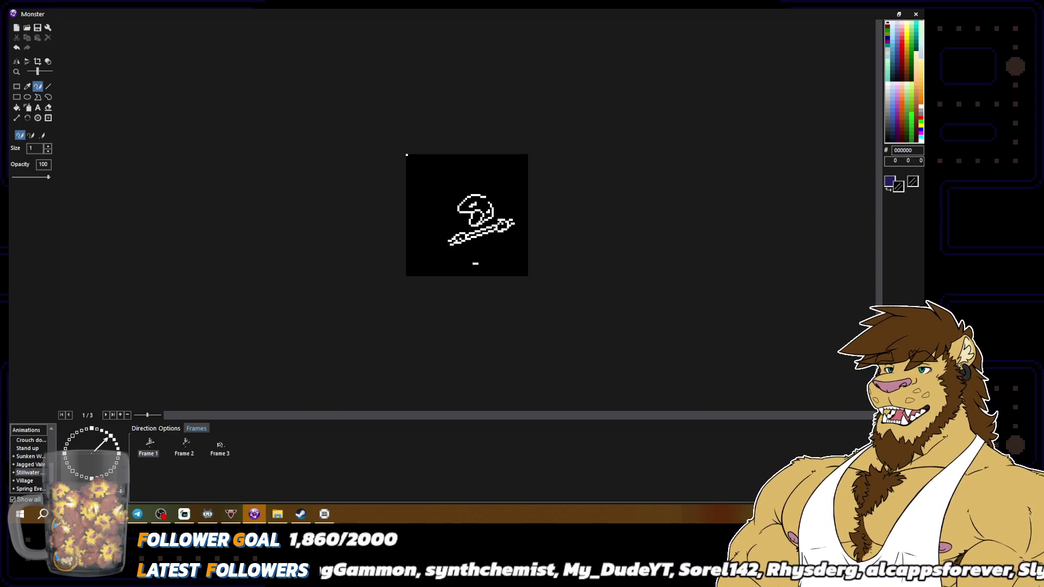
{"action": "scroll", "coordinate": [649, 210], "scroll_direction": "up", "scroll_amount": 2}
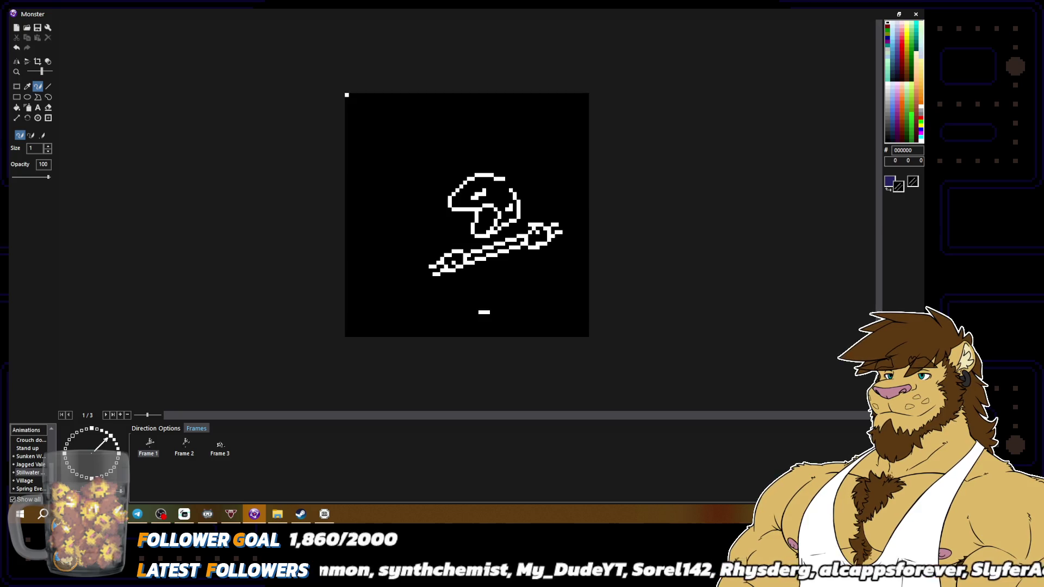
{"action": "right_click", "coordinate": [648, 210]}
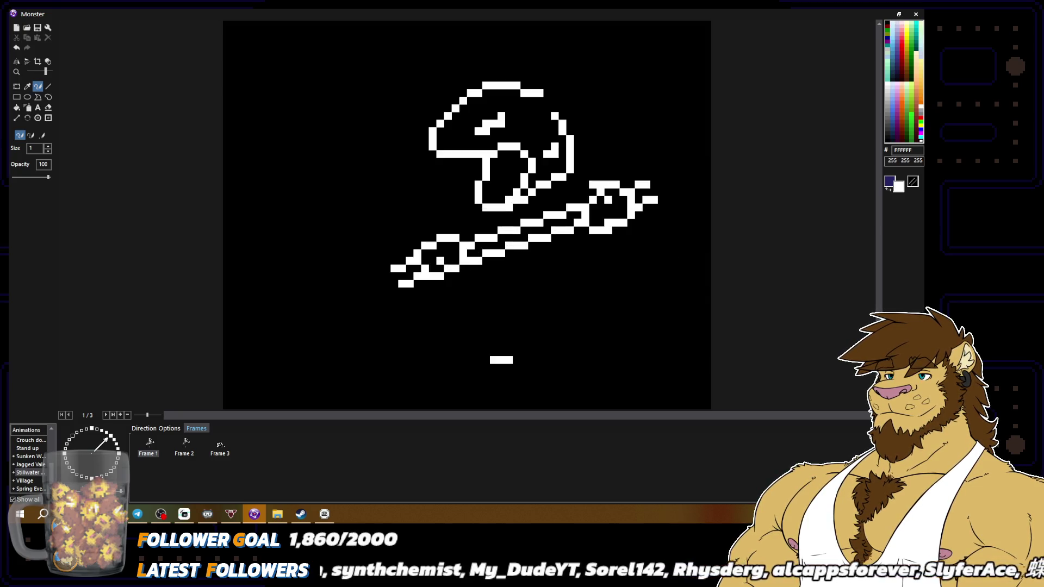
Box the entire Frame 1 drawing and shift it a few pixels left.
{"action": "left_click", "coordinate": [16, 86]}
{"action": "scroll", "coordinate": [458, 179], "scroll_direction": "down", "scroll_amount": 2}
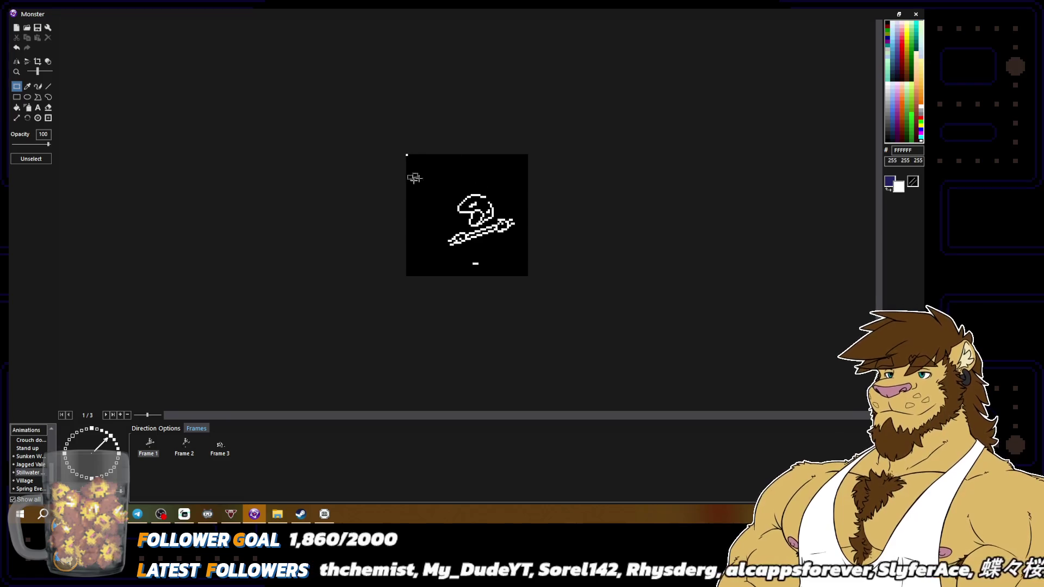
{"action": "left_click_drag", "start_coordinate": [420, 187], "coordinate": [556, 294]}
{"action": "left_click_drag", "start_coordinate": [479, 228], "coordinate": [465, 229]}
{"action": "key", "text": "ctrl+d"}
{"action": "left_click", "coordinate": [37, 86]}
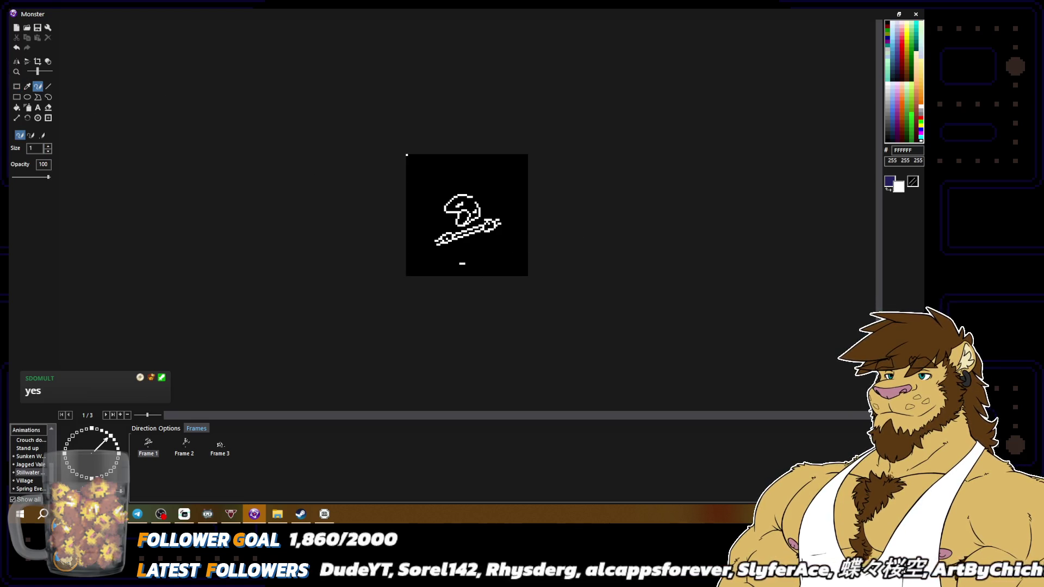
{"action": "scroll", "coordinate": [472, 217], "scroll_direction": "up", "scroll_amount": 2}
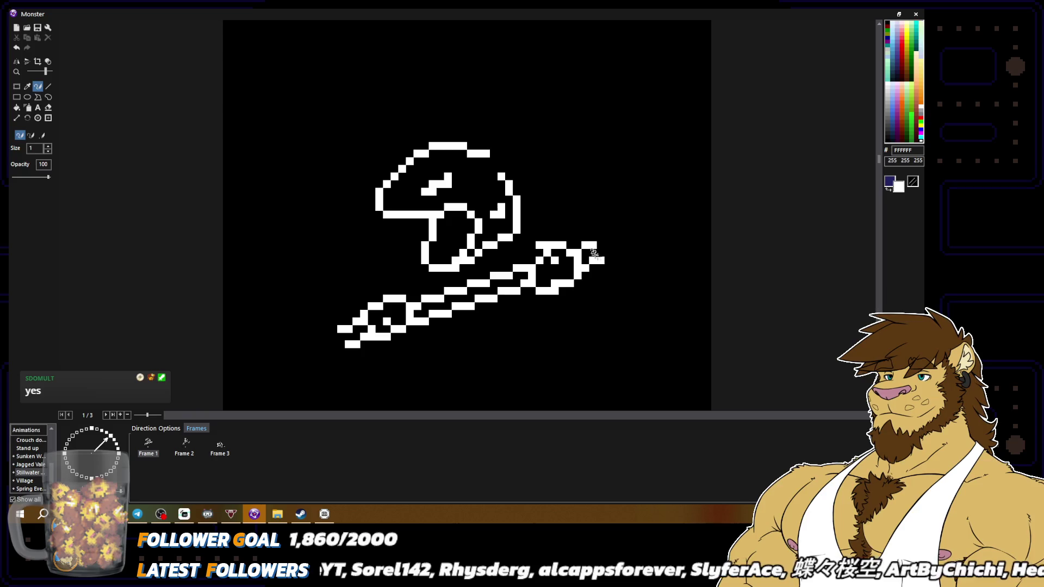
Draw new white curving strokes for the foot outline and trim its right and lower edges.
{"action": "left_click", "coordinate": [599, 260], "text": "alt"}
{"action": "left_click_drag", "start_coordinate": [601, 227], "coordinate": [619, 269]}
{"action": "mouse_move", "coordinate": [600, 242]}
{"action": "left_mouse_down"}
{"action": "mouse_move", "coordinate": [612, 215]}
{"action": "mouse_move", "coordinate": [641, 207]}
{"action": "mouse_move", "coordinate": [684, 221]}
{"action": "mouse_move", "coordinate": [637, 246]}
{"action": "mouse_move", "coordinate": [680, 252]}
{"action": "mouse_move", "coordinate": [650, 275]}
{"action": "mouse_move", "coordinate": [609, 275]}
{"action": "left_mouse_up"}
{"action": "left_click_drag", "start_coordinate": [680, 245], "coordinate": [660, 272]}
Touch up single pixels at the foot's upper corner and left edge, swapping white and black.
{"action": "right_click", "coordinate": [652, 267], "text": "alt"}
{"action": "right_click", "coordinate": [653, 264], "text": "alt"}
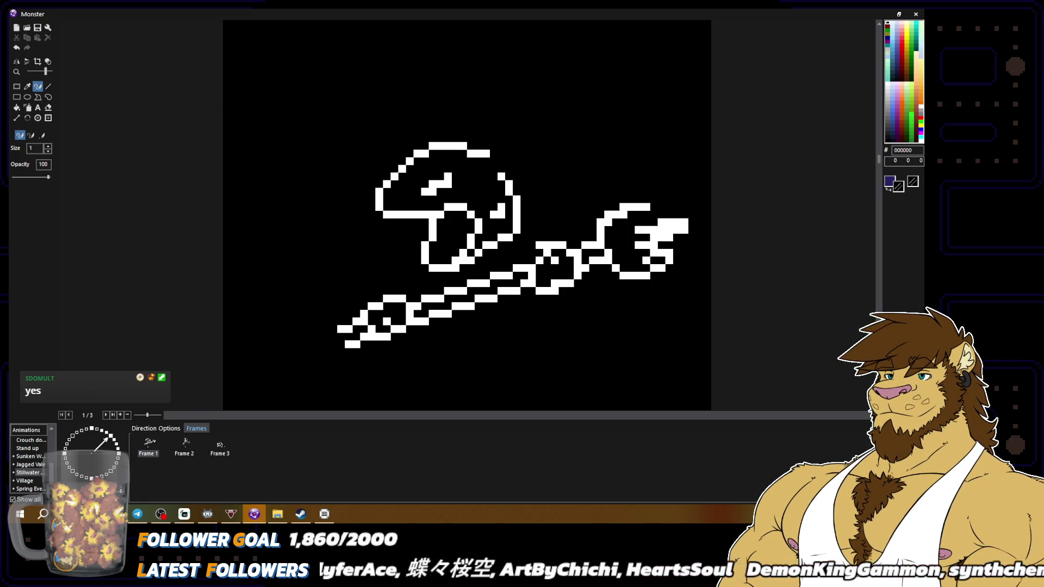
{"action": "left_click", "coordinate": [662, 222]}
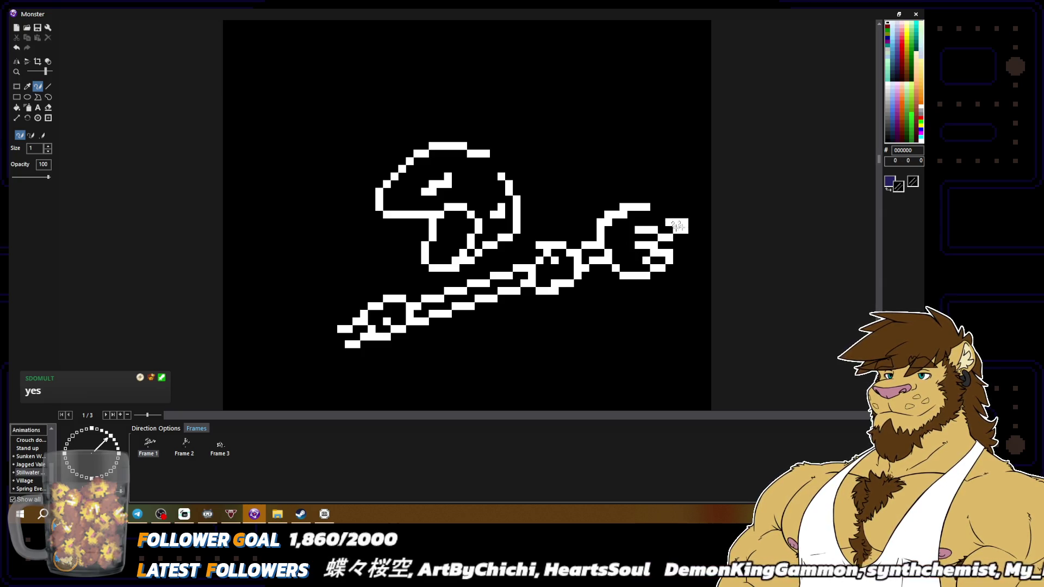
{"action": "right_click", "coordinate": [679, 225], "text": "alt"}
{"action": "right_click", "coordinate": [662, 222]}
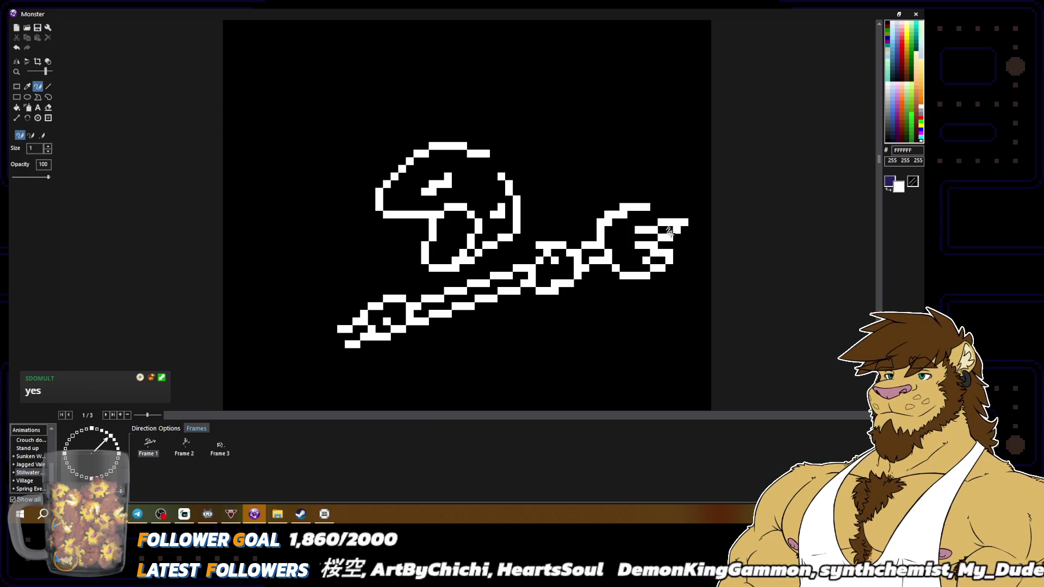
{"action": "right_click", "coordinate": [658, 237], "text": "alt"}
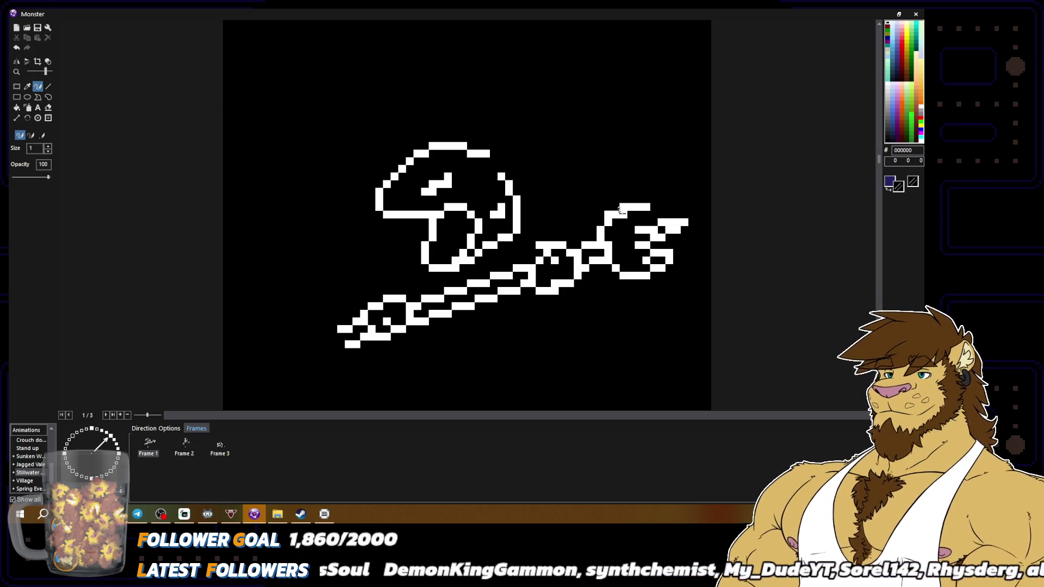
{"action": "left_click", "coordinate": [609, 221]}
{"action": "right_click", "coordinate": [609, 216]}
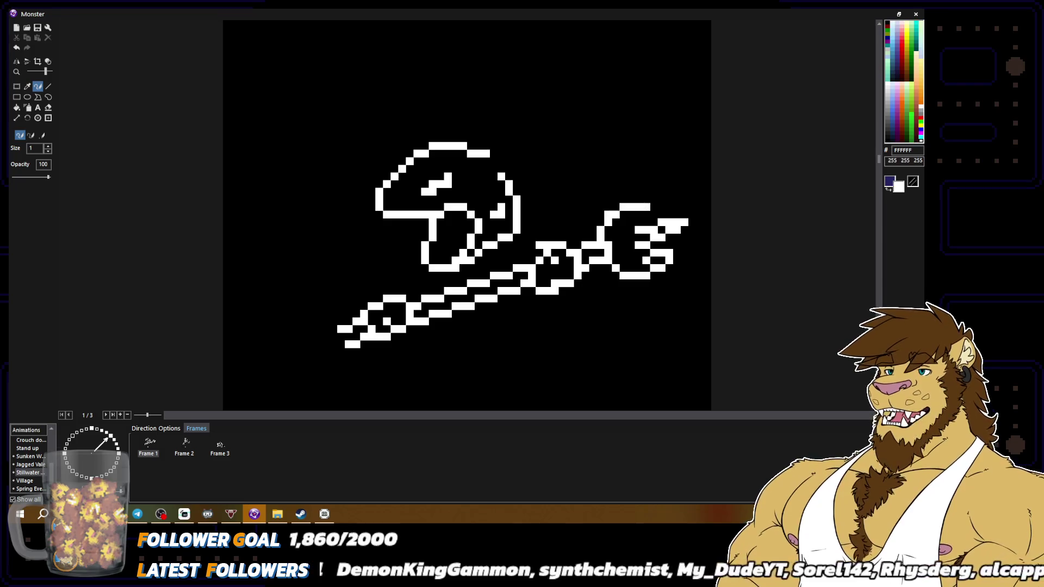
{"action": "left_click", "coordinate": [631, 229]}
Marquee-select the foot's lower-right block and shift it one pixel left.
{"action": "scroll", "coordinate": [463, 264], "scroll_direction": "down", "scroll_amount": 3}
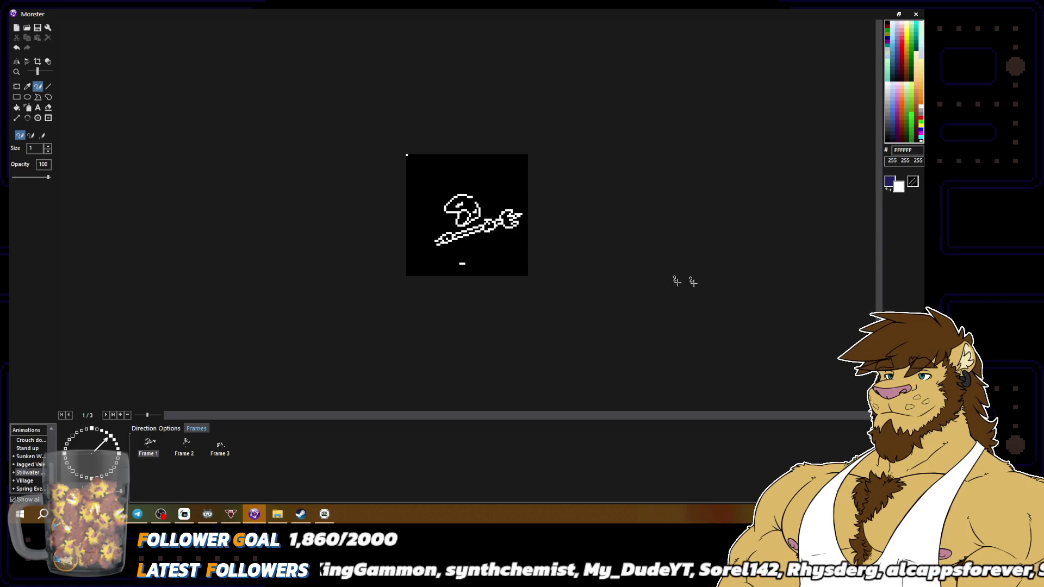
{"action": "scroll", "coordinate": [688, 280], "scroll_direction": "up", "scroll_amount": 3}
{"action": "right_click", "coordinate": [633, 187]}
{"action": "right_click", "coordinate": [625, 177]}
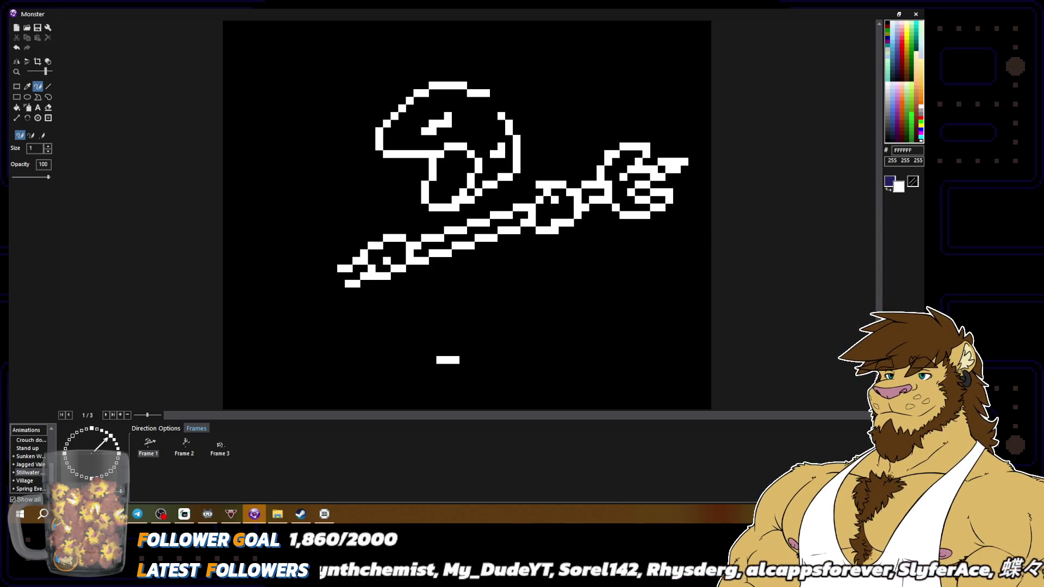
{"action": "scroll", "coordinate": [623, 164], "scroll_direction": "down", "scroll_amount": 2}
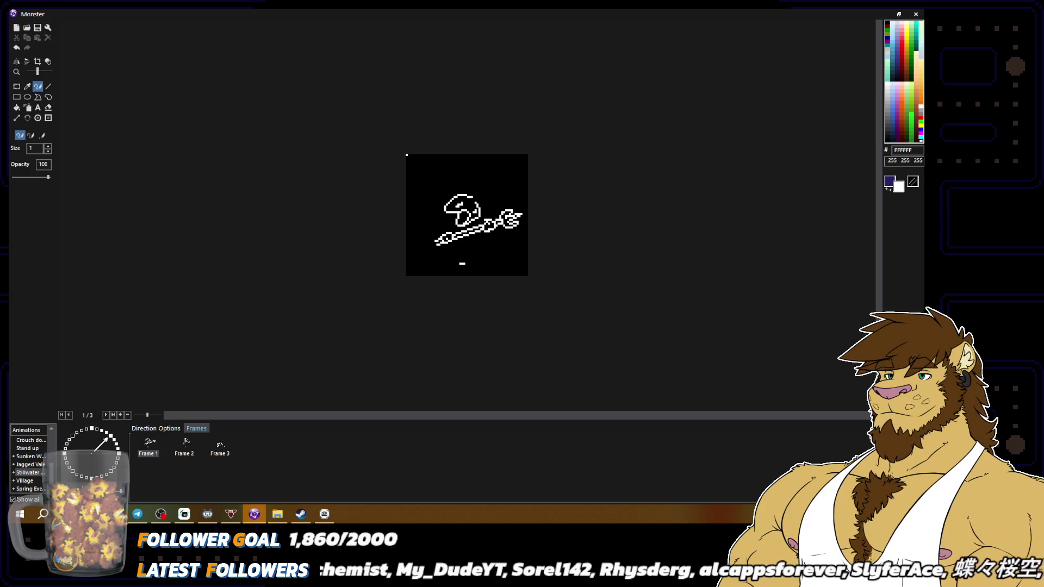
{"action": "scroll", "coordinate": [636, 214], "scroll_direction": "up", "scroll_amount": 2}
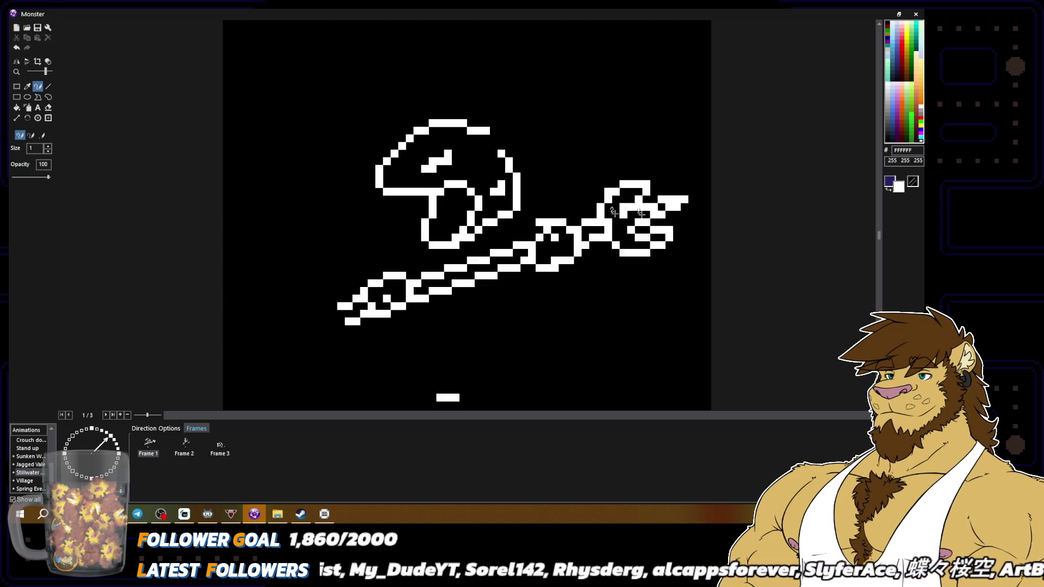
{"action": "scroll", "coordinate": [650, 263], "scroll_direction": "down", "scroll_amount": 2}
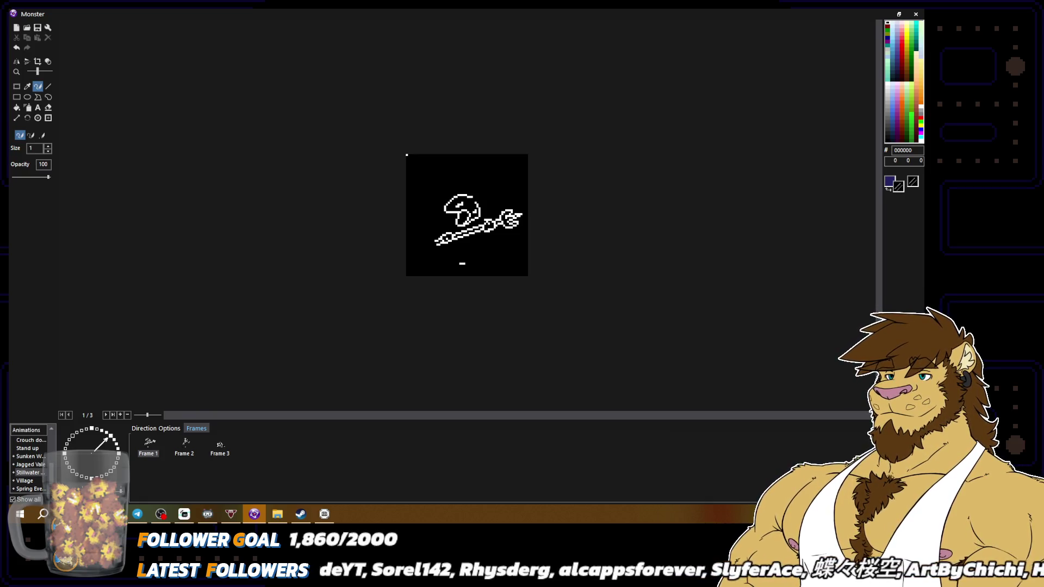
{"action": "scroll", "coordinate": [466, 215], "scroll_direction": "up", "scroll_amount": 2}
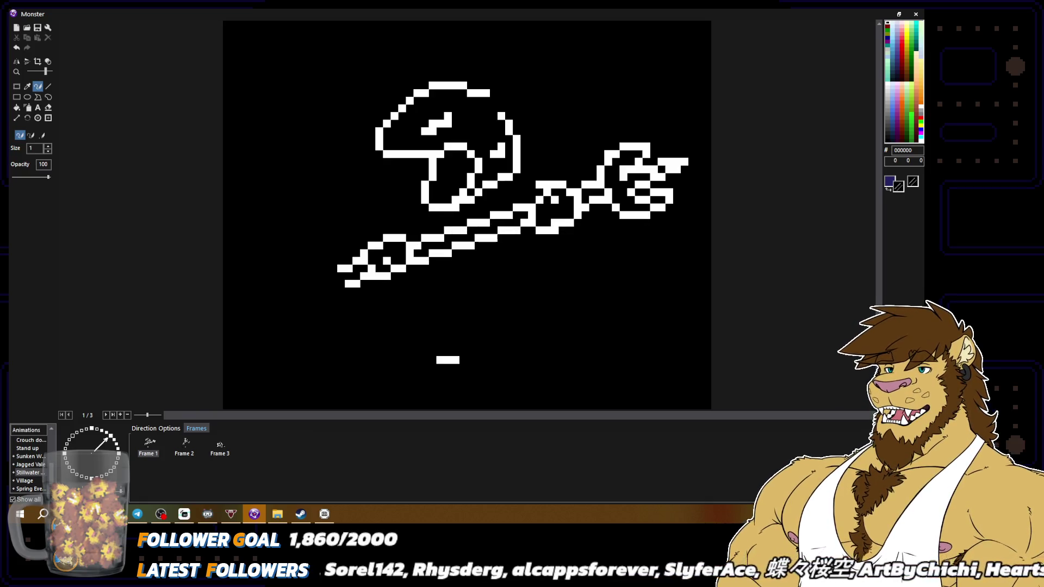
{"action": "left_click", "coordinate": [16, 86]}
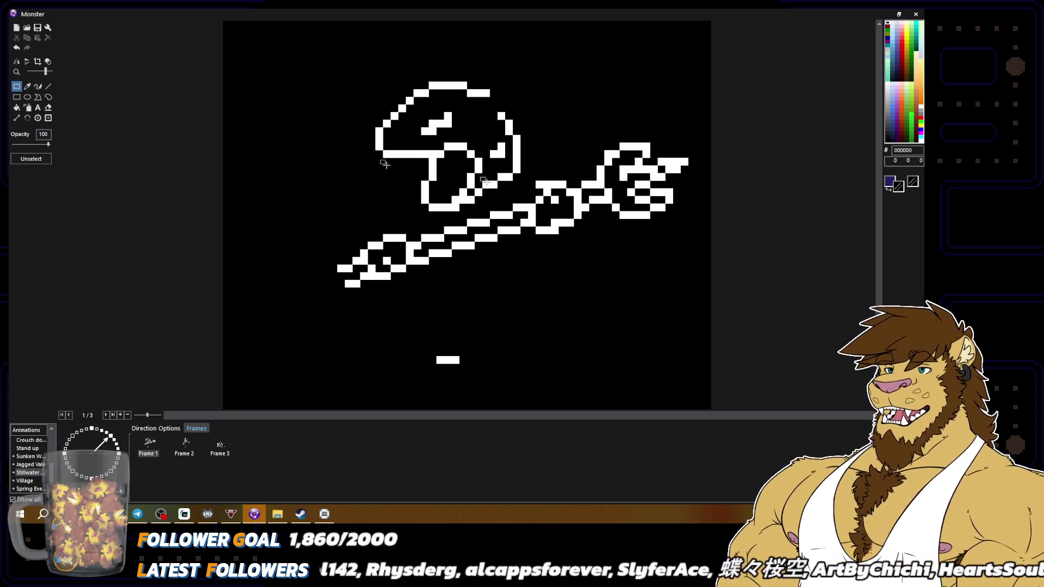
{"action": "mouse_move", "coordinate": [609, 184]}
{"action": "left_mouse_down"}
{"action": "mouse_move", "coordinate": [684, 223]}
{"action": "mouse_move", "coordinate": [672, 206]}
{"action": "left_mouse_up"}
{"action": "left_click", "coordinate": [708, 256]}
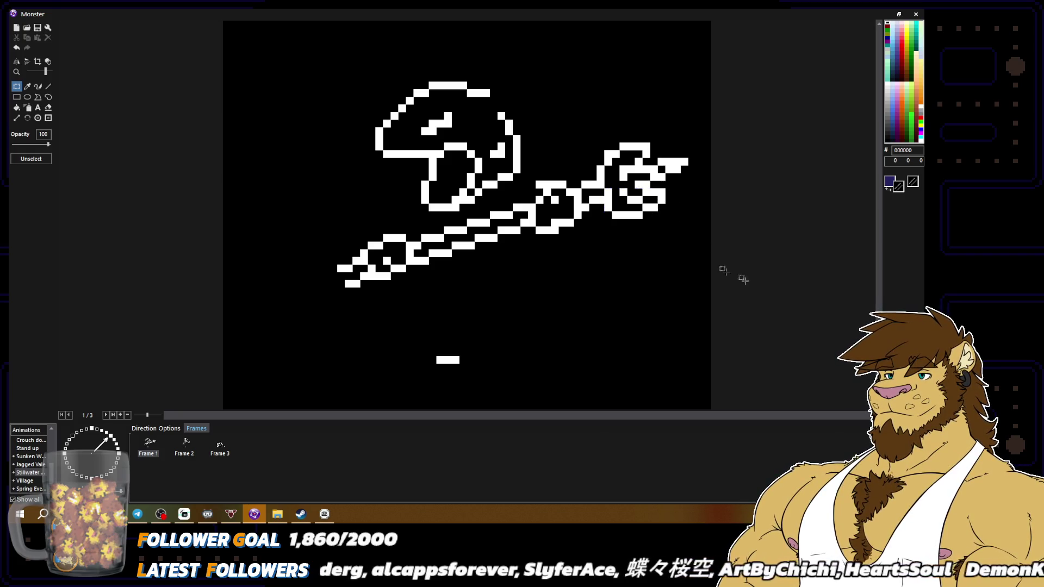
{"action": "scroll", "coordinate": [726, 272], "scroll_direction": "down", "scroll_amount": 2}
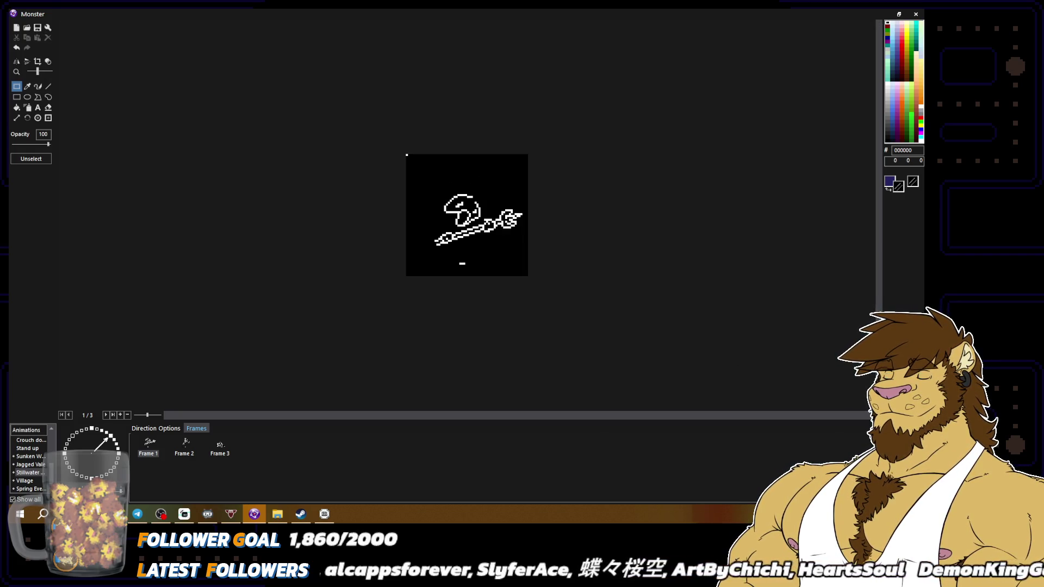
{"action": "scroll", "coordinate": [707, 343], "scroll_direction": "up", "scroll_amount": 2}
With the pencil, paint black over the stray white pixels at the foot's right end.
{"action": "left_click", "coordinate": [38, 86]}
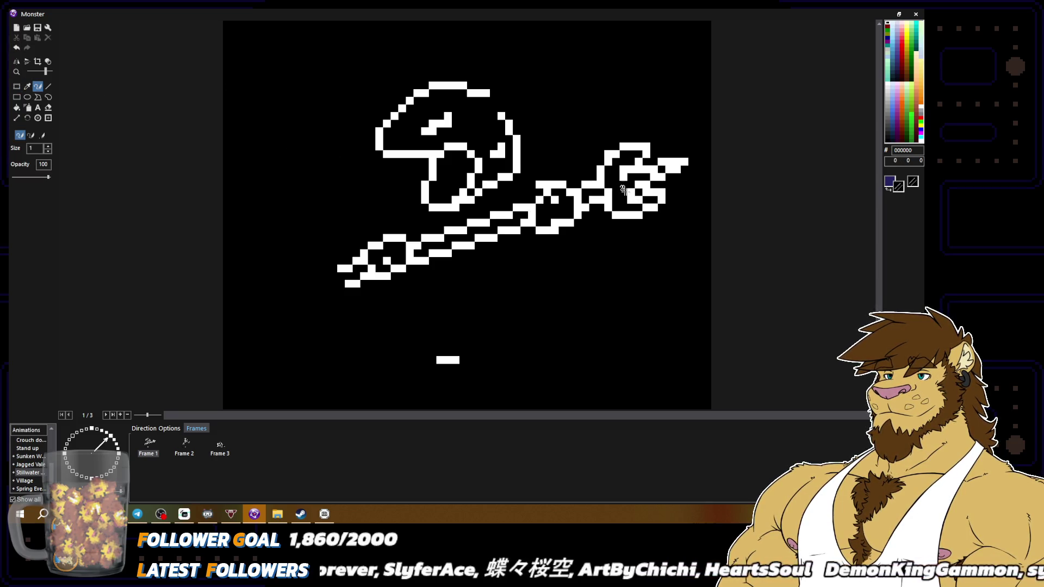
{"action": "scroll", "coordinate": [742, 220], "scroll_direction": "down", "scroll_amount": 3}
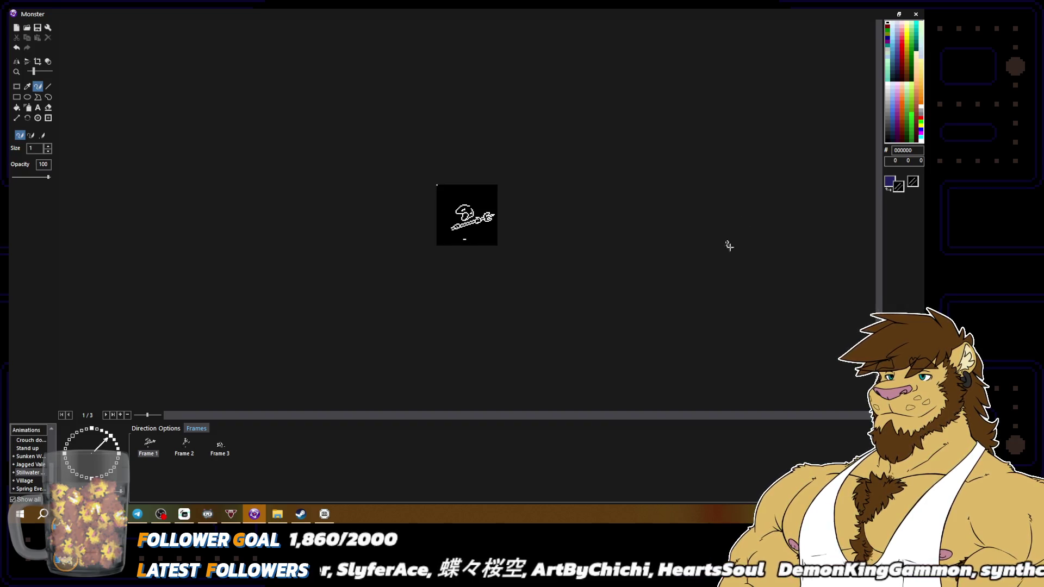
{"action": "scroll", "coordinate": [610, 224], "scroll_direction": "up", "scroll_amount": 3}
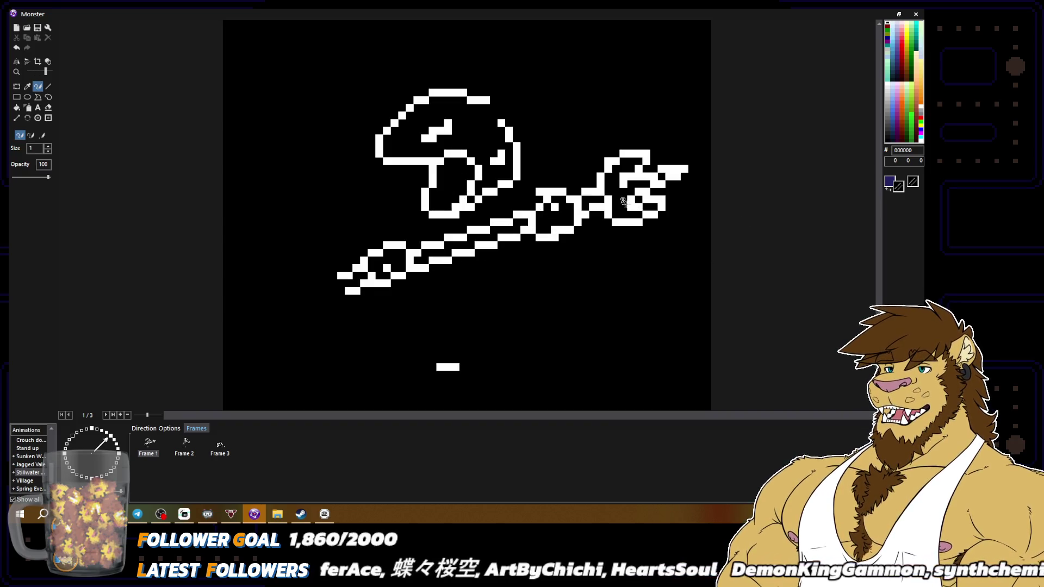
{"action": "scroll", "coordinate": [692, 252], "scroll_direction": "down", "scroll_amount": 3}
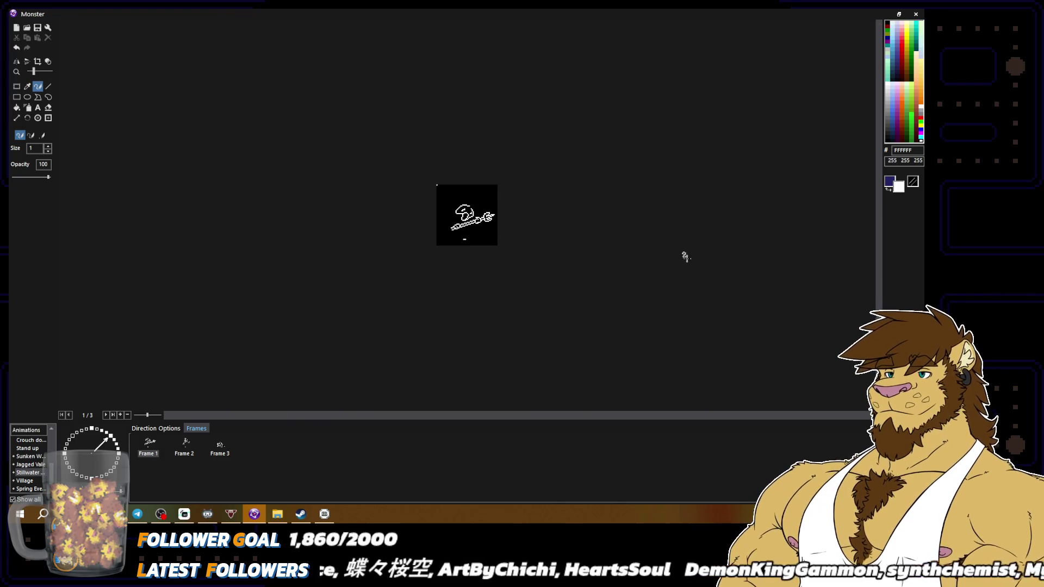
{"action": "scroll", "coordinate": [653, 245], "scroll_direction": "up", "scroll_amount": 3}
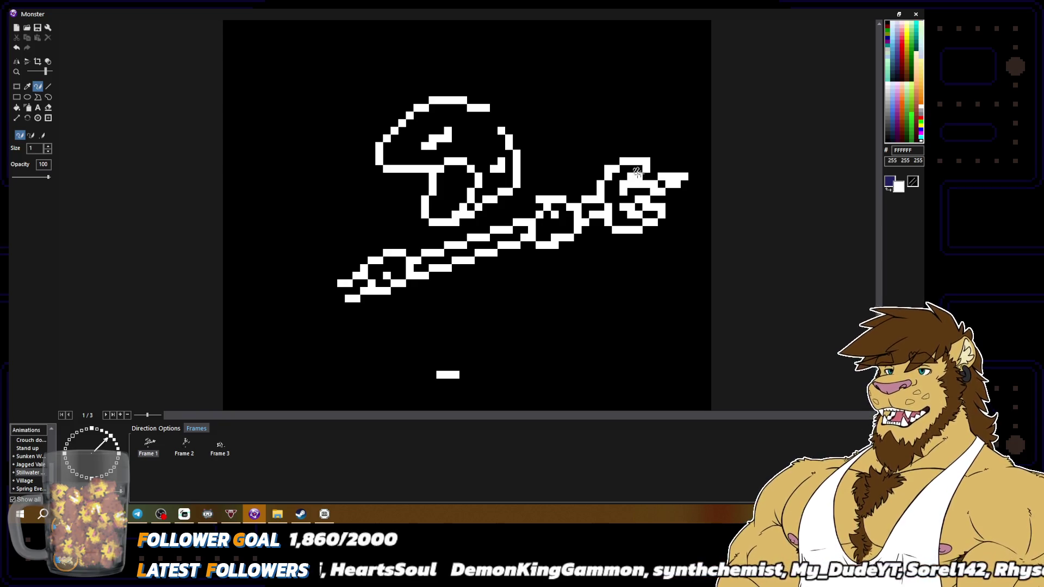
{"action": "scroll", "coordinate": [697, 223], "scroll_direction": "down", "scroll_amount": 2}
{"action": "scroll", "coordinate": [707, 228], "scroll_direction": "up", "scroll_amount": 2}
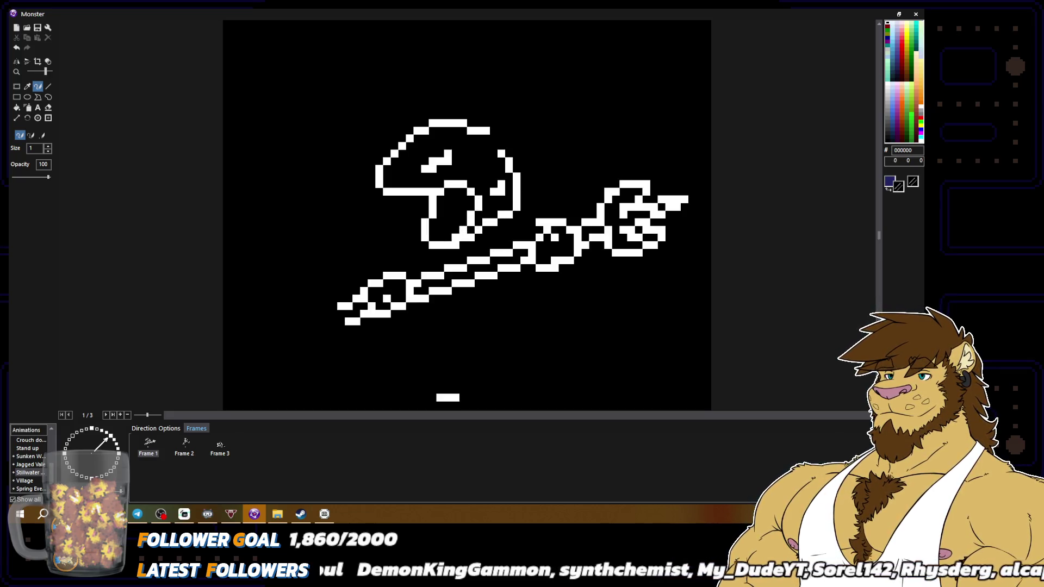
{"action": "right_click", "coordinate": [639, 230]}
{"action": "left_click_drag", "start_coordinate": [661, 238], "coordinate": [652, 246]}
{"action": "right_click", "coordinate": [638, 243]}
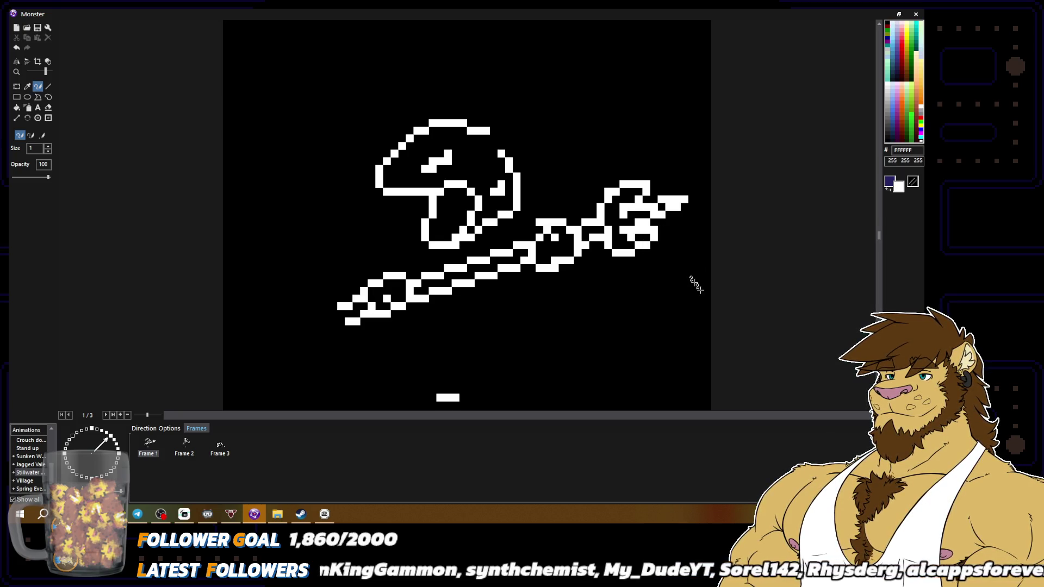
{"action": "scroll", "coordinate": [689, 280], "scroll_direction": "down", "scroll_amount": 2}
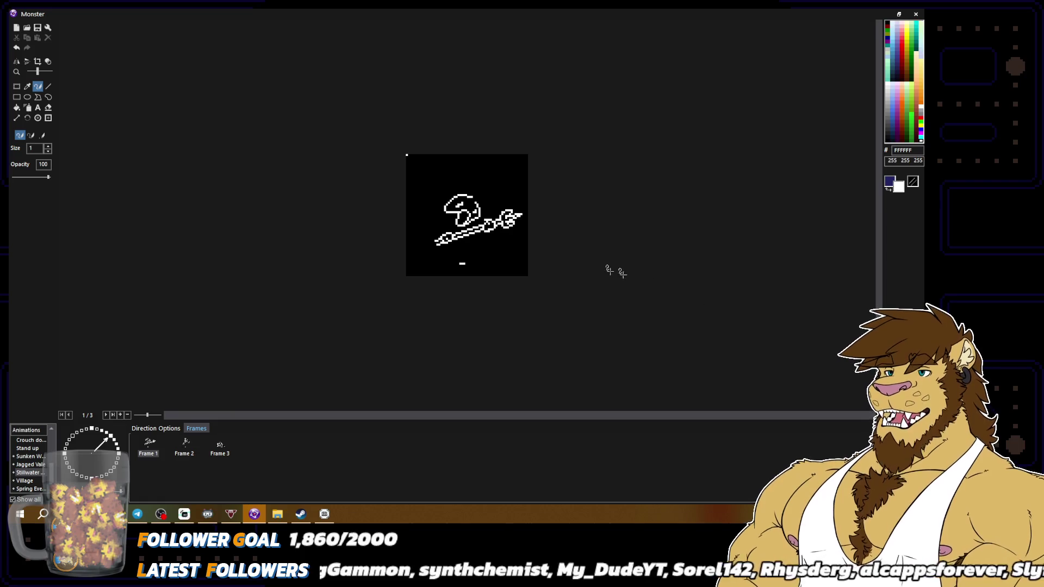
{"action": "scroll", "coordinate": [618, 272], "scroll_direction": "up", "scroll_amount": 2}
Trim the foot tip's protruding pixels and repaint it in white, checking the result zoomed out.
{"action": "mouse_move", "coordinate": [654, 170]}
{"action": "left_mouse_down"}
{"action": "mouse_move", "coordinate": [692, 163]}
{"action": "mouse_move", "coordinate": [658, 175]}
{"action": "left_mouse_up"}
{"action": "right_click", "coordinate": [646, 177]}
{"action": "right_click", "coordinate": [664, 168]}
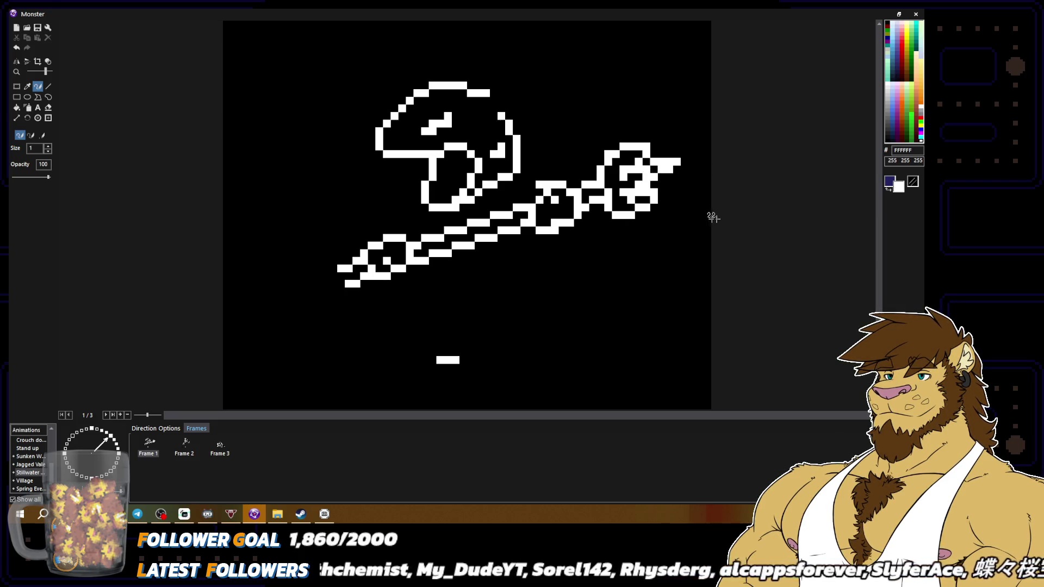
{"action": "scroll", "coordinate": [714, 217], "scroll_direction": "down", "scroll_amount": 2}
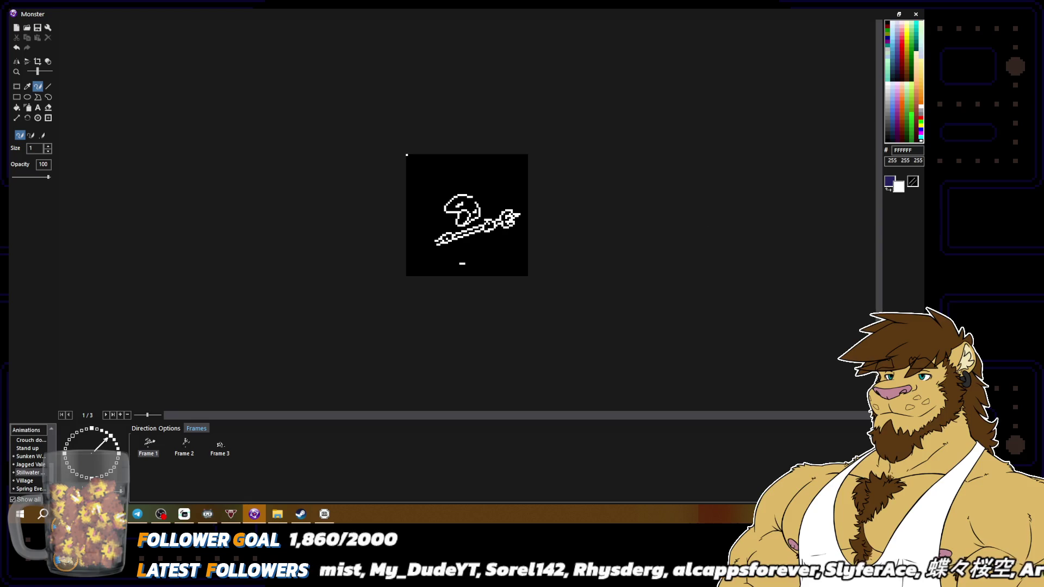
{"action": "scroll", "coordinate": [701, 214], "scroll_direction": "up", "scroll_amount": 2}
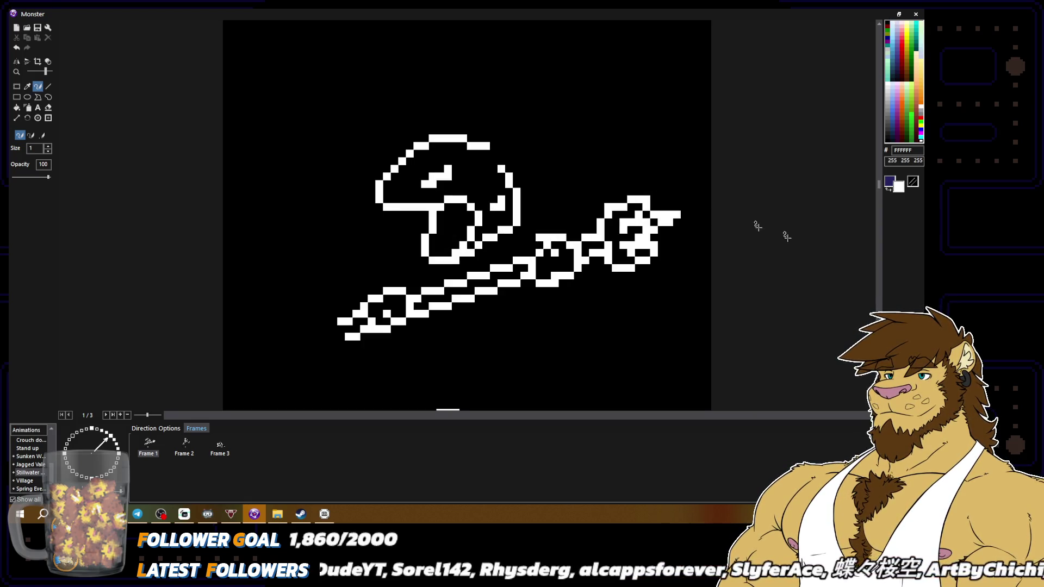
{"action": "scroll", "coordinate": [758, 226], "scroll_direction": "down", "scroll_amount": 2}
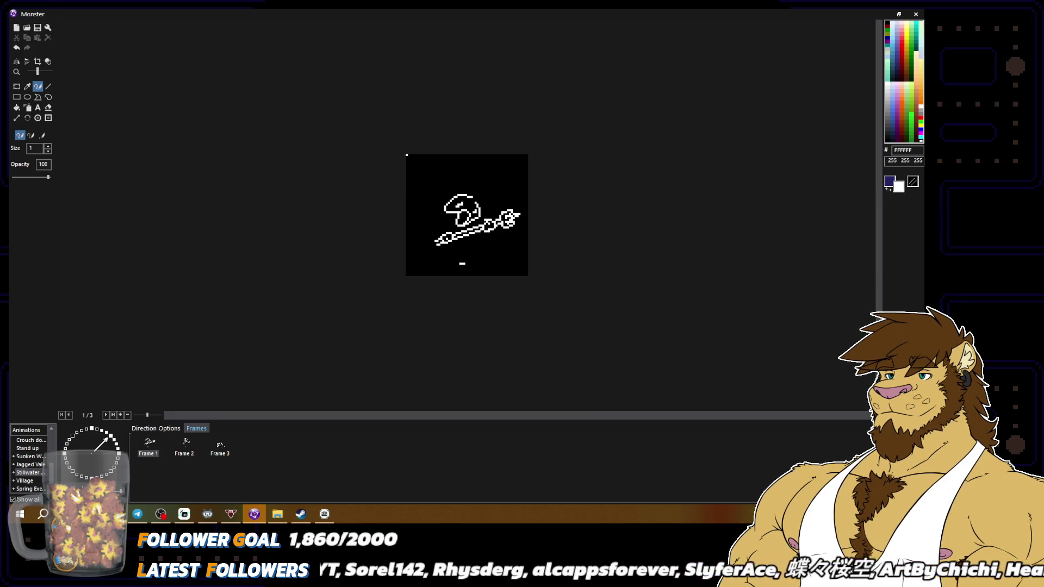
{"action": "scroll", "coordinate": [694, 262], "scroll_direction": "up", "scroll_amount": 2}
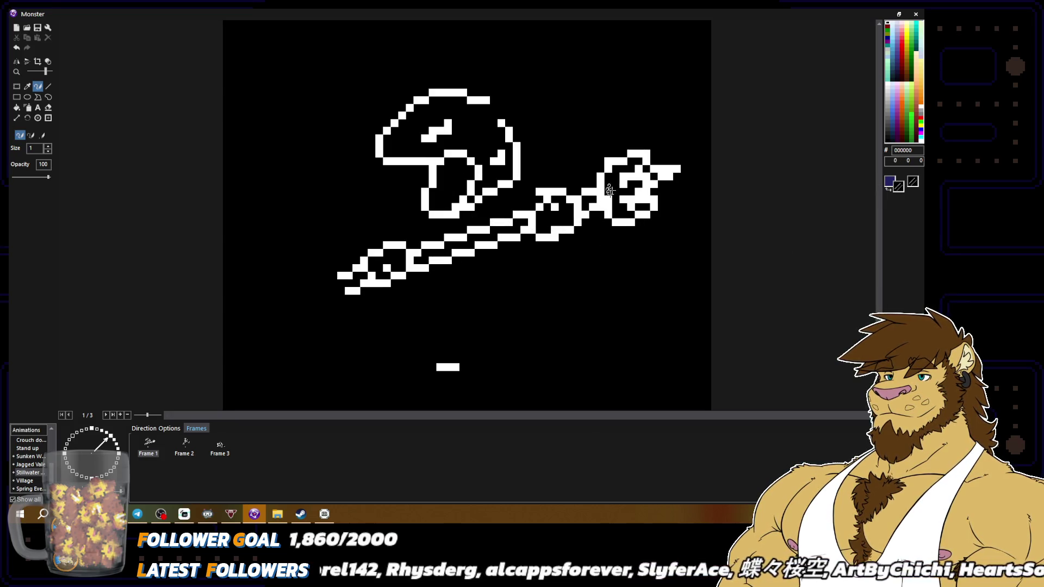
{"action": "scroll", "coordinate": [406, 155], "scroll_direction": "down", "scroll_amount": 2}
{"action": "scroll", "coordinate": [407, 155], "scroll_direction": "up", "scroll_amount": 2}
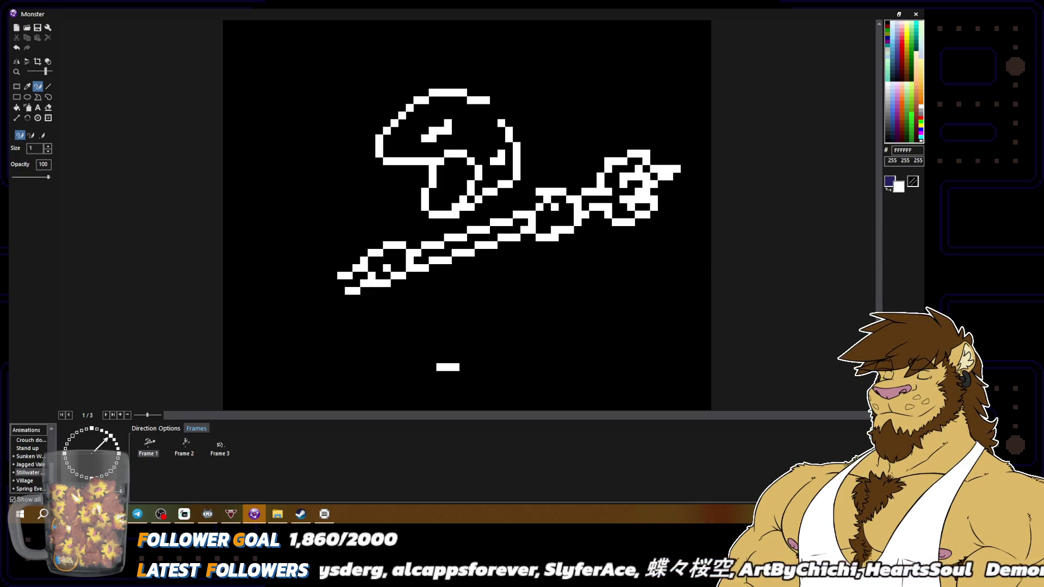
{"action": "scroll", "coordinate": [686, 250], "scroll_direction": "down", "scroll_amount": 2}
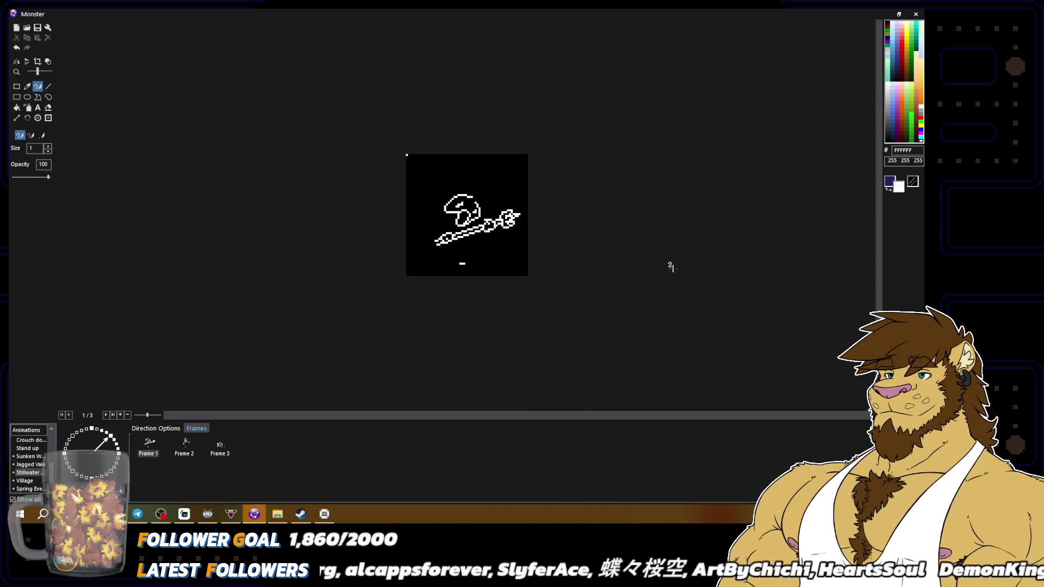
{"action": "scroll", "coordinate": [648, 226], "scroll_direction": "up", "scroll_amount": 2}
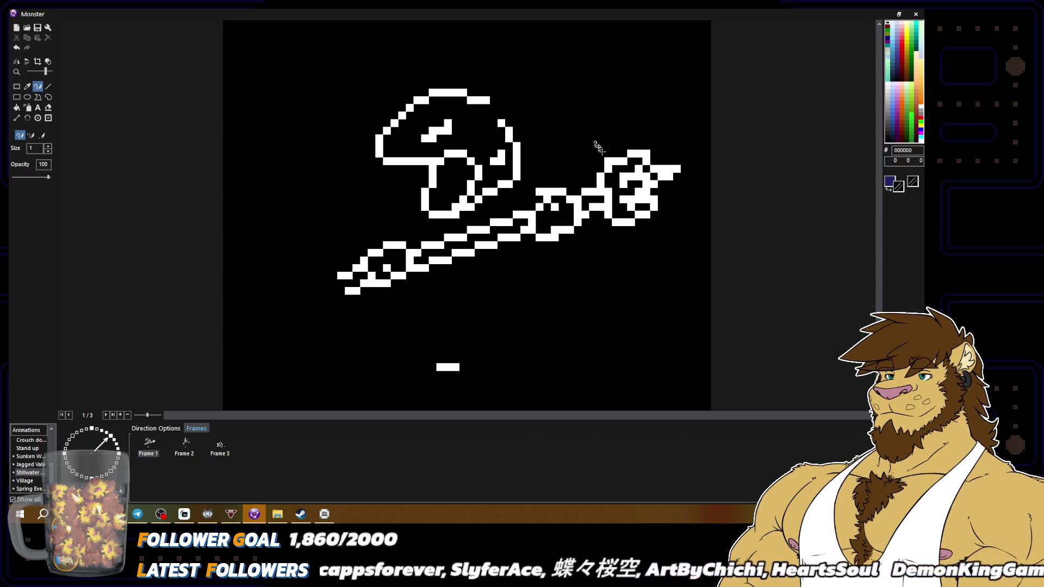
{"action": "scroll", "coordinate": [686, 198], "scroll_direction": "down", "scroll_amount": 2}
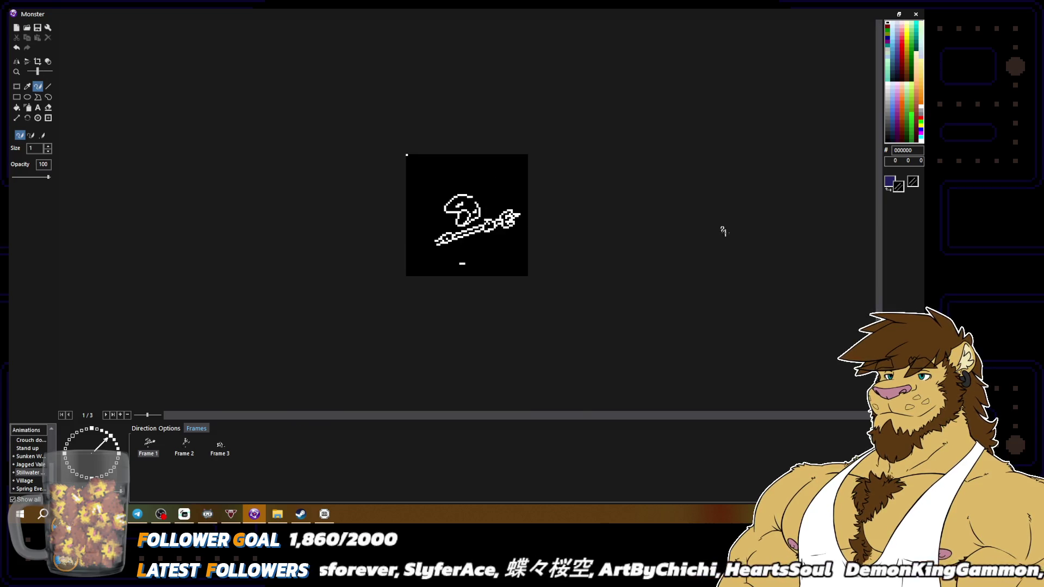
{"action": "scroll", "coordinate": [407, 155], "scroll_direction": "up", "scroll_amount": 2}
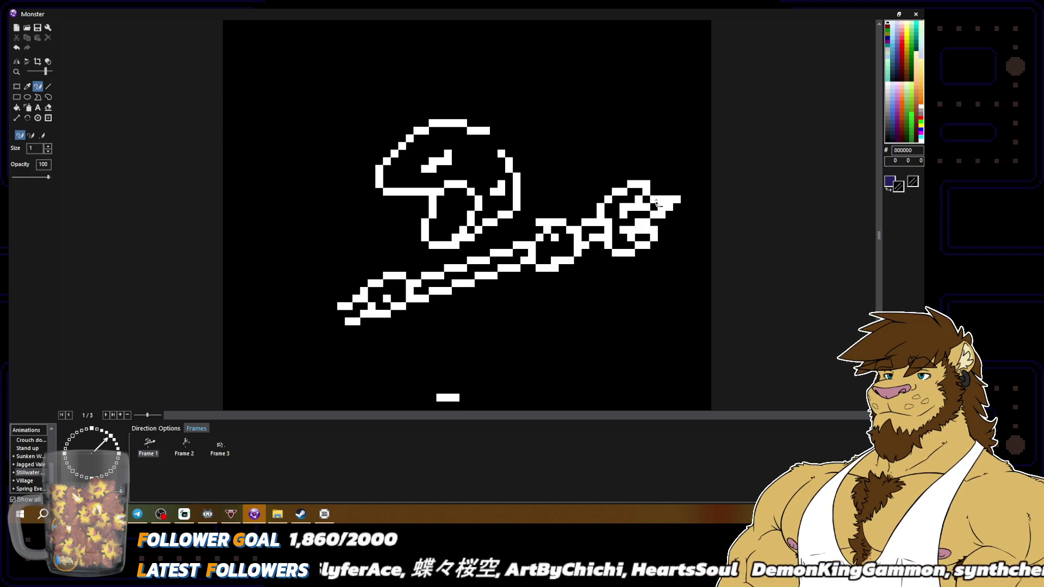
{"action": "scroll", "coordinate": [670, 204], "scroll_direction": "down", "scroll_amount": 2}
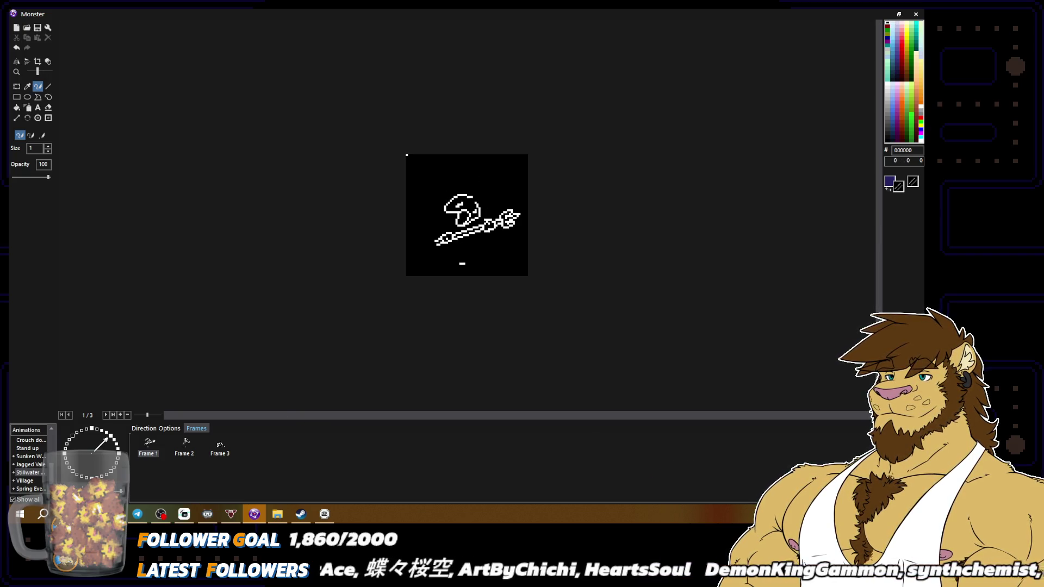
{"action": "scroll", "coordinate": [670, 203], "scroll_direction": "up", "scroll_amount": 2}
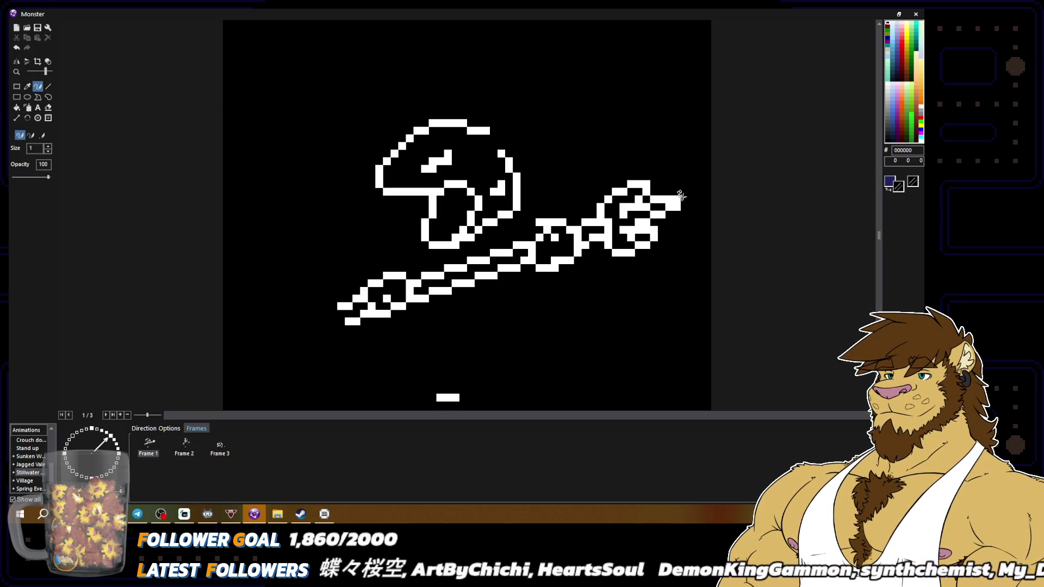
{"action": "scroll", "coordinate": [681, 196], "scroll_direction": "down", "scroll_amount": 2}
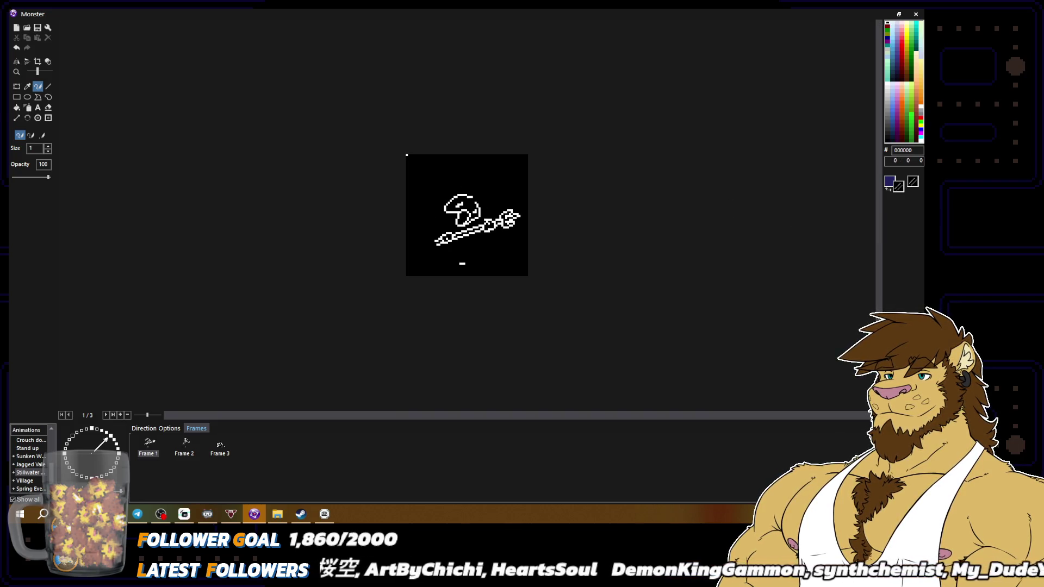
{"action": "scroll", "coordinate": [677, 217], "scroll_direction": "up", "scroll_amount": 2}
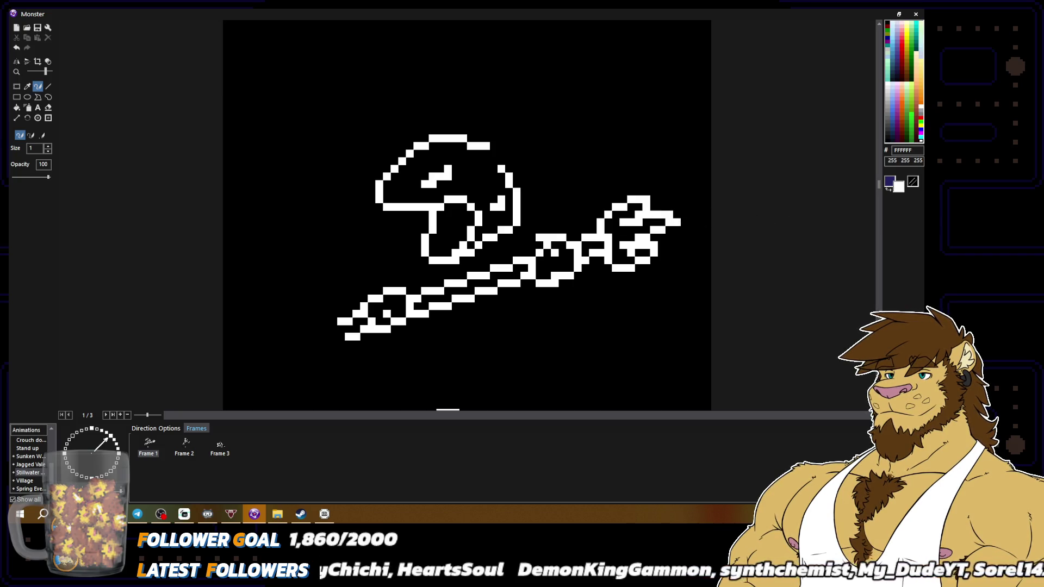
{"action": "scroll", "coordinate": [786, 253], "scroll_direction": "down", "scroll_amount": 2}
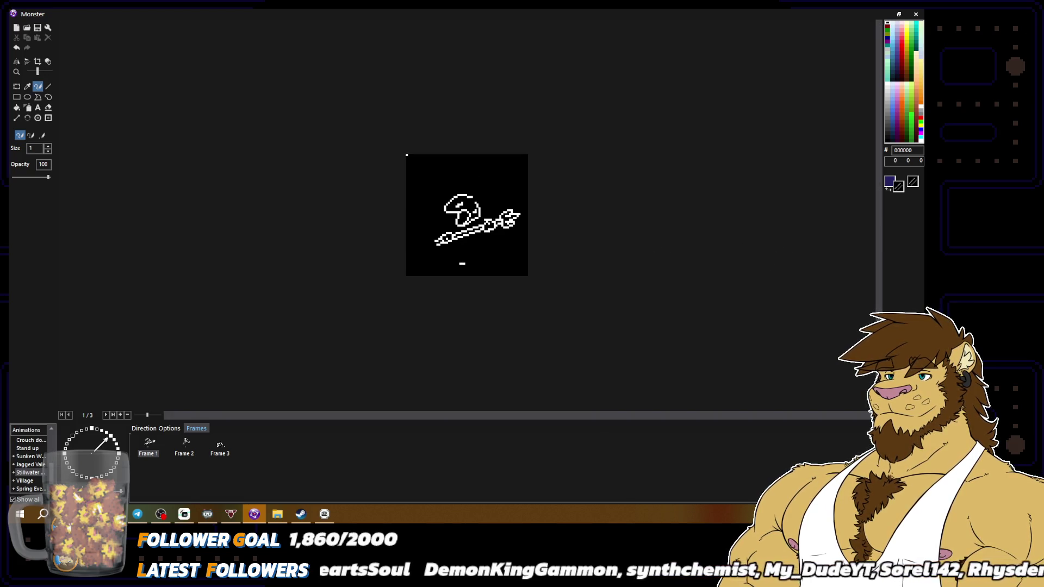
{"action": "scroll", "coordinate": [666, 223], "scroll_direction": "up", "scroll_amount": 2}
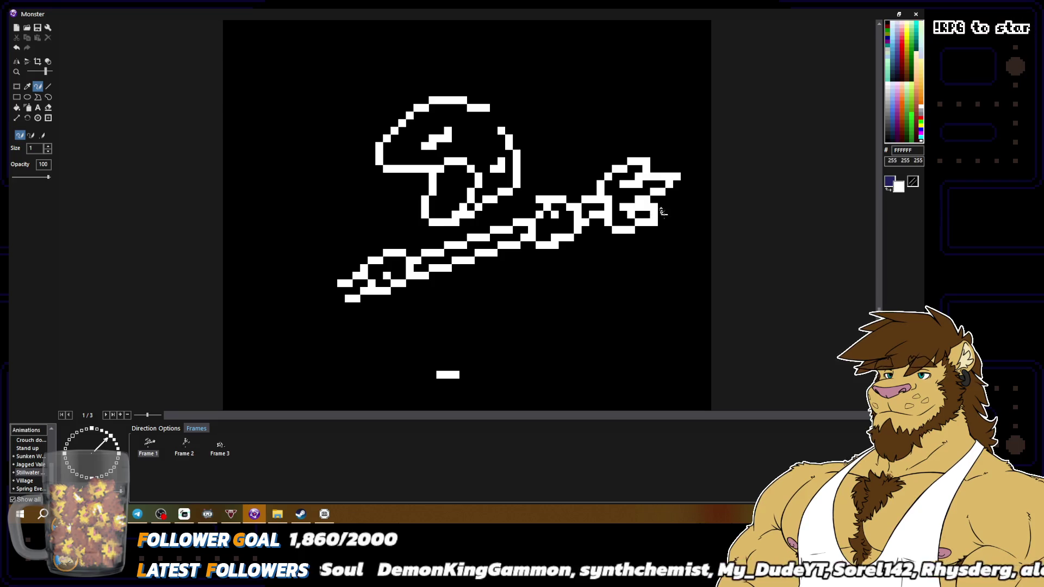
Blacken stray pixels along the foot's lower edge and add a white pixel to its tip.
{"action": "left_click_drag", "start_coordinate": [651, 211], "coordinate": [638, 215]}
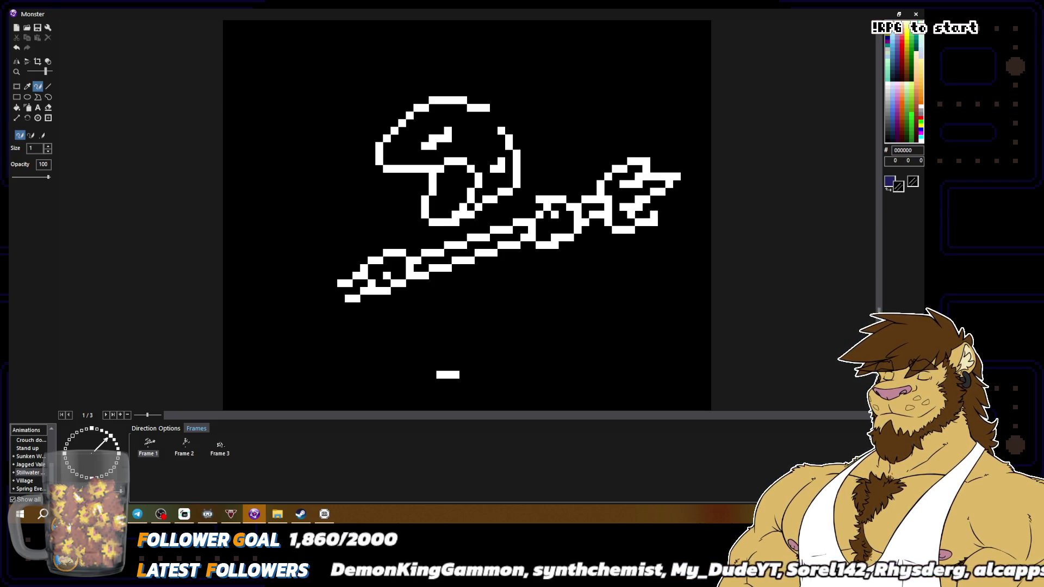
{"action": "right_click", "coordinate": [646, 207], "text": "alt"}
{"action": "left_click", "coordinate": [913, 181]}
{"action": "right_click", "coordinate": [651, 208]}
{"action": "right_click", "coordinate": [661, 221]}
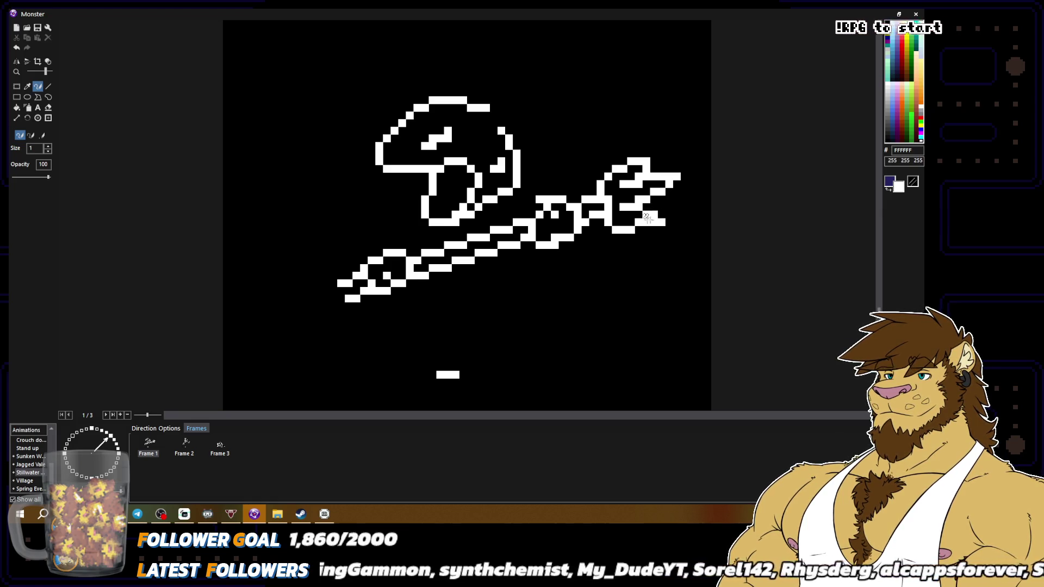
{"action": "scroll", "coordinate": [648, 227], "scroll_direction": "down", "scroll_amount": 3}
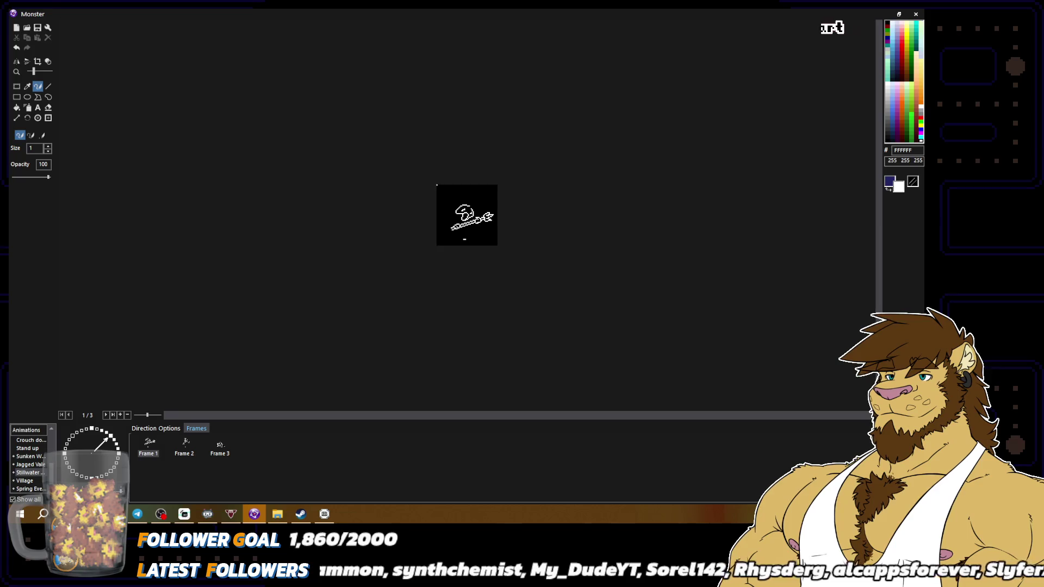
{"action": "scroll", "coordinate": [599, 240], "scroll_direction": "up", "scroll_amount": 2}
{"action": "scroll", "coordinate": [598, 240], "scroll_direction": "up", "scroll_amount": 1}
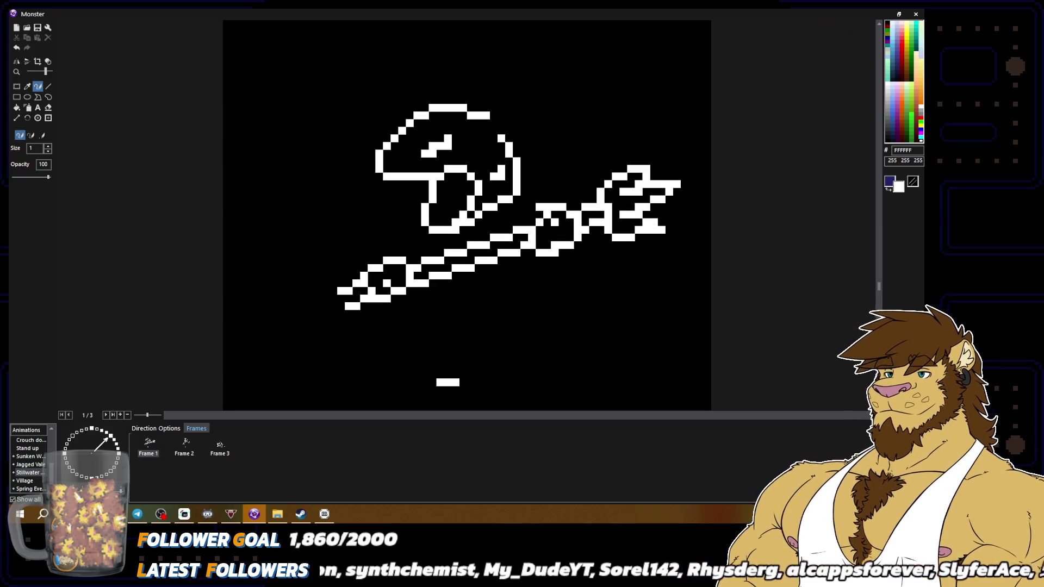
Set the secondary colour to transparent and rectangle-select the sword's lower-left tip pixels.
{"action": "right_click", "coordinate": [658, 235], "text": "alt"}
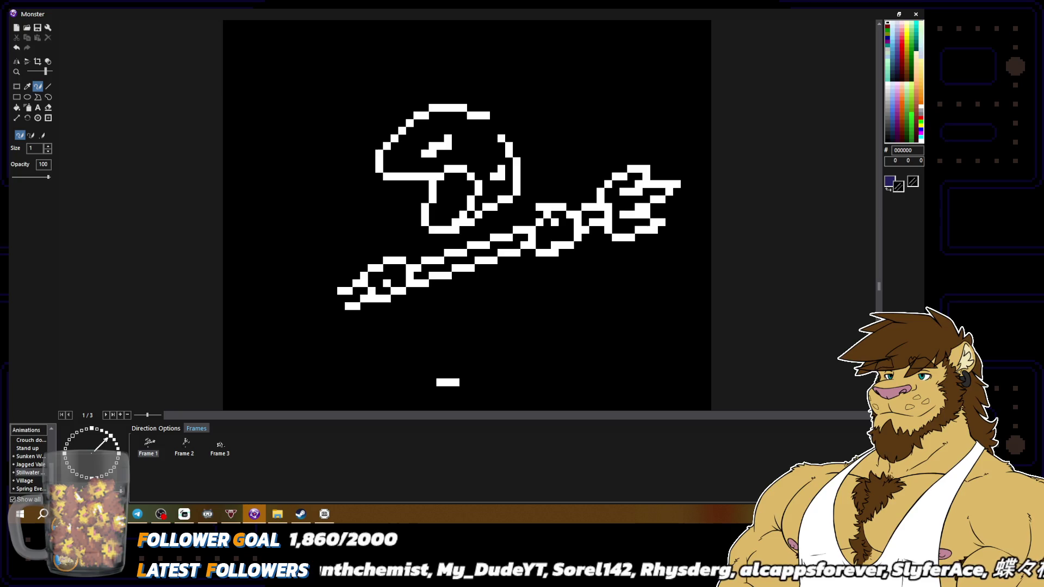
{"action": "scroll", "coordinate": [731, 247], "scroll_direction": "down", "scroll_amount": 2}
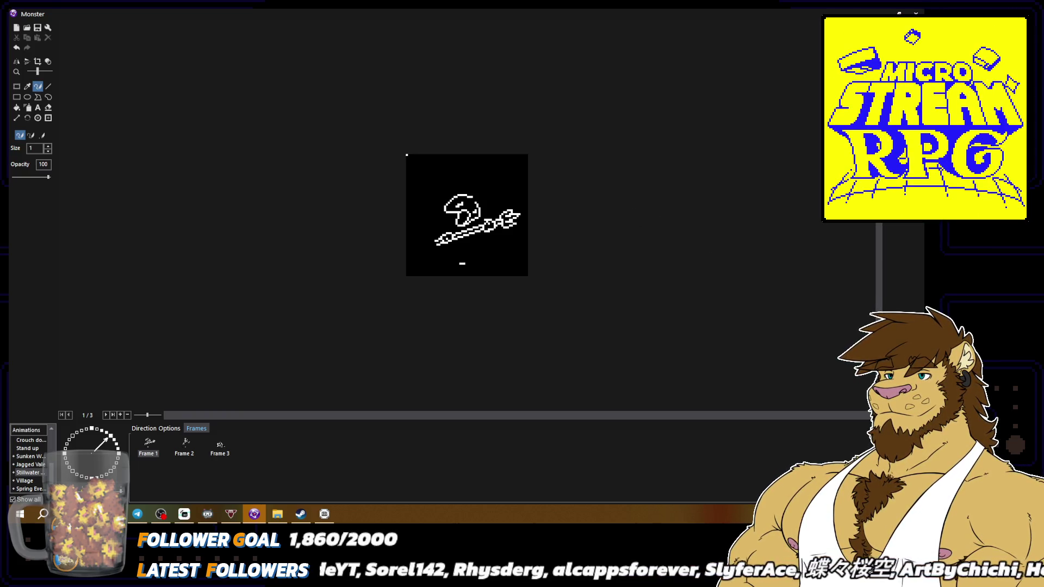
{"action": "scroll", "coordinate": [632, 226], "scroll_direction": "up", "scroll_amount": 2}
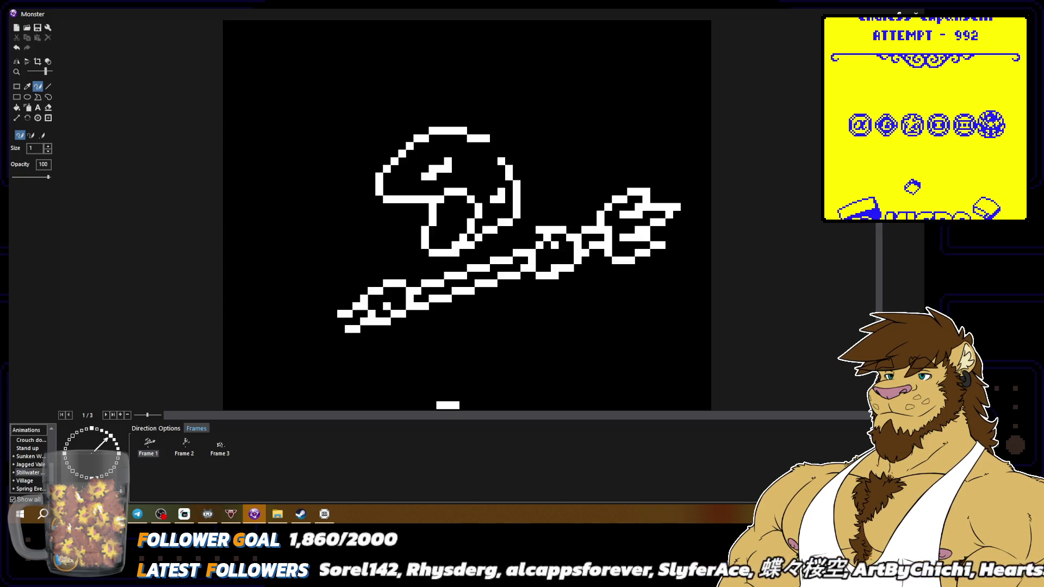
{"action": "left_click", "coordinate": [18, 87]}
{"action": "mouse_move", "coordinate": [360, 280]}
{"action": "left_mouse_down"}
{"action": "mouse_move", "coordinate": [413, 325]}
{"action": "mouse_move", "coordinate": [401, 325]}
{"action": "left_mouse_up"}
{"action": "left_click", "coordinate": [37, 85]}
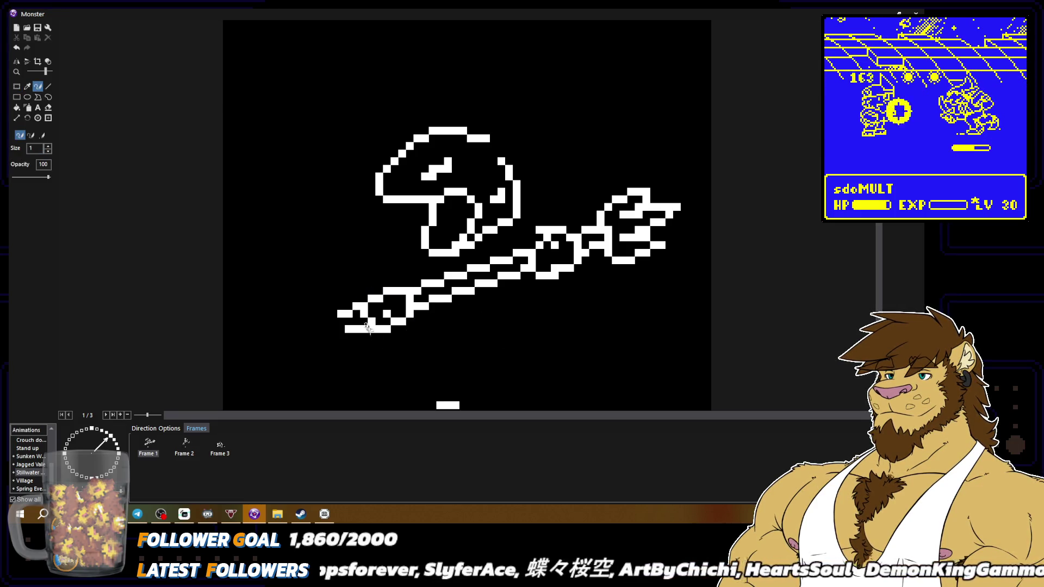
Extend the sword's left tip and bottom row one pixel further left, checking zoom levels.
{"action": "key", "text": "ctrl+0"}
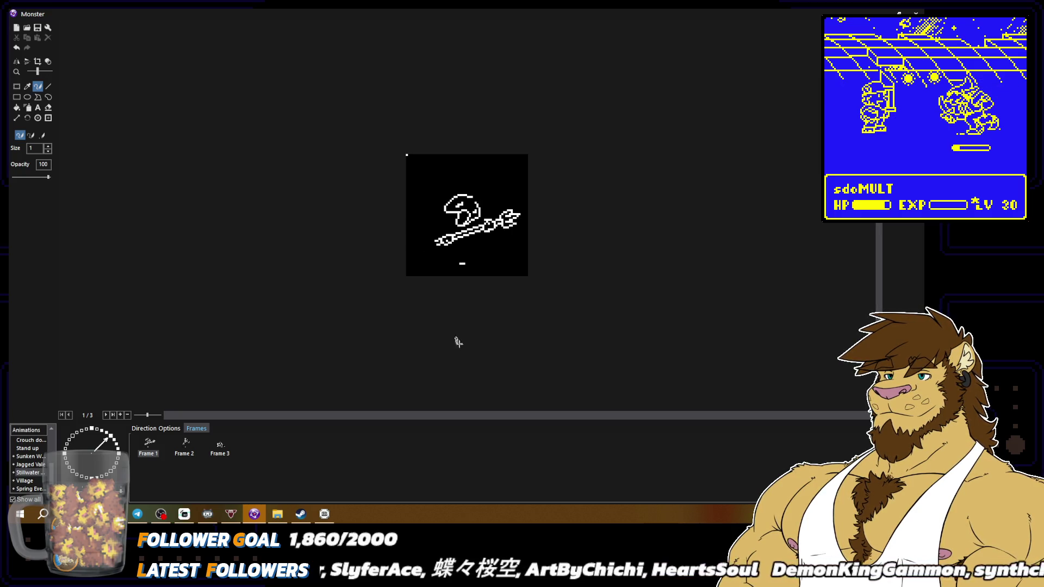
{"action": "scroll", "coordinate": [473, 332], "scroll_direction": "up", "scroll_amount": 2}
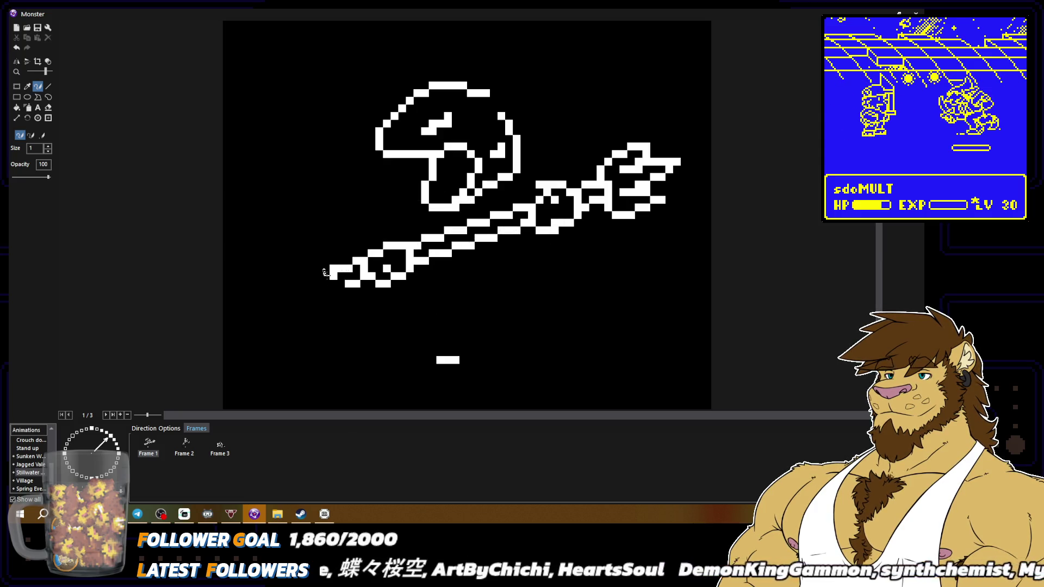
{"action": "left_click", "coordinate": [325, 275]}
{"action": "right_click", "coordinate": [334, 275]}
{"action": "left_click_drag", "start_coordinate": [333, 284], "coordinate": [326, 284]}
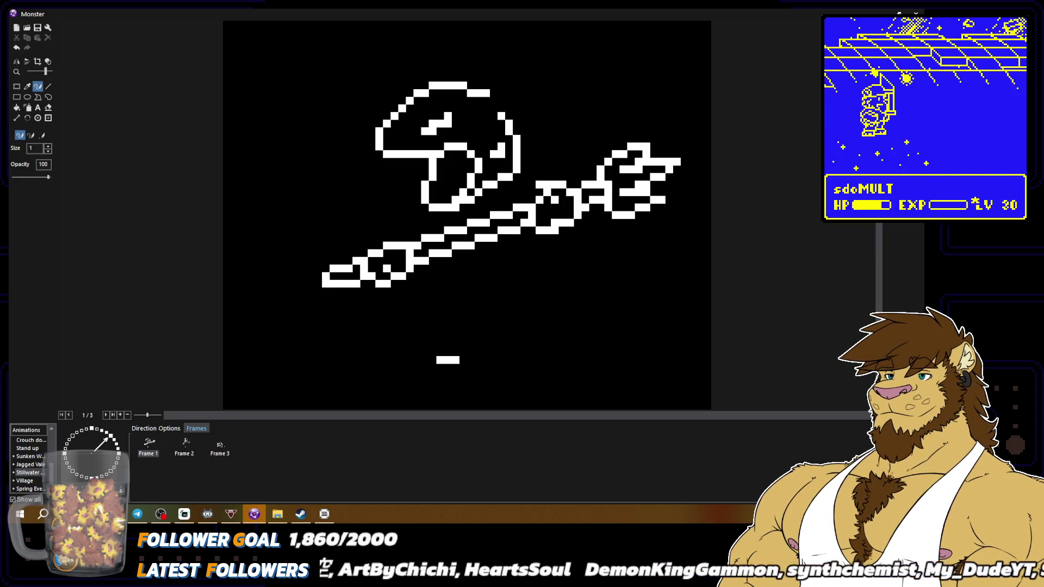
{"action": "key", "text": "minus"}
{"action": "key", "text": "minus"}
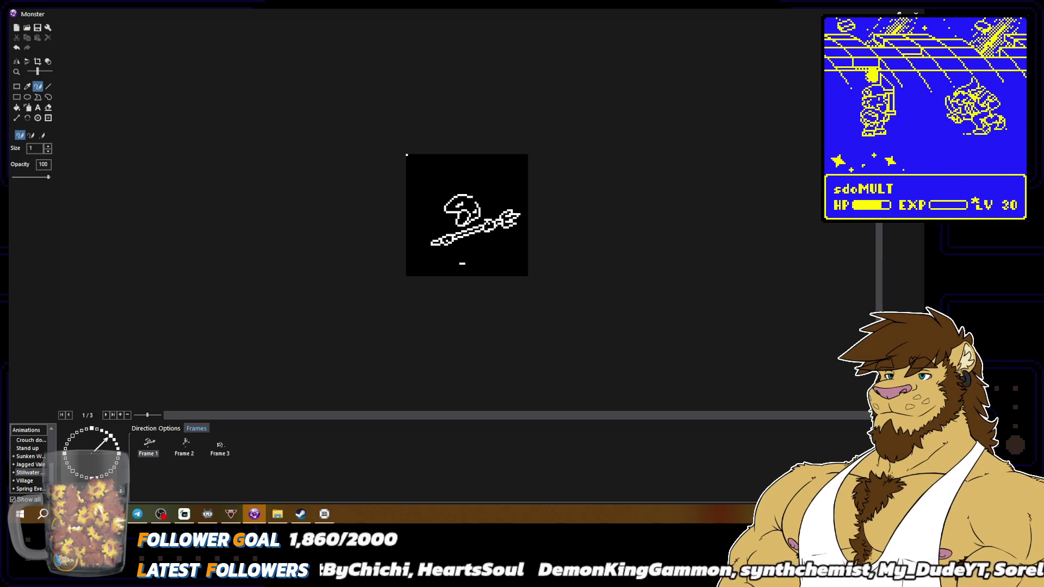
{"action": "key", "text": "plus"}
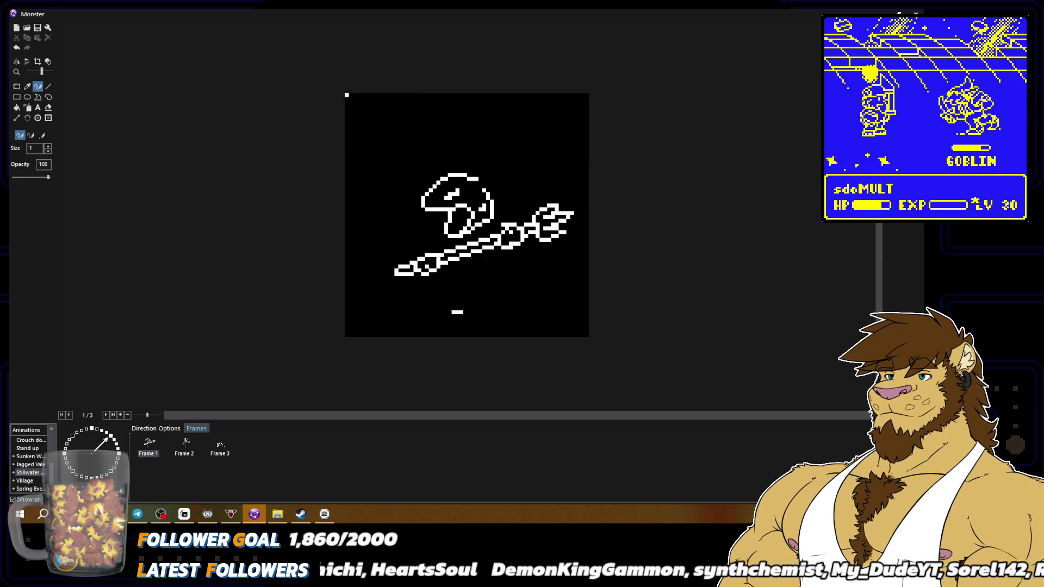
{"action": "key", "text": "plus"}
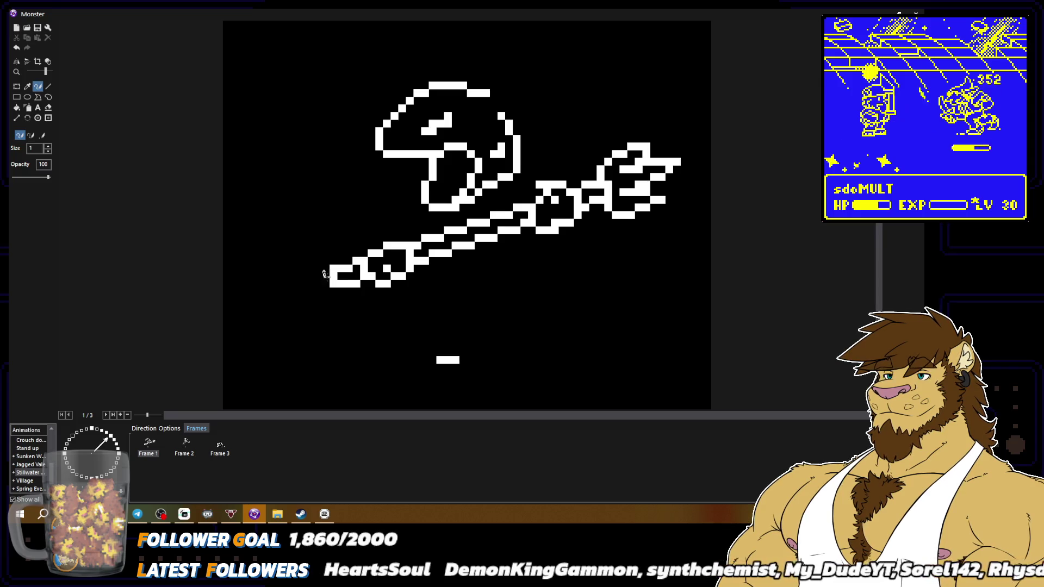
{"action": "key", "text": "minus"}
{"action": "key", "text": "minus"}
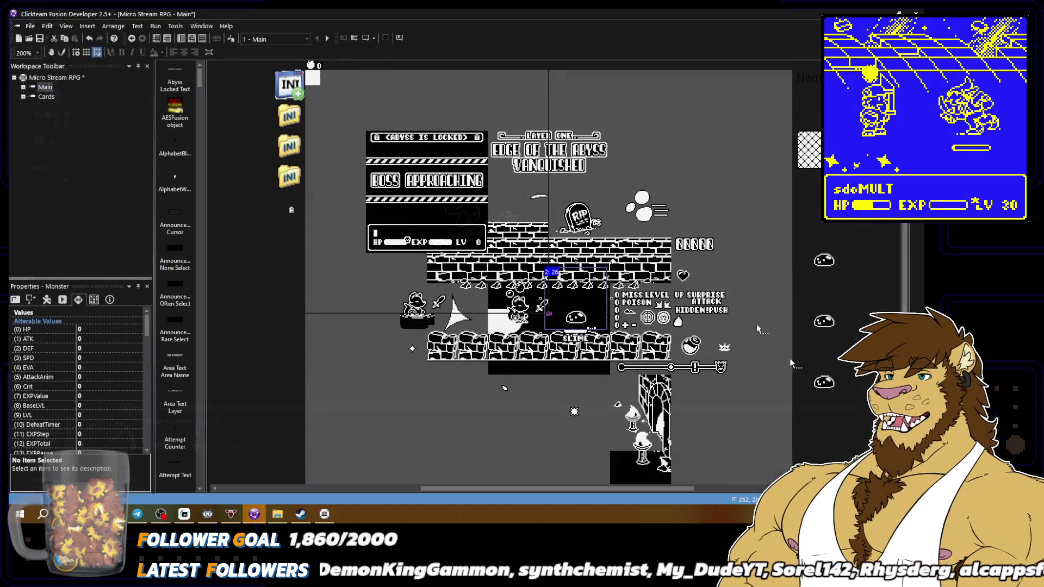
Close the monster image editor, save the project, and open the slime sprite.
{"action": "left_click", "coordinate": [917, 12]}
{"action": "left_click", "coordinate": [30, 26]}
{"action": "left_click", "coordinate": [43, 68]}
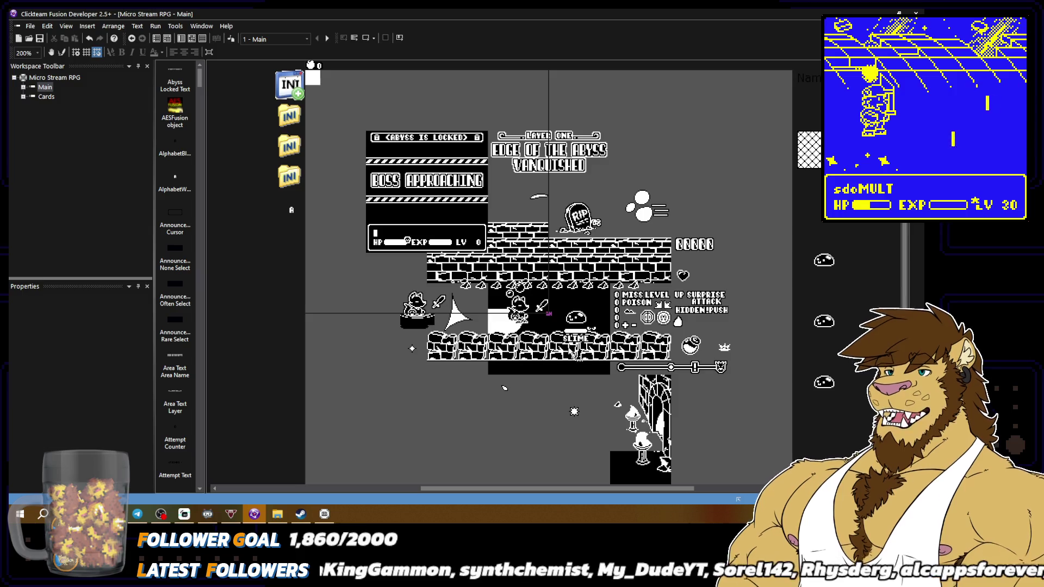
{"action": "double_click", "coordinate": [575, 316]}
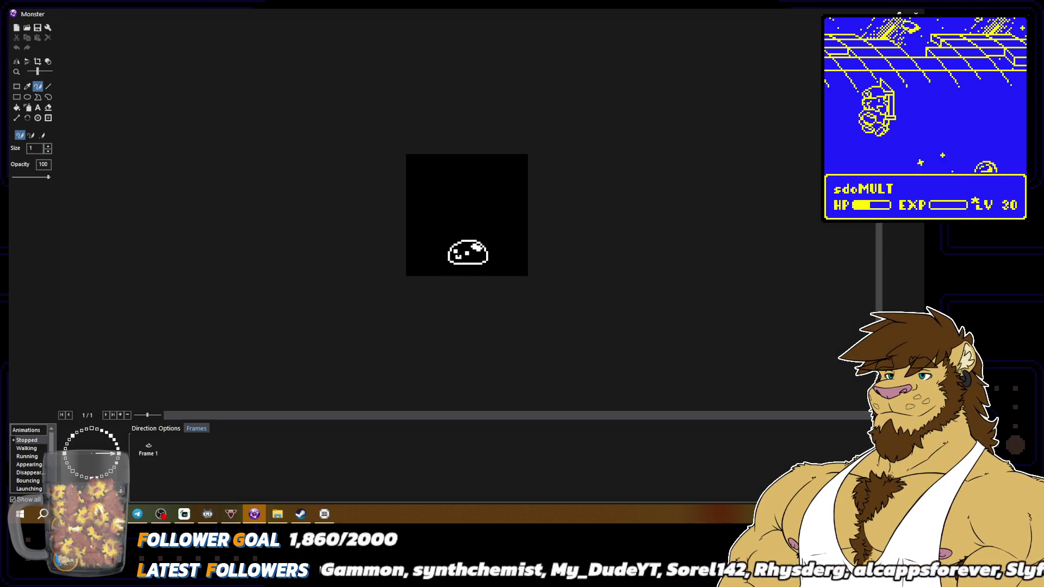
Choose the Stillwater animation and the direction holding the monster's three frames.
{"action": "scroll", "coordinate": [29, 465], "scroll_direction": "down", "scroll_amount": 3}
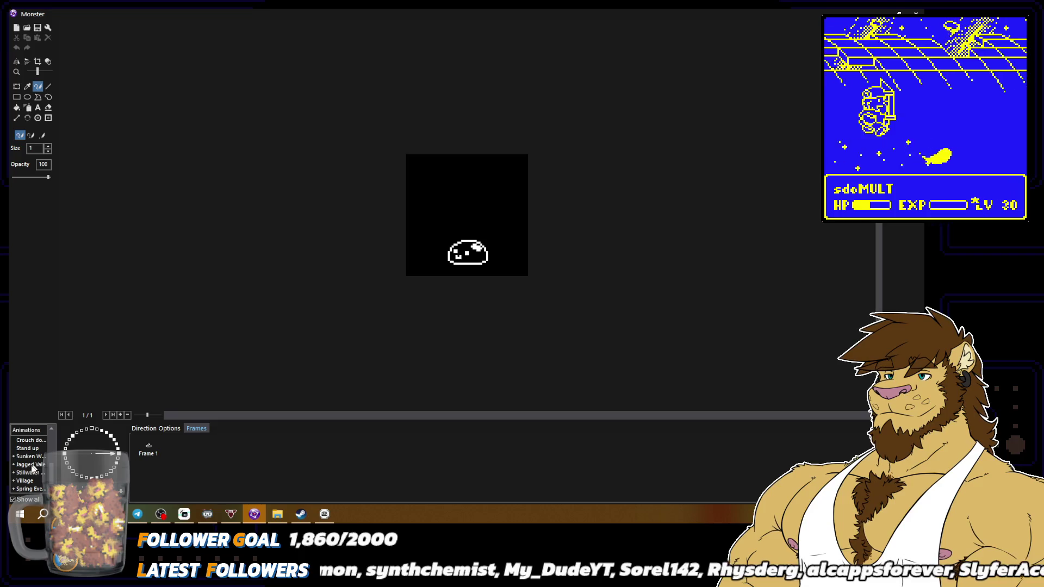
{"action": "left_click", "coordinate": [31, 473]}
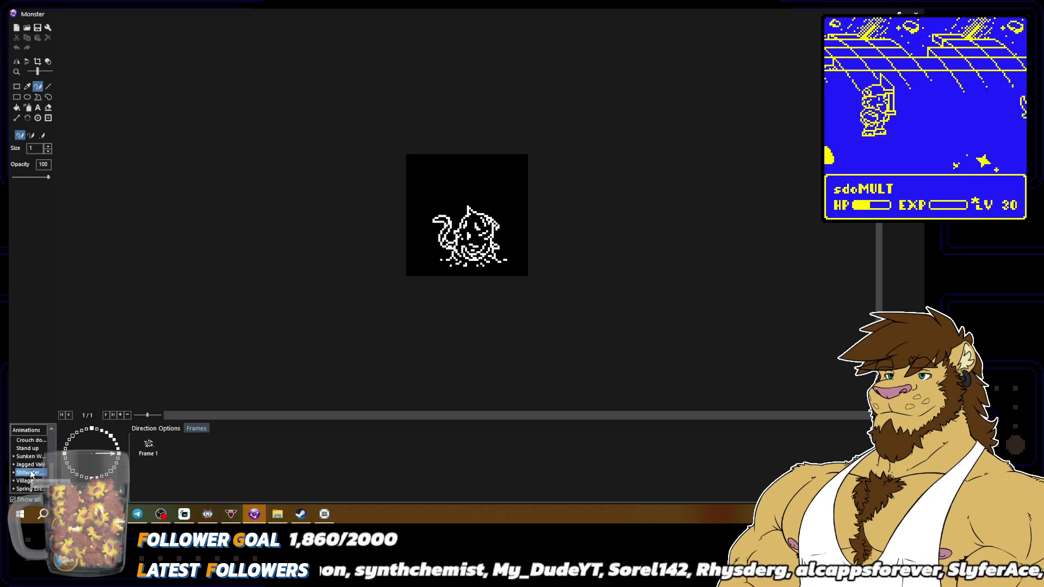
{"action": "left_click", "coordinate": [112, 442]}
{"action": "left_click", "coordinate": [110, 437]}
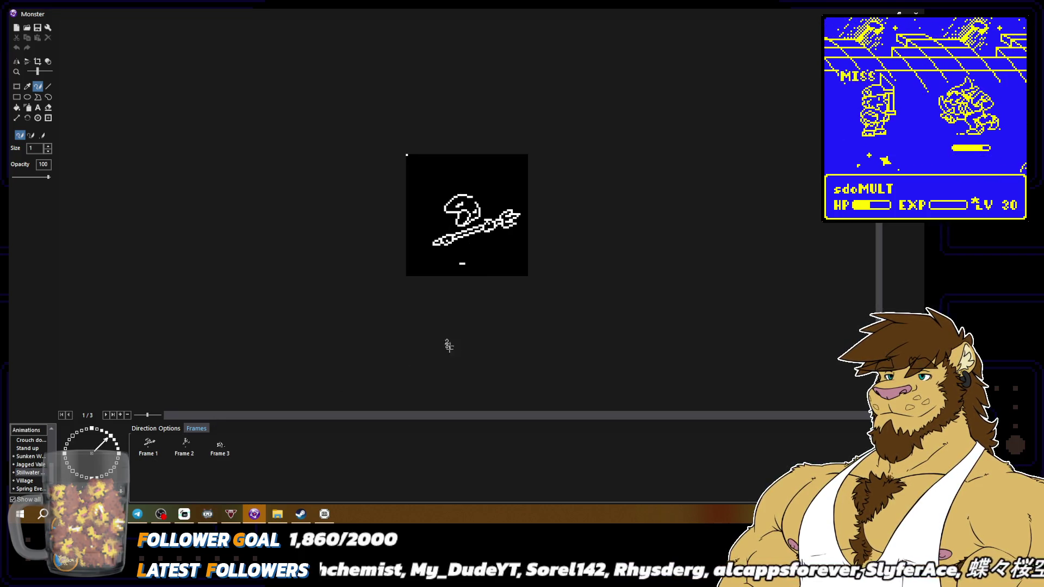
{"action": "scroll", "coordinate": [467, 215], "scroll_direction": "up", "scroll_amount": 3}
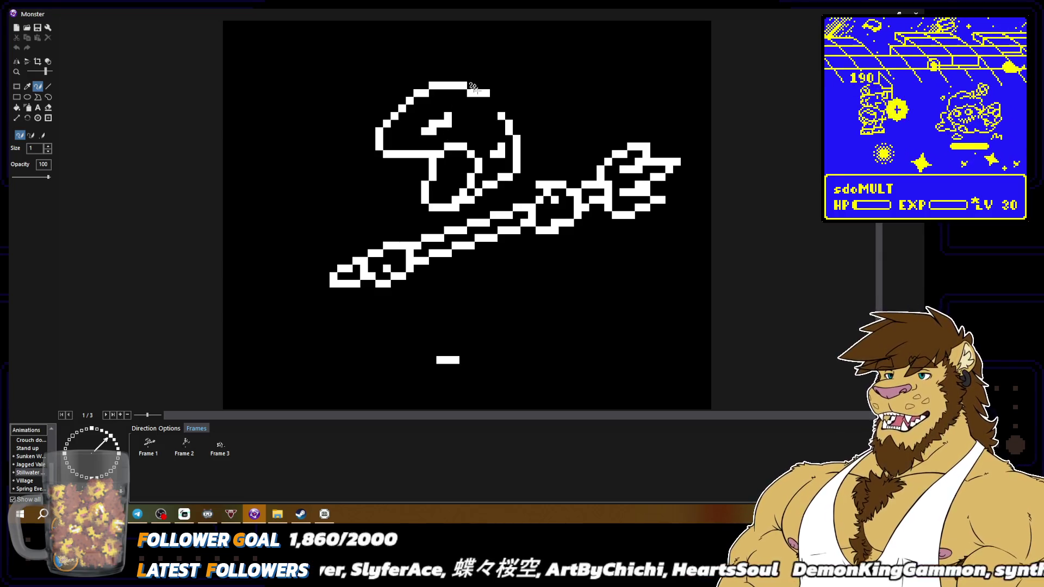
Undo the trial stroke and move the stray vertical line onto the cap's right edge.
{"action": "scroll", "coordinate": [573, 240], "scroll_direction": "down", "scroll_amount": 1}
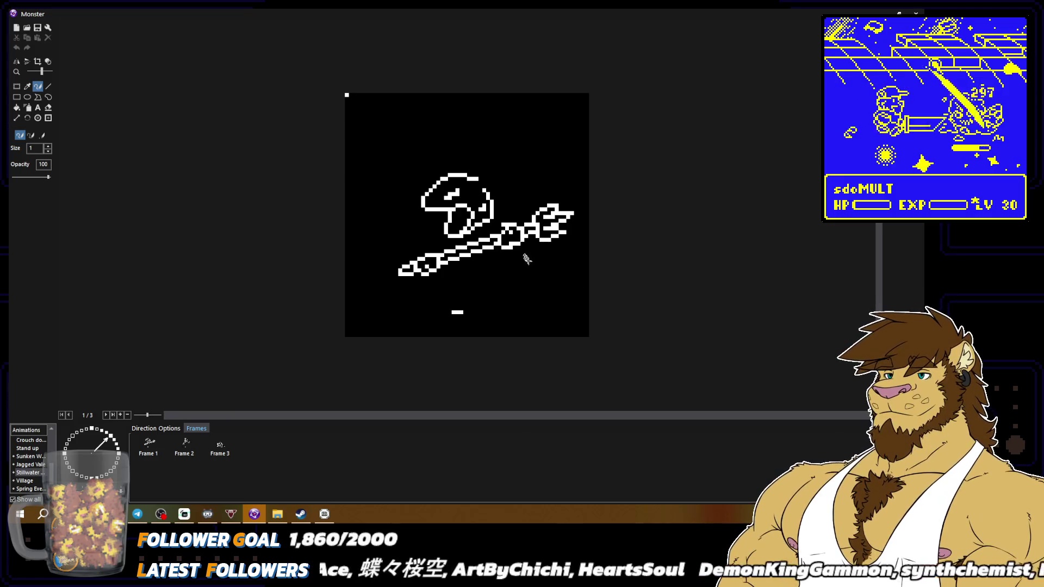
{"action": "left_click_drag", "start_coordinate": [524, 246], "coordinate": [531, 261]}
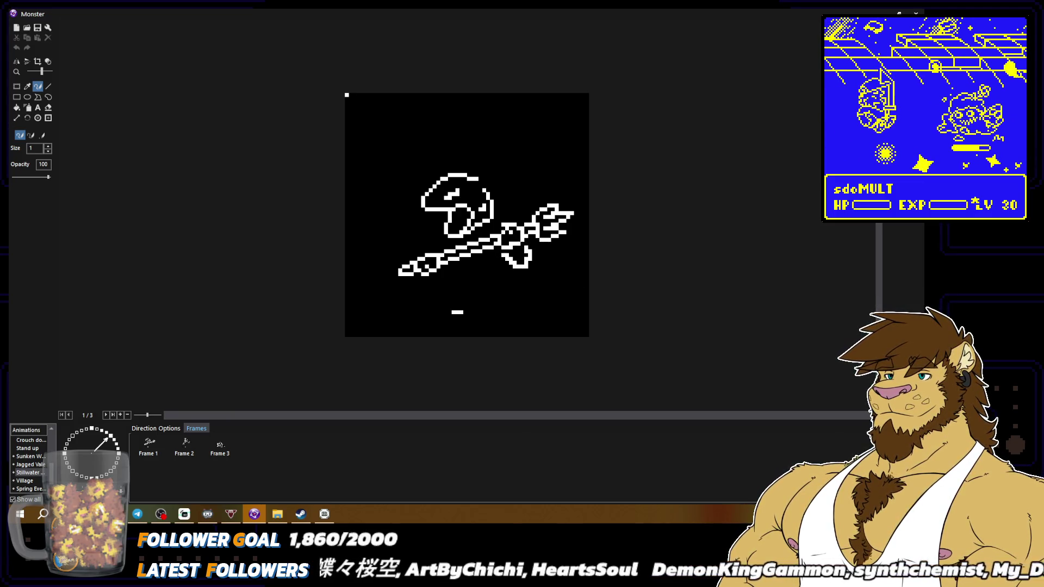
{"action": "key", "text": "ctrl+z"}
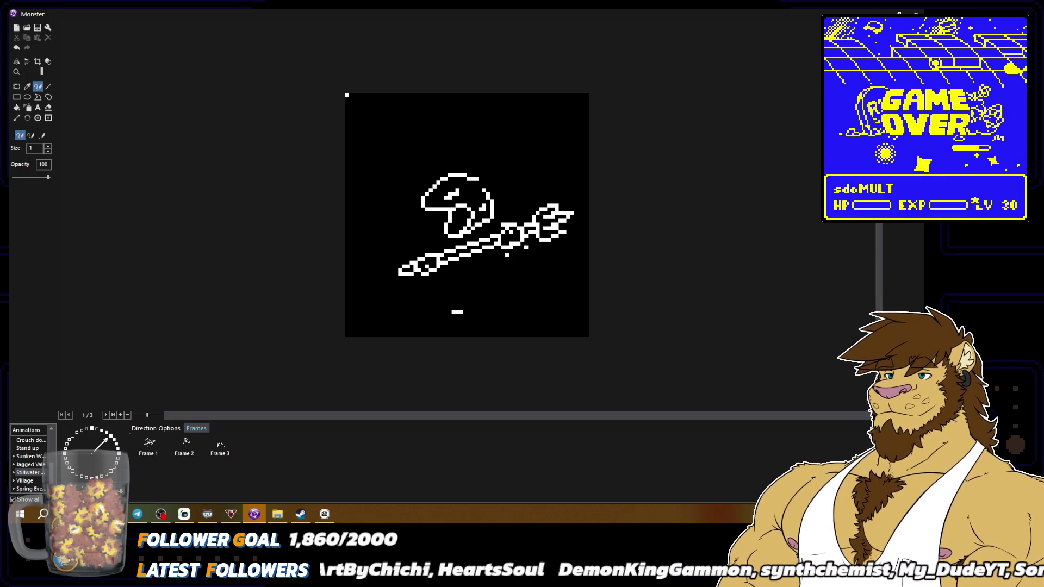
{"action": "key", "text": "ctrl+z"}
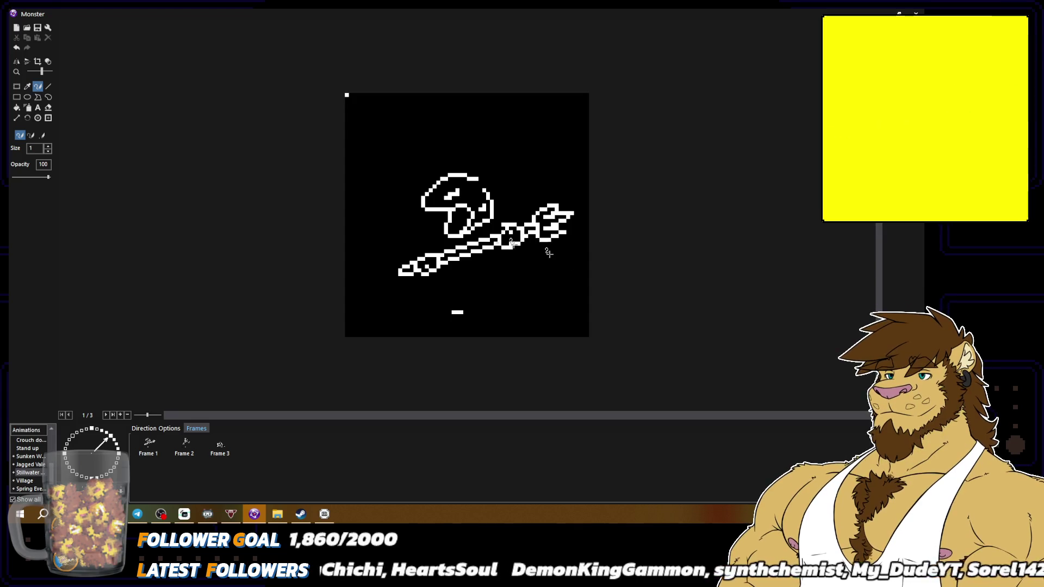
{"action": "left_click", "coordinate": [17, 86]}
{"action": "mouse_move", "coordinate": [418, 170]}
{"action": "left_mouse_down"}
{"action": "mouse_move", "coordinate": [494, 234]}
{"action": "mouse_move", "coordinate": [448, 222]}
{"action": "mouse_move", "coordinate": [453, 213]}
{"action": "left_mouse_up"}
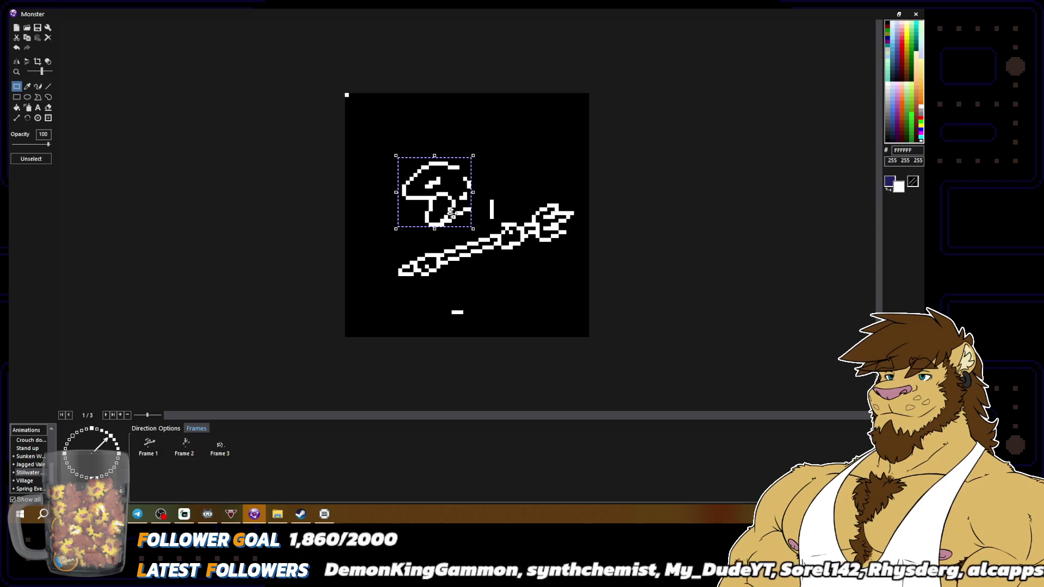
{"action": "left_click", "coordinate": [525, 169]}
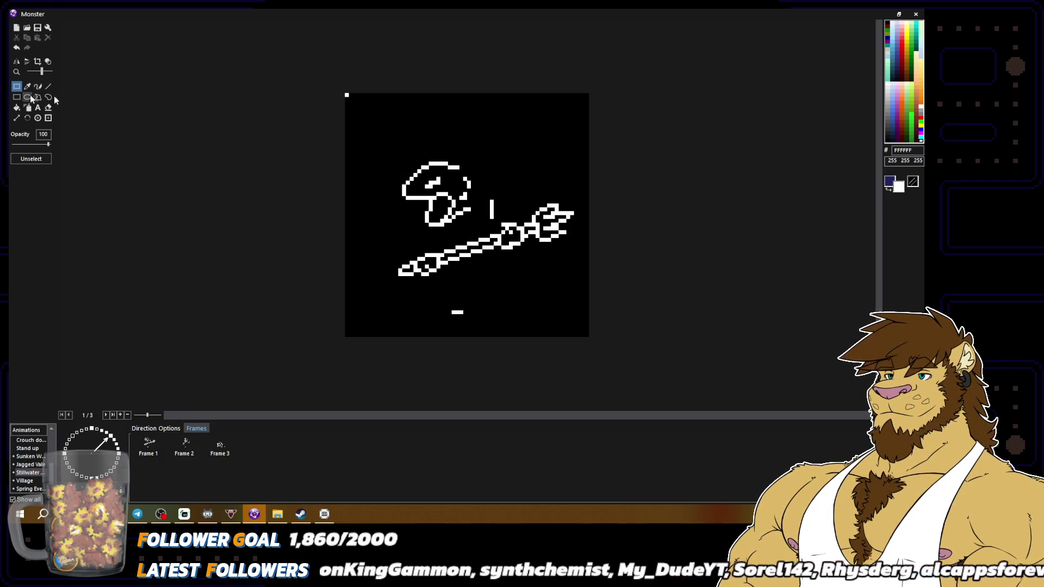
{"action": "mouse_move", "coordinate": [486, 189]}
{"action": "left_mouse_down"}
{"action": "mouse_move", "coordinate": [497, 221]}
{"action": "mouse_move", "coordinate": [478, 208]}
{"action": "left_mouse_up"}
{"action": "left_click", "coordinate": [506, 190]}
Select the whole mushroom and drag it up and right, then restore white as secondary colour.
{"action": "left_click_drag", "start_coordinate": [375, 144], "coordinate": [487, 224]}
{"action": "left_click", "coordinate": [389, 161]}
{"action": "left_click_drag", "start_coordinate": [399, 155], "coordinate": [467, 219]}
{"action": "left_click_drag", "start_coordinate": [394, 151], "coordinate": [483, 231]}
{"action": "mouse_move", "coordinate": [458, 214]}
{"action": "left_mouse_down"}
{"action": "mouse_move", "coordinate": [495, 156]}
{"action": "mouse_move", "coordinate": [478, 157]}
{"action": "left_mouse_up"}
{"action": "key", "text": "Escape"}
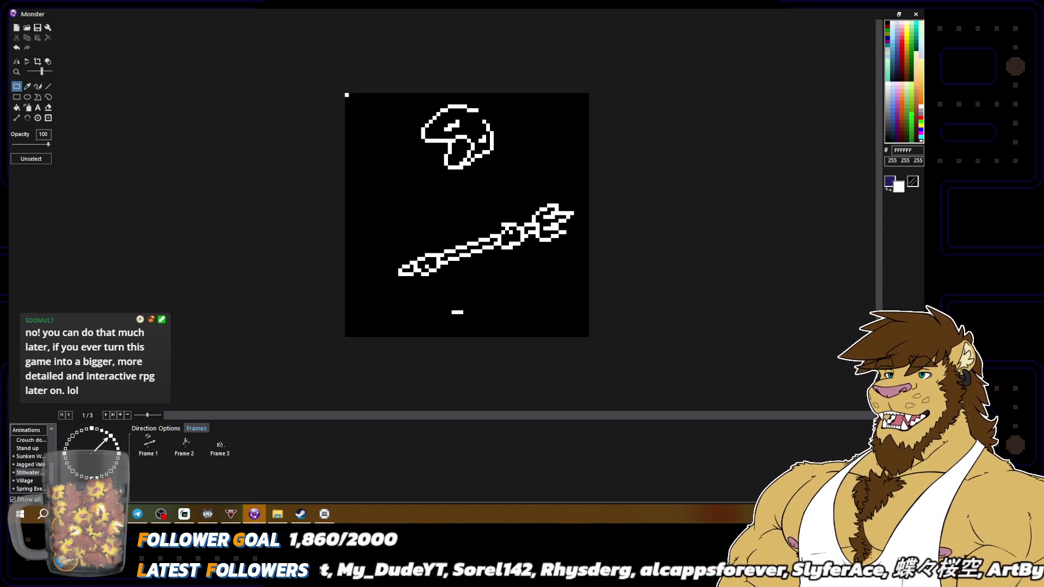
{"action": "left_click", "coordinate": [38, 86]}
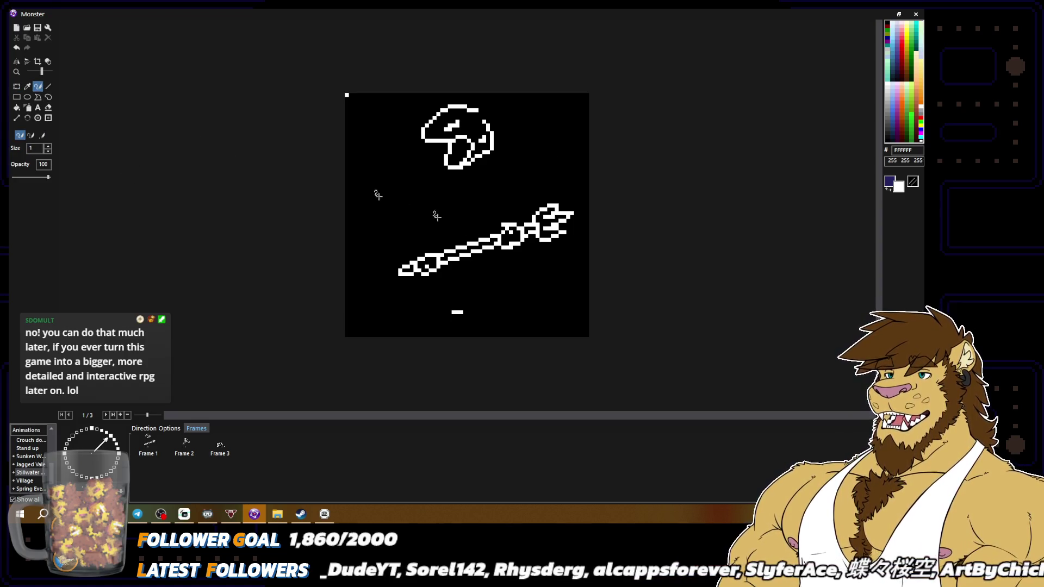
{"action": "right_click", "coordinate": [494, 220]}
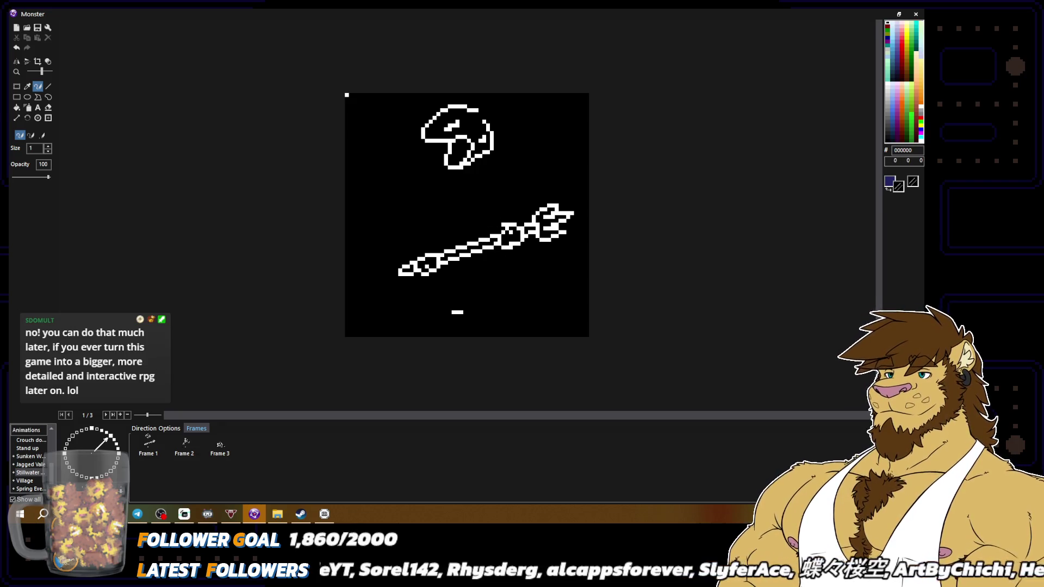
{"action": "right_click", "coordinate": [524, 229]}
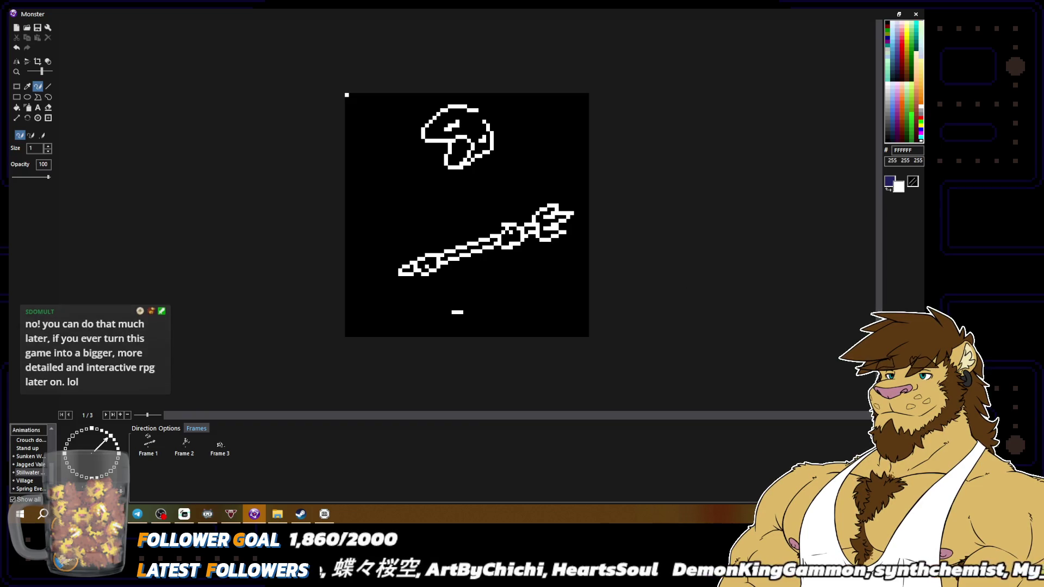
Paste a copy of Frame 1 as a new fourth frame, then delete the sword from the canvas.
{"action": "key", "text": "s"}
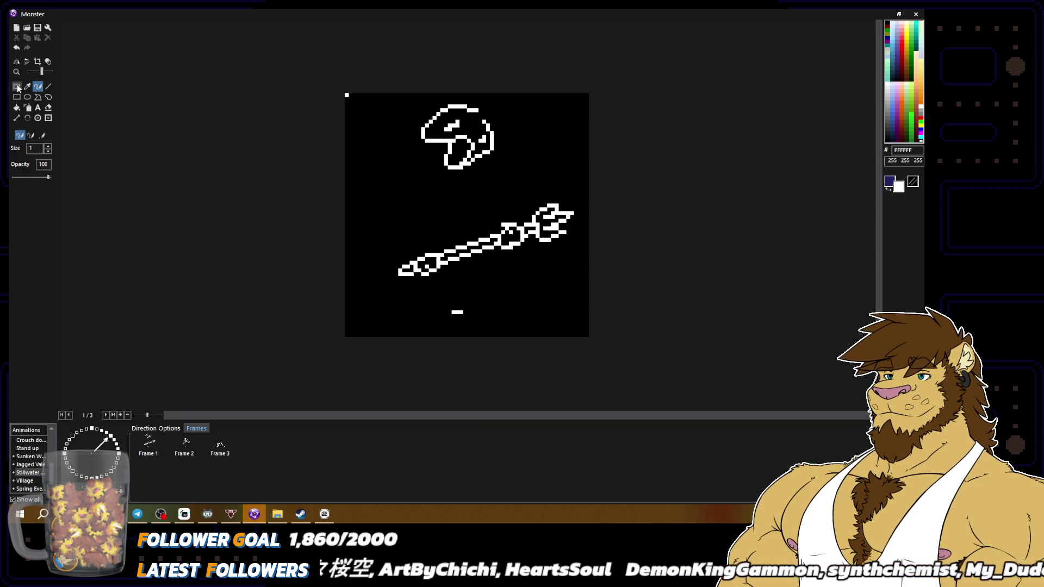
{"action": "left_click_drag", "start_coordinate": [384, 208], "coordinate": [603, 291]}
{"action": "left_click", "coordinate": [632, 263]}
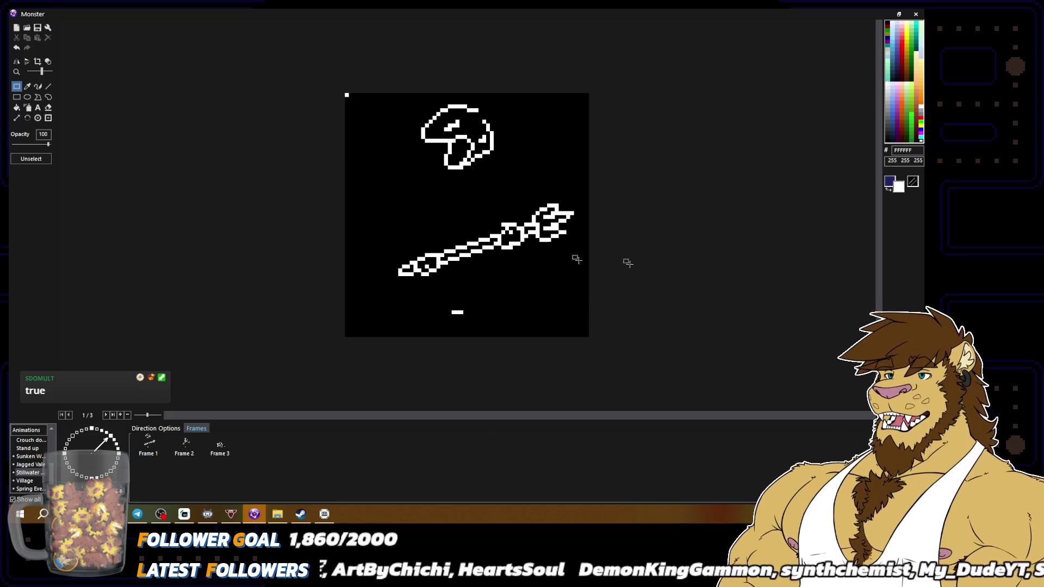
{"action": "left_click", "coordinate": [147, 444]}
{"action": "key", "text": "ctrl+v"}
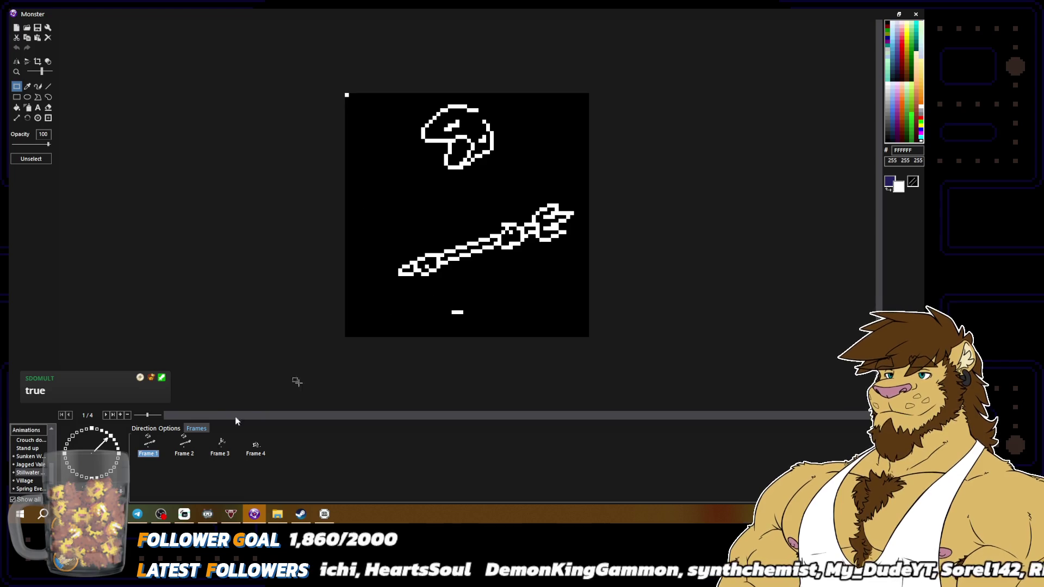
{"action": "mouse_move", "coordinate": [382, 203]}
{"action": "left_mouse_down"}
{"action": "mouse_move", "coordinate": [611, 268]}
{"action": "mouse_move", "coordinate": [607, 283]}
{"action": "mouse_move", "coordinate": [591, 285]}
{"action": "left_mouse_up"}
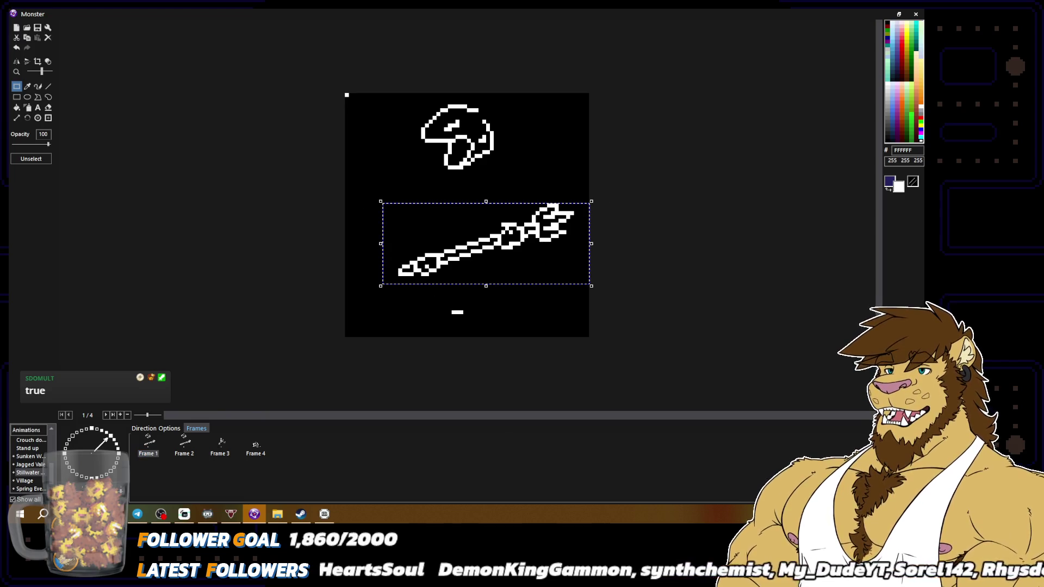
{"action": "key", "text": "Delete"}
{"action": "left_click", "coordinate": [38, 86]}
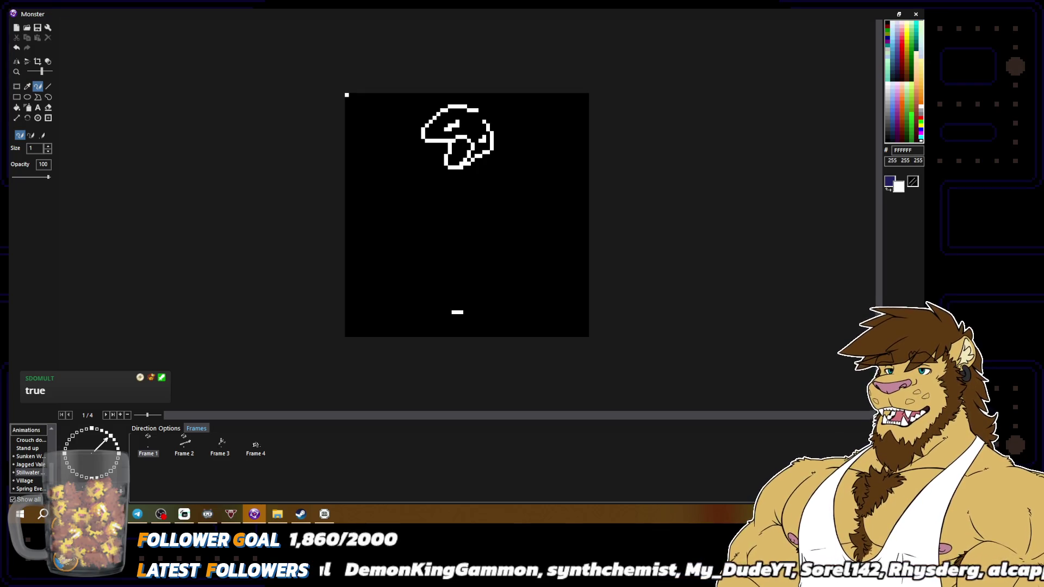
Draw the diagonal torso stroke and tidy the pixels at its lower-left corner.
{"action": "mouse_move", "coordinate": [433, 223]}
{"action": "left_mouse_down"}
{"action": "mouse_move", "coordinate": [463, 259]}
{"action": "mouse_move", "coordinate": [463, 279]}
{"action": "mouse_move", "coordinate": [496, 258]}
{"action": "mouse_move", "coordinate": [467, 251]}
{"action": "mouse_move", "coordinate": [468, 278]}
{"action": "mouse_move", "coordinate": [469, 263]}
{"action": "left_mouse_up"}
{"action": "left_click", "coordinate": [464, 271], "text": "alt"}
{"action": "left_click", "coordinate": [459, 263], "text": "alt"}
{"action": "left_click", "coordinate": [467, 278], "text": "alt"}
{"action": "left_click", "coordinate": [462, 266], "text": "alt"}
{"action": "left_click", "coordinate": [469, 263], "text": "alt"}
{"action": "left_click", "coordinate": [464, 258], "text": "alt"}
{"action": "left_click", "coordinate": [467, 265], "text": "alt"}
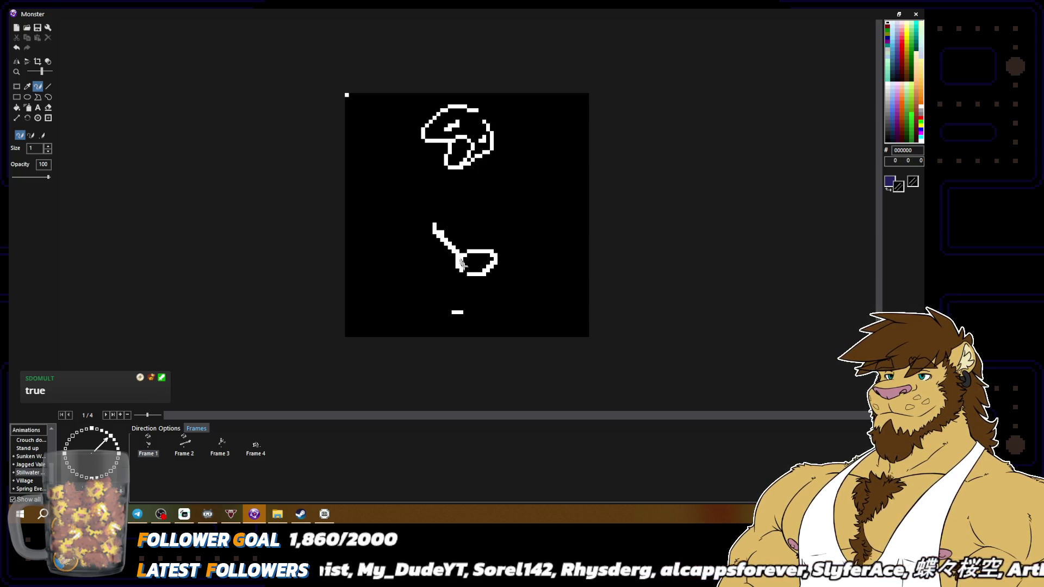
{"action": "left_click", "coordinate": [469, 273], "text": "alt"}
{"action": "left_click", "coordinate": [473, 263], "text": "alt"}
{"action": "left_click", "coordinate": [471, 272], "text": "alt"}
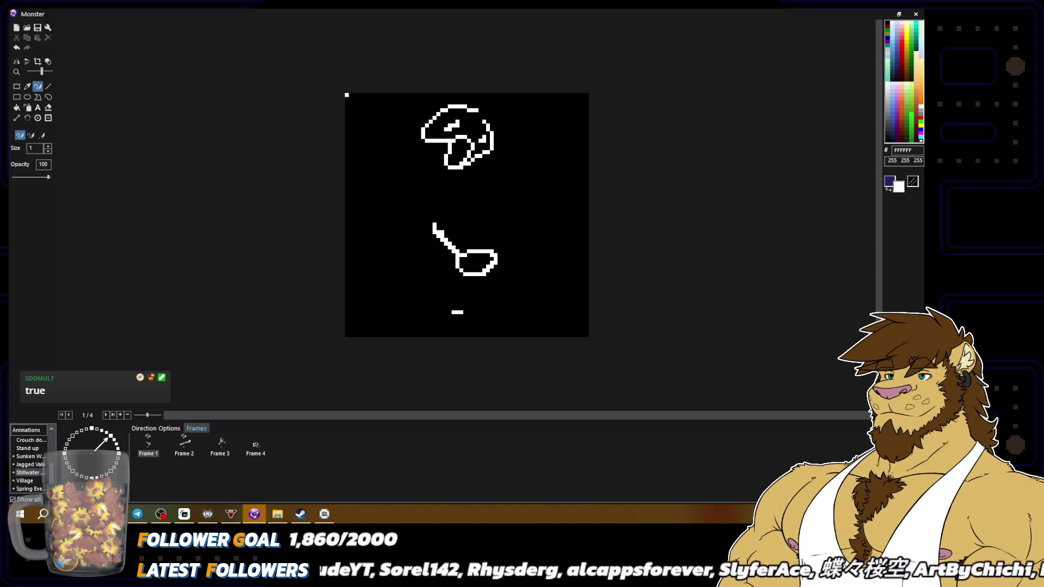
Thicken the stroke near the stem and trim the hook's upper end.
{"action": "left_click", "coordinate": [447, 249], "text": "alt"}
{"action": "mouse_move", "coordinate": [442, 235]}
{"action": "left_mouse_down"}
{"action": "mouse_move", "coordinate": [451, 247]}
{"action": "mouse_move", "coordinate": [435, 231]}
{"action": "mouse_move", "coordinate": [472, 221]}
{"action": "mouse_move", "coordinate": [486, 230]}
{"action": "left_mouse_up"}
{"action": "left_click", "coordinate": [438, 232], "text": "alt"}
{"action": "left_click", "coordinate": [479, 216], "text": "alt"}
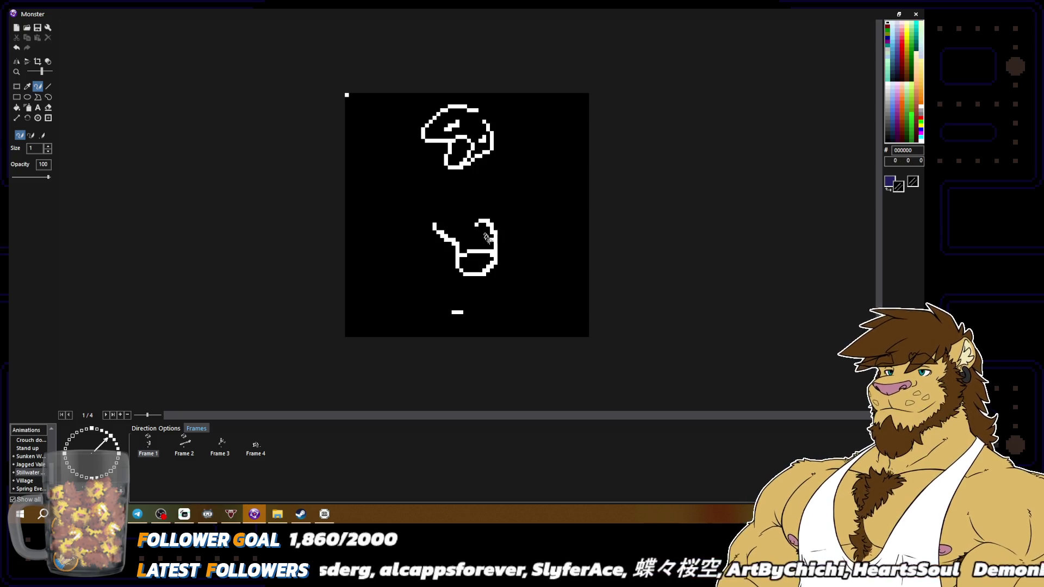
{"action": "key", "text": "x"}
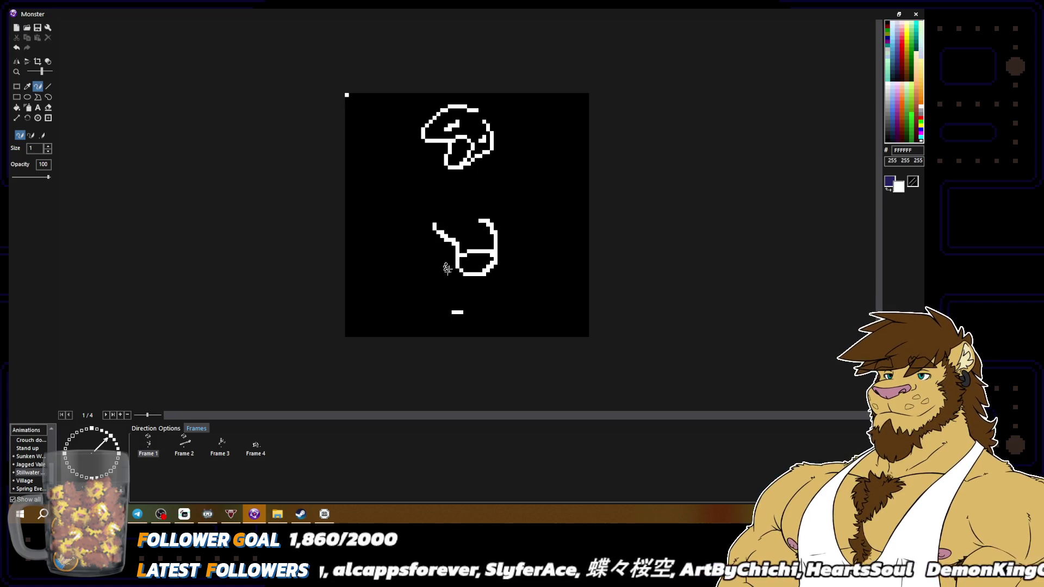
Draw the front thigh, front leg's lower edge, front foot and the rear leg, undoing bad strokes.
{"action": "mouse_move", "coordinate": [456, 260]}
{"action": "left_mouse_down"}
{"action": "mouse_move", "coordinate": [418, 270]}
{"action": "mouse_move", "coordinate": [424, 287]}
{"action": "mouse_move", "coordinate": [404, 287]}
{"action": "left_mouse_up"}
{"action": "key", "text": "ctrl+z"}
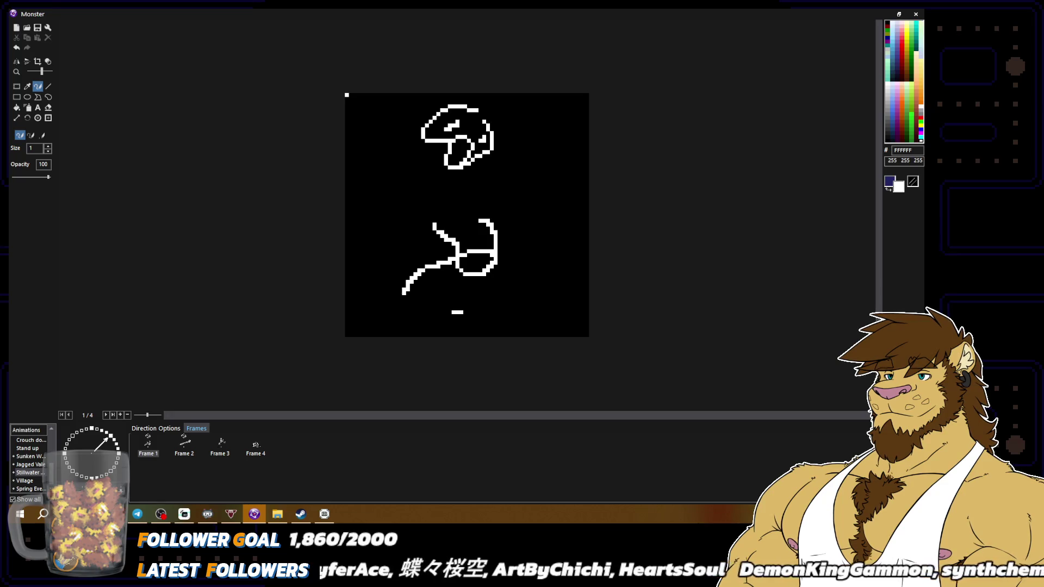
{"action": "left_click_drag", "start_coordinate": [418, 273], "coordinate": [404, 301]}
{"action": "key", "text": "ctrl+z"}
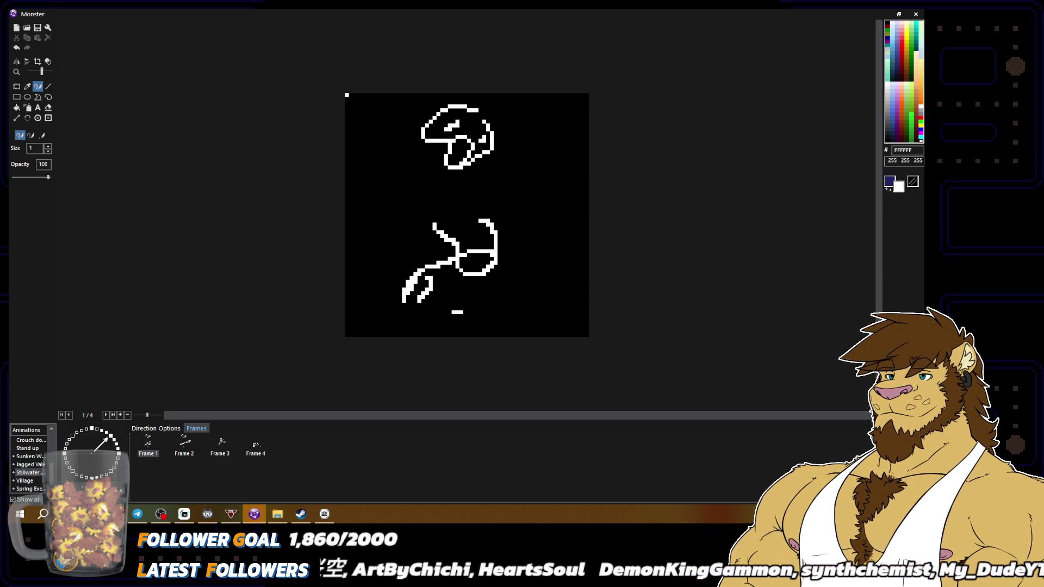
{"action": "left_click_drag", "start_coordinate": [433, 282], "coordinate": [463, 273]}
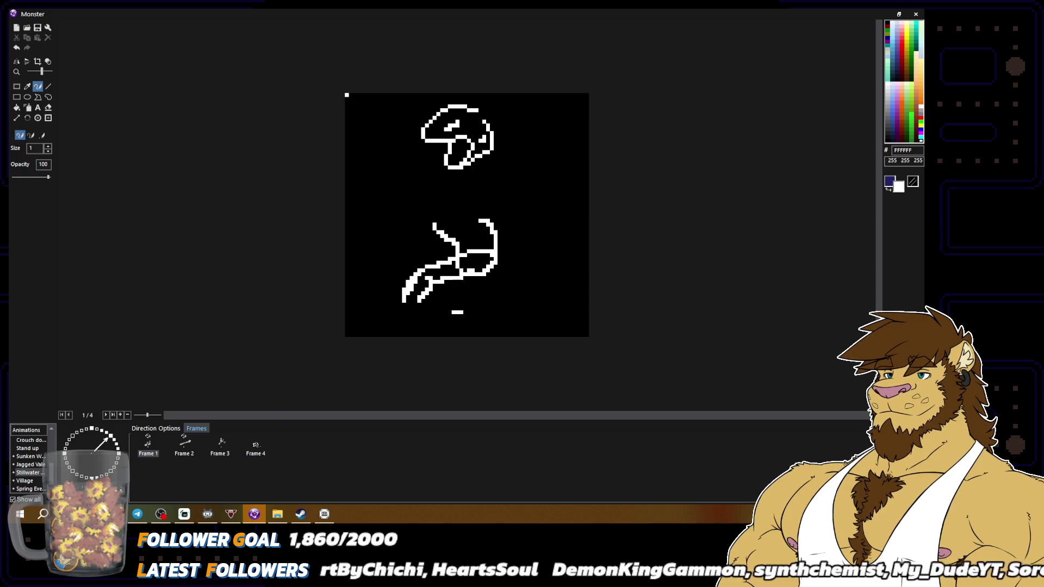
{"action": "mouse_move", "coordinate": [401, 300]}
{"action": "left_mouse_down"}
{"action": "mouse_move", "coordinate": [381, 312]}
{"action": "mouse_move", "coordinate": [432, 313]}
{"action": "left_mouse_up"}
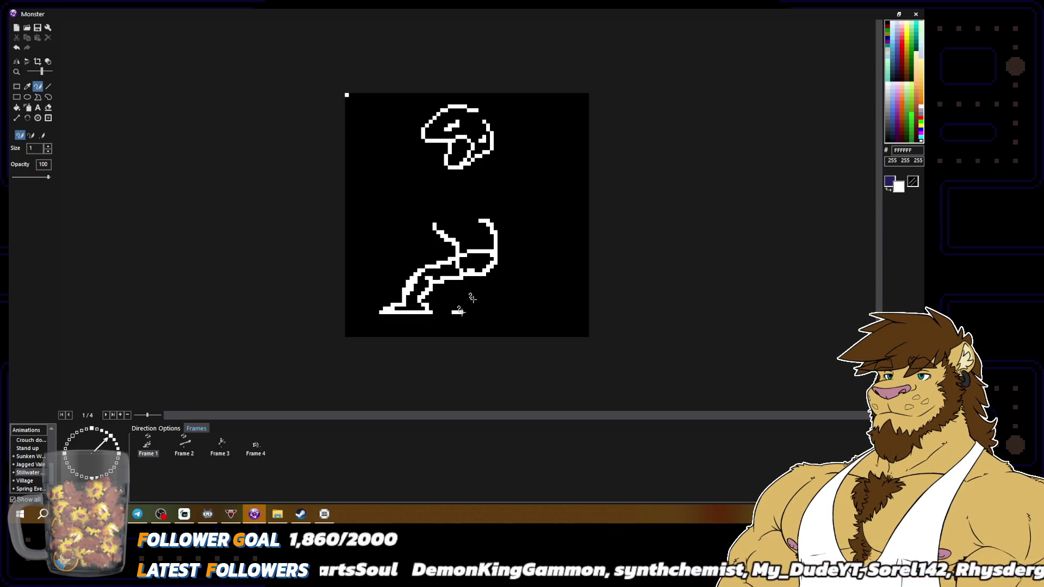
{"action": "mouse_move", "coordinate": [405, 306]}
{"action": "left_mouse_down"}
{"action": "mouse_move", "coordinate": [394, 315]}
{"action": "mouse_move", "coordinate": [407, 314]}
{"action": "left_mouse_up"}
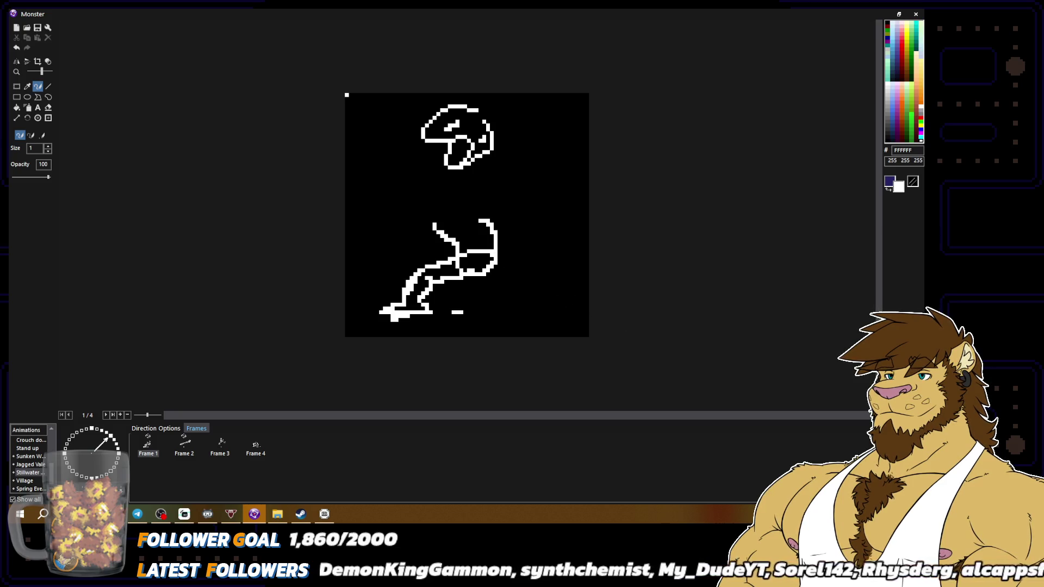
{"action": "mouse_move", "coordinate": [491, 255]}
{"action": "left_mouse_down"}
{"action": "mouse_move", "coordinate": [478, 266]}
{"action": "mouse_move", "coordinate": [488, 276]}
{"action": "mouse_move", "coordinate": [520, 279]}
{"action": "mouse_move", "coordinate": [513, 294]}
{"action": "mouse_move", "coordinate": [527, 301]}
{"action": "mouse_move", "coordinate": [547, 298]}
{"action": "mouse_move", "coordinate": [499, 316]}
{"action": "mouse_move", "coordinate": [559, 320]}
{"action": "mouse_move", "coordinate": [527, 281]}
{"action": "mouse_move", "coordinate": [547, 308]}
{"action": "left_mouse_up"}
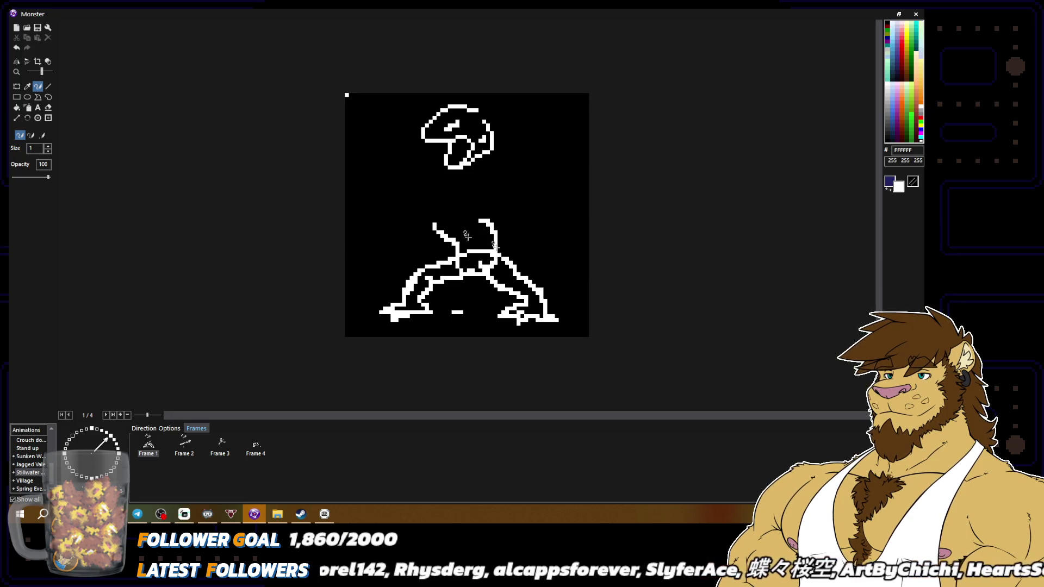
Drag a rectangular selection of the mushroom head down-left onto the body and drop it.
{"action": "left_click", "coordinate": [17, 86]}
{"action": "left_click_drag", "start_coordinate": [530, 185], "coordinate": [415, 98]}
{"action": "mouse_move", "coordinate": [474, 155]}
{"action": "left_mouse_down"}
{"action": "mouse_move", "coordinate": [444, 187]}
{"action": "mouse_move", "coordinate": [450, 201]}
{"action": "left_mouse_up"}
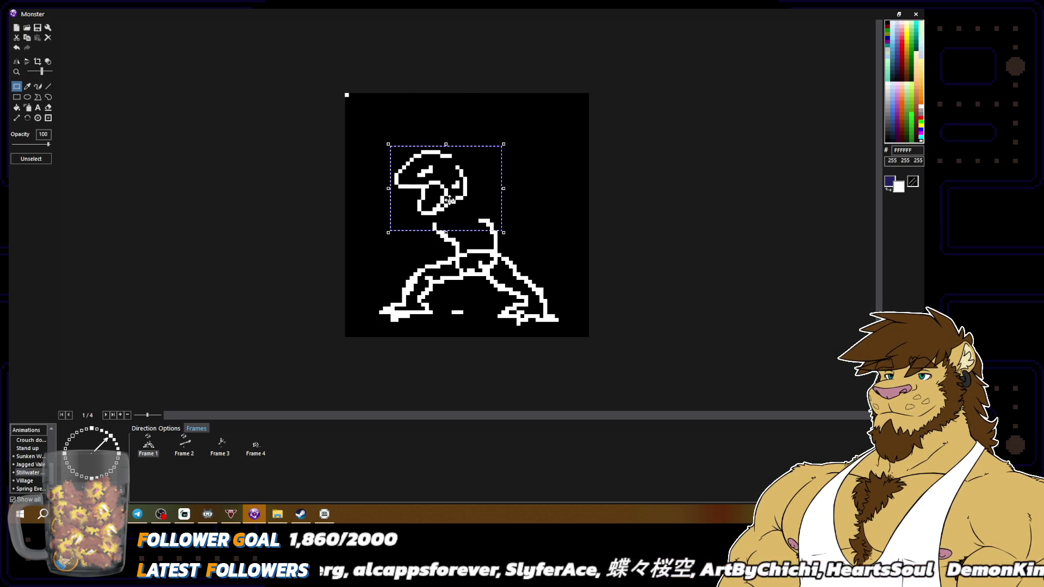
{"action": "key", "text": "Escape"}
Return to the pencil with black as the drawing colour and black as the secondary colour.
{"action": "left_click", "coordinate": [37, 86]}
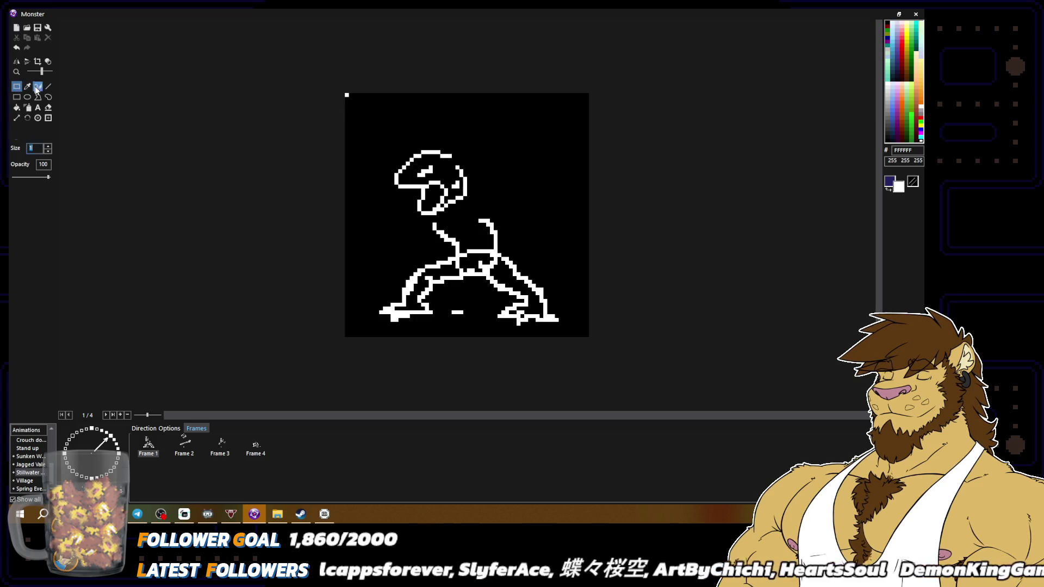
{"action": "left_click", "coordinate": [458, 260], "text": "alt"}
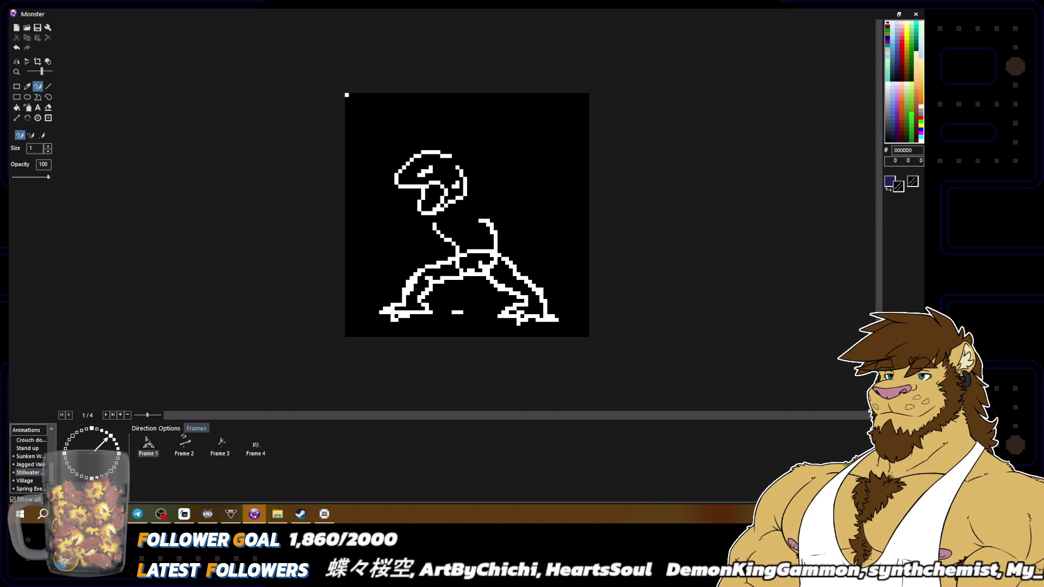
{"action": "right_click", "coordinate": [396, 305], "text": "alt"}
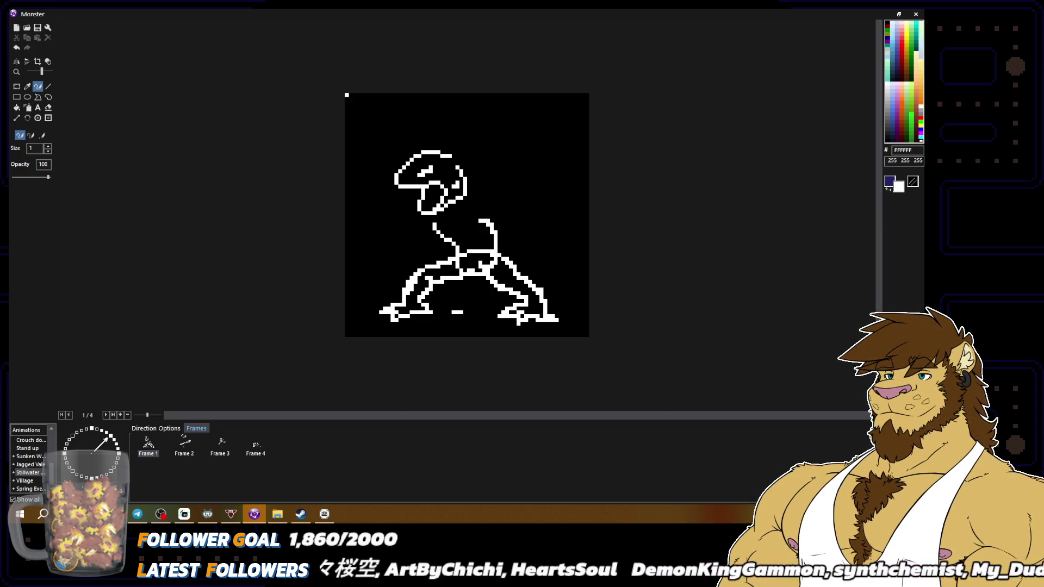
{"action": "right_click", "coordinate": [395, 307], "text": "alt"}
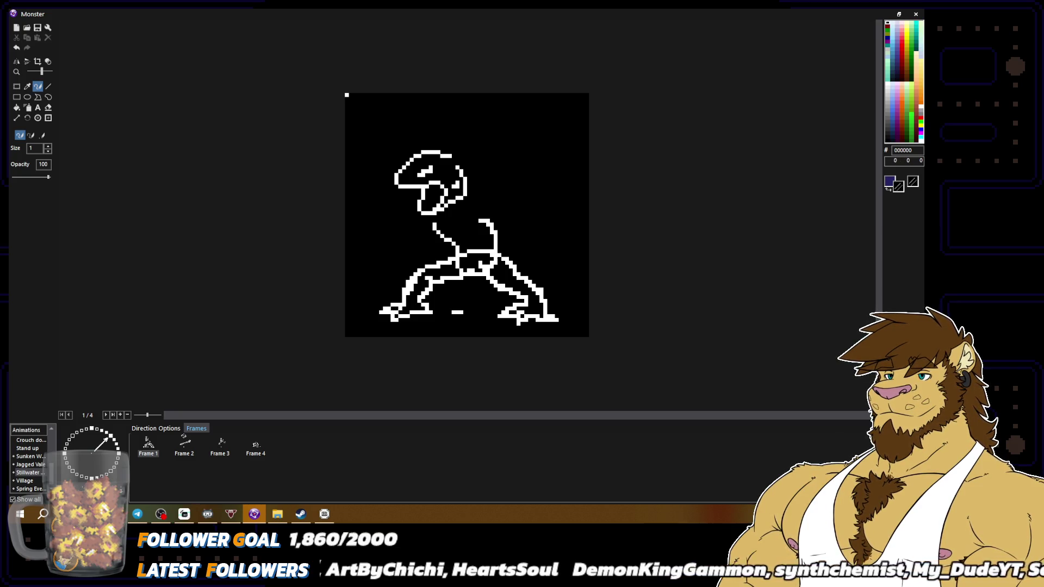
{"action": "right_click", "coordinate": [391, 317], "text": "alt"}
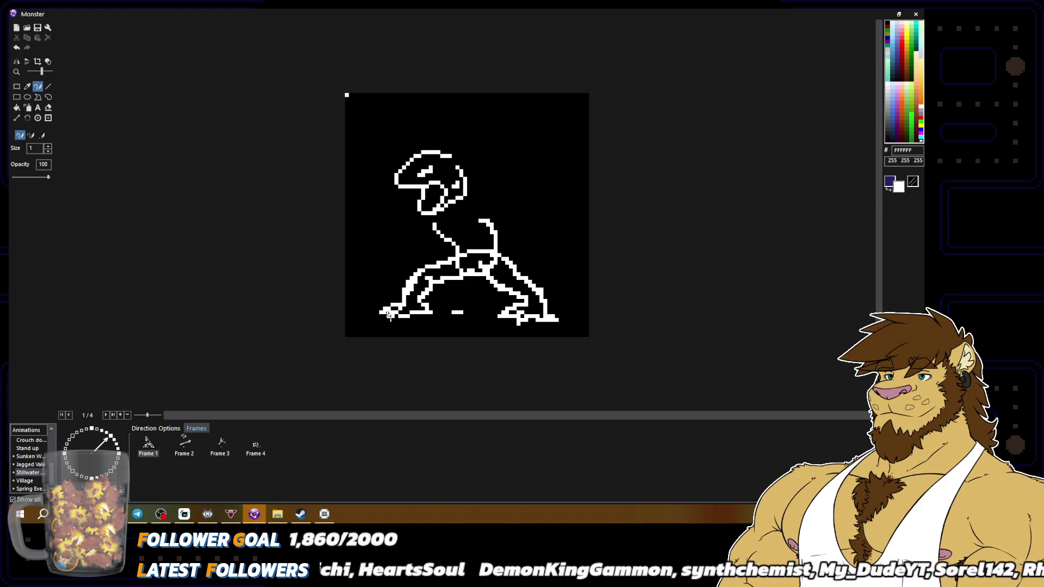
{"action": "right_click", "coordinate": [394, 319], "text": "alt"}
{"action": "right_click", "coordinate": [391, 316], "text": "alt"}
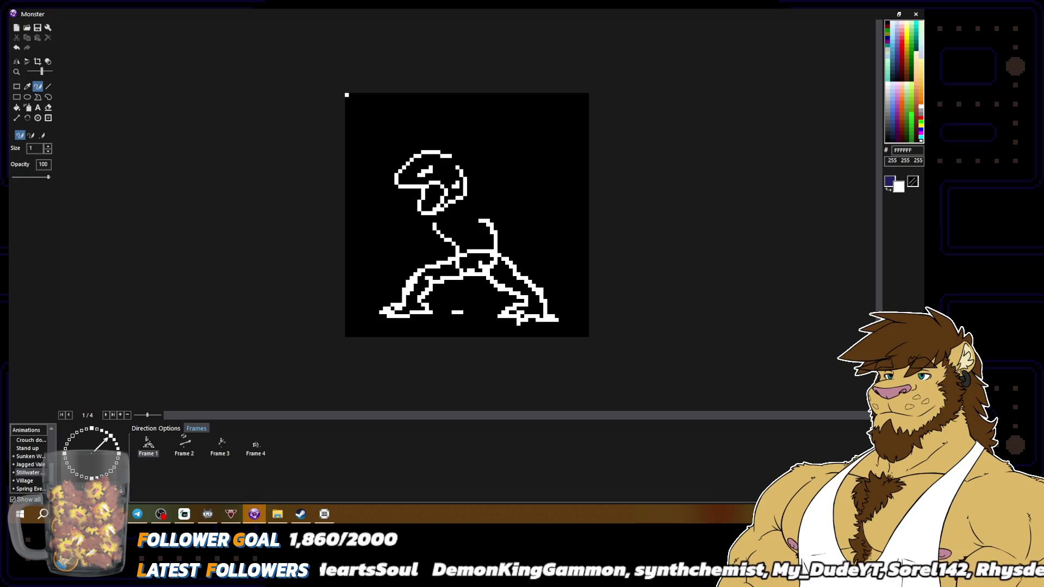
{"action": "right_click", "coordinate": [393, 309], "text": "alt"}
Sample white and black from the sprite, ending with black as the drawing colour.
{"action": "scroll", "coordinate": [392, 309], "scroll_direction": "down", "scroll_amount": 2}
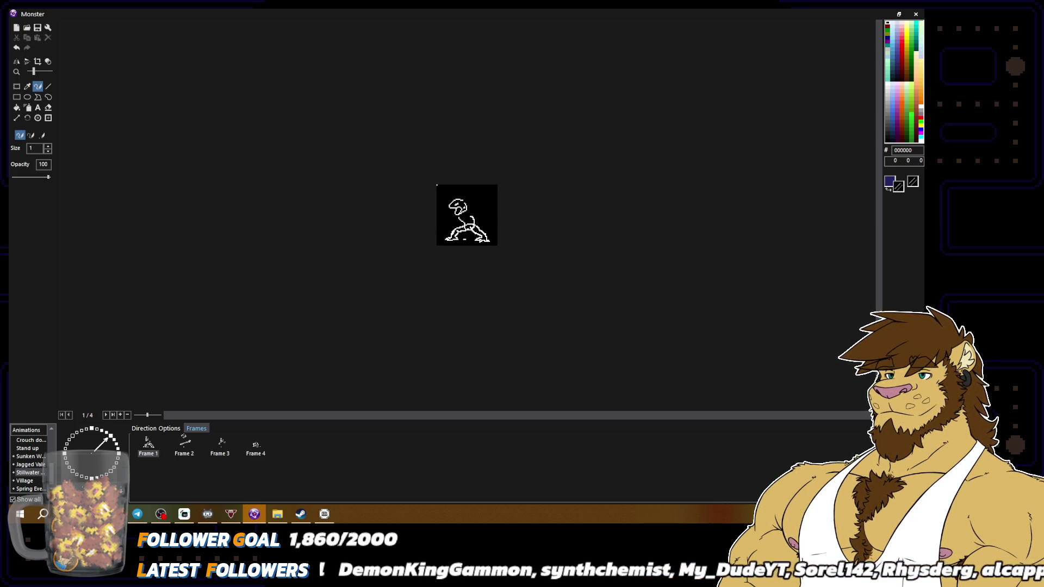
{"action": "scroll", "coordinate": [392, 309], "scroll_direction": "up", "scroll_amount": 2}
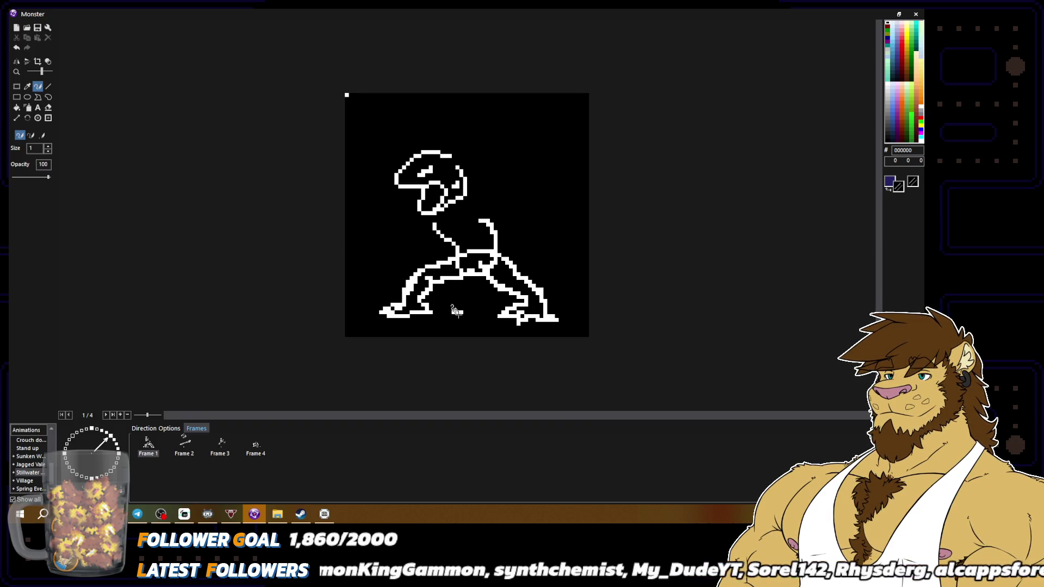
{"action": "right_click", "coordinate": [423, 300], "text": "alt"}
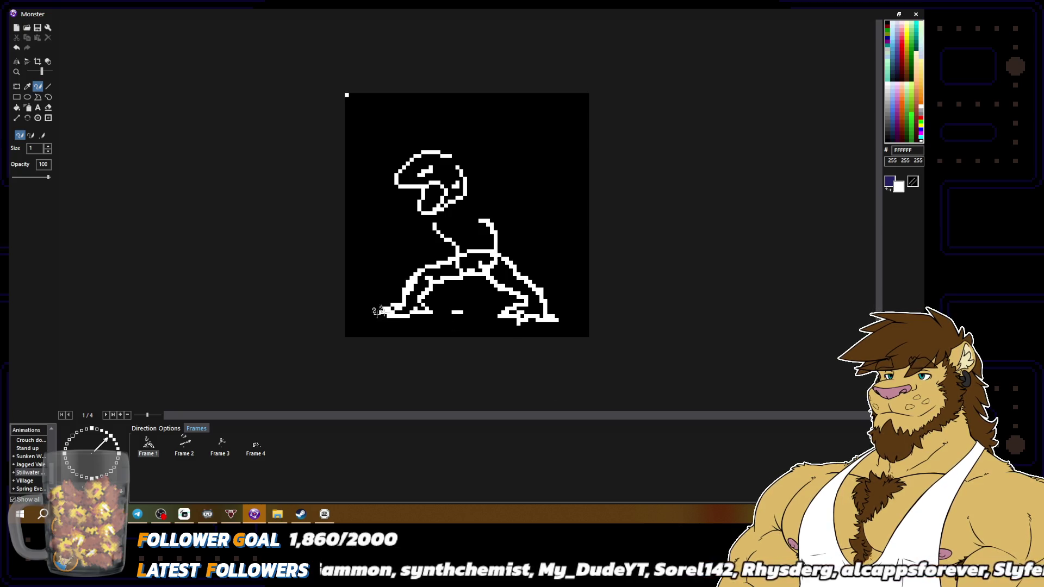
{"action": "right_click", "coordinate": [414, 306], "text": "alt"}
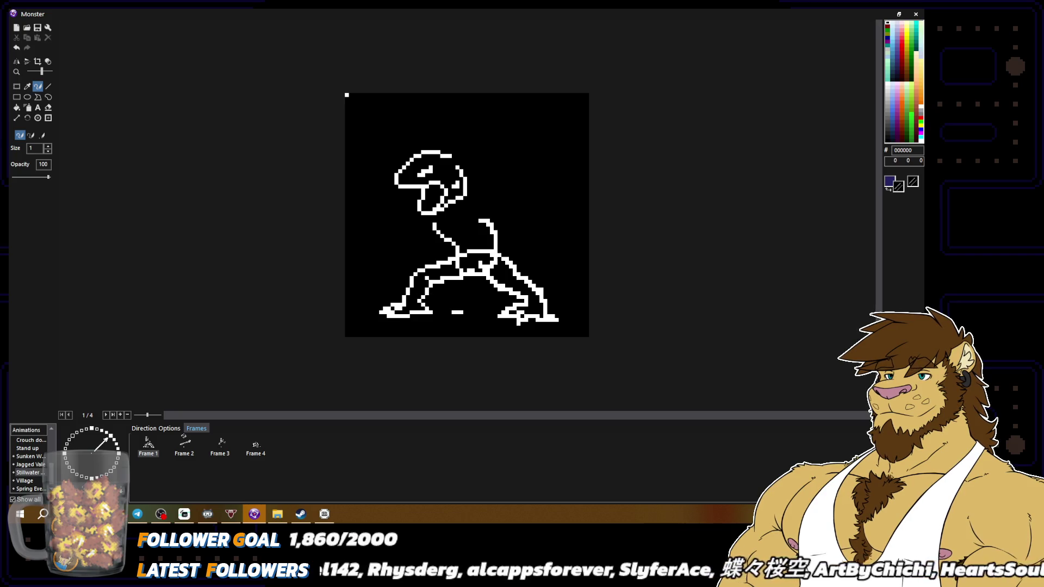
{"action": "scroll", "coordinate": [530, 332], "scroll_direction": "down", "scroll_amount": 2}
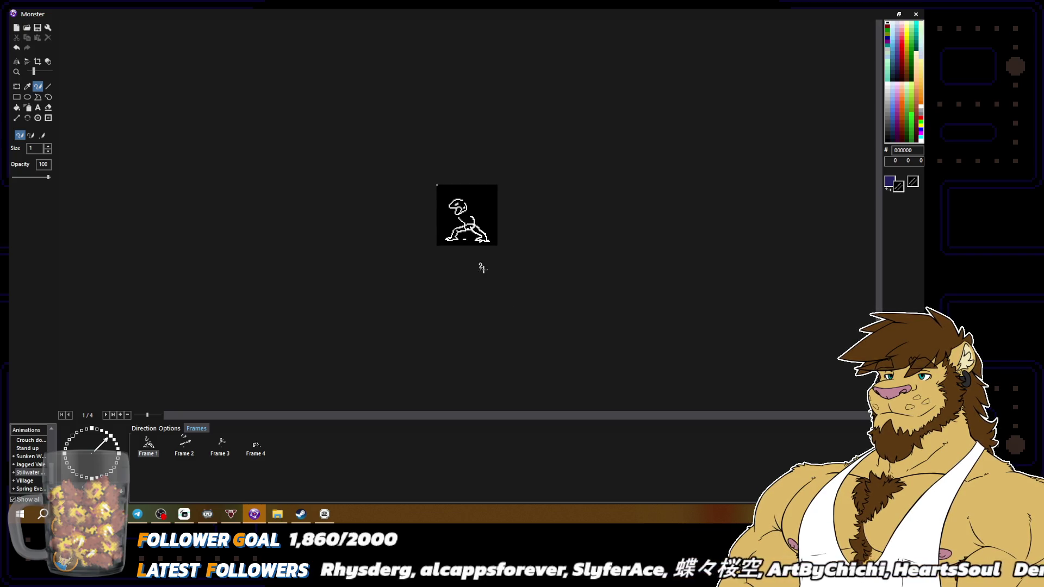
{"action": "scroll", "coordinate": [483, 267], "scroll_direction": "up", "scroll_amount": 2}
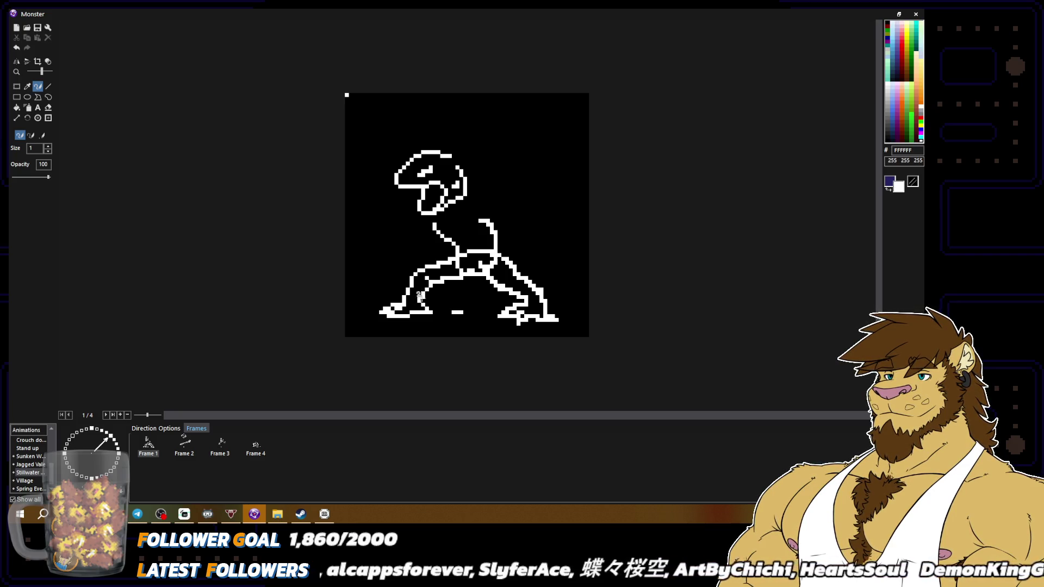
{"action": "scroll", "coordinate": [517, 319], "scroll_direction": "down", "scroll_amount": 2}
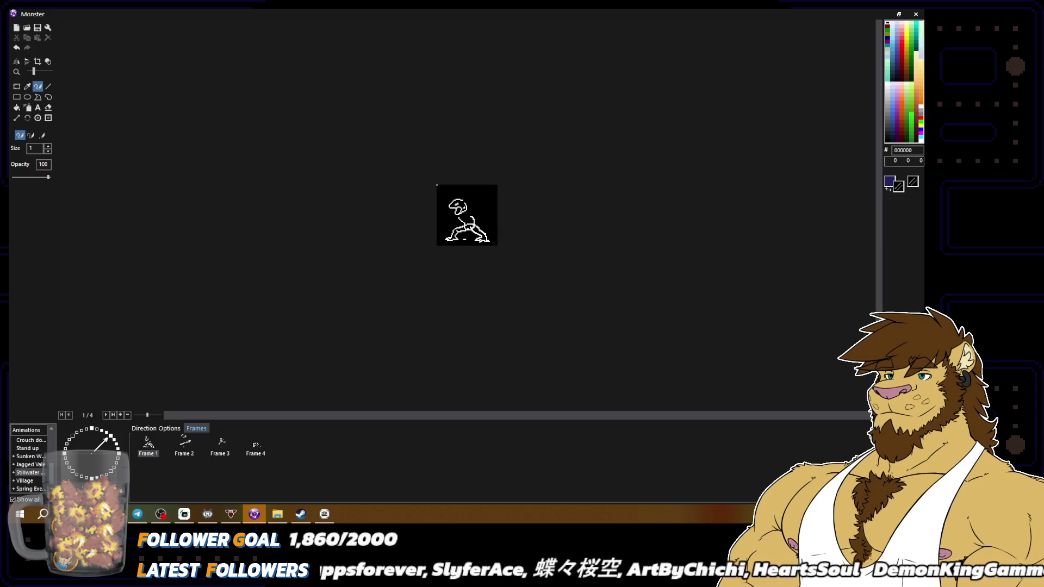
{"action": "scroll", "coordinate": [546, 334], "scroll_direction": "up", "scroll_amount": 2}
{"action": "left_click", "coordinate": [429, 275], "text": "alt"}
{"action": "left_click", "coordinate": [429, 275], "text": "alt"}
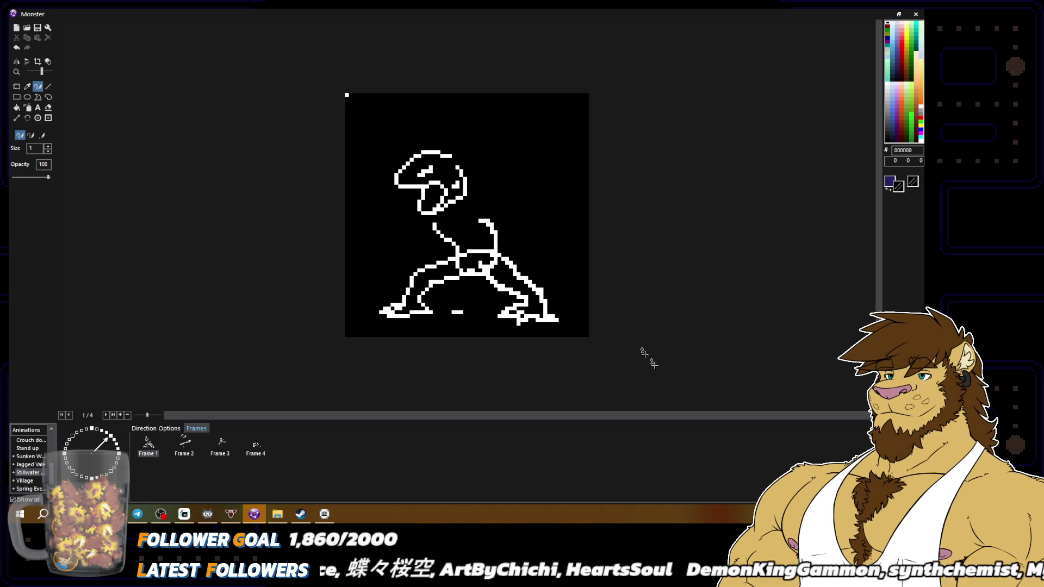
Shift the figure's lower-left leg slightly to the right.
{"action": "left_click", "coordinate": [17, 86]}
{"action": "mouse_move", "coordinate": [371, 251]}
{"action": "left_mouse_down"}
{"action": "mouse_move", "coordinate": [439, 328]}
{"action": "mouse_move", "coordinate": [426, 300]}
{"action": "left_mouse_up"}
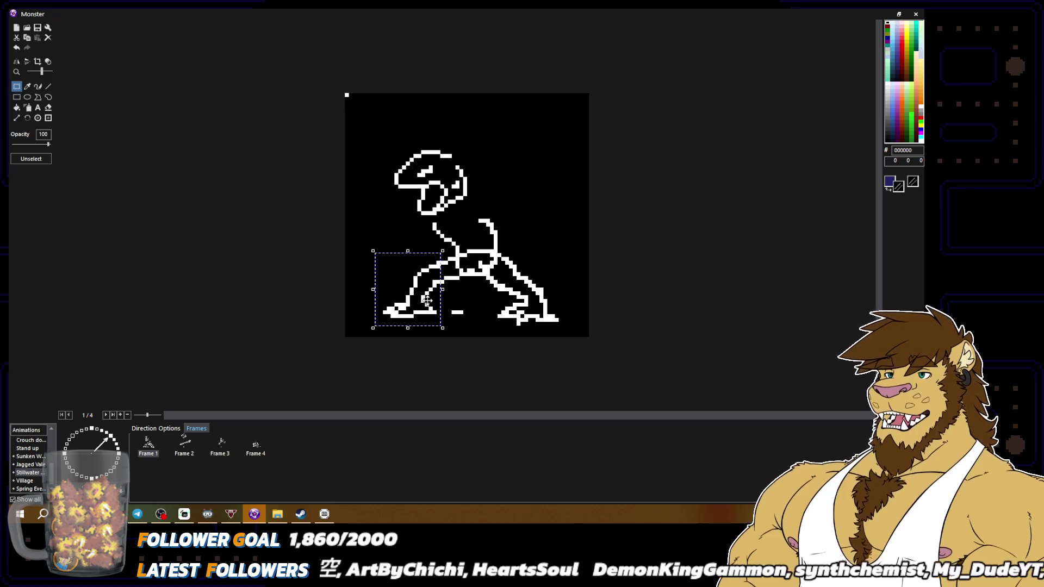
{"action": "left_click", "coordinate": [449, 302]}
{"action": "left_click", "coordinate": [37, 87]}
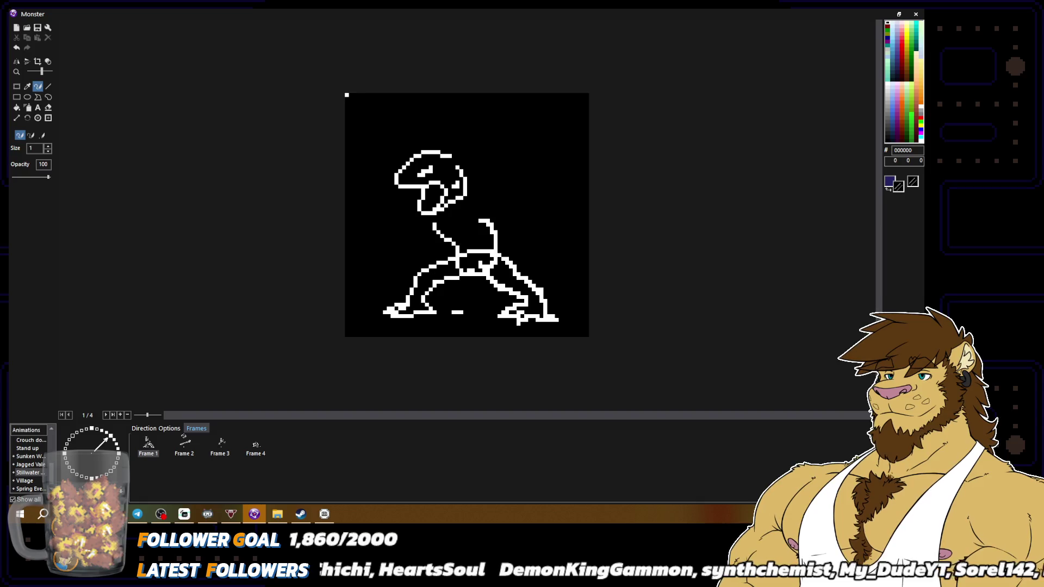
Sample the outline and background colours, then compare frame 2 with frame 1.
{"action": "scroll", "coordinate": [470, 293], "scroll_direction": "down", "scroll_amount": 2}
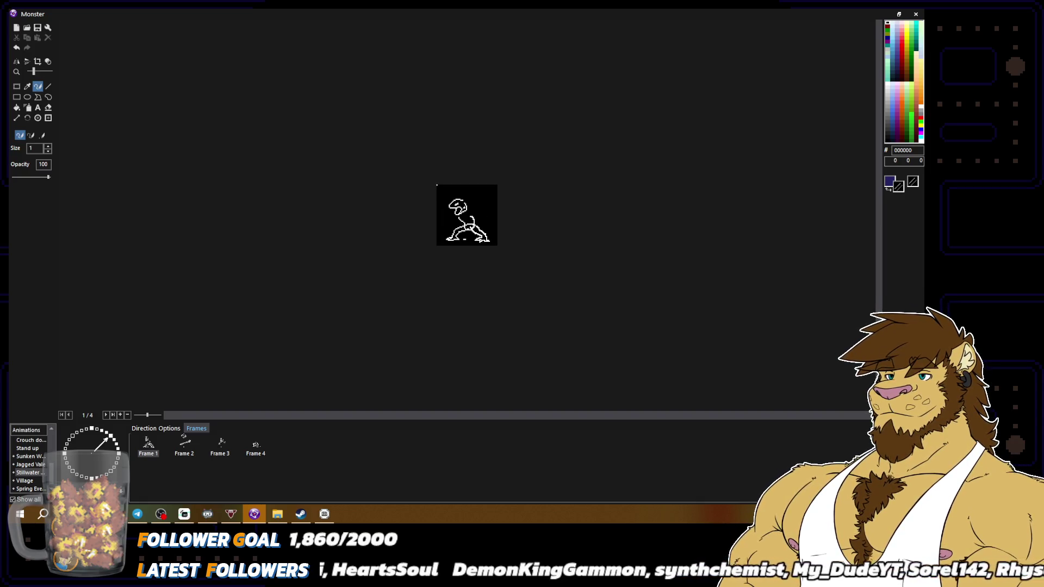
{"action": "scroll", "coordinate": [419, 266], "scroll_direction": "up", "scroll_amount": 2}
{"action": "right_click", "coordinate": [418, 272]}
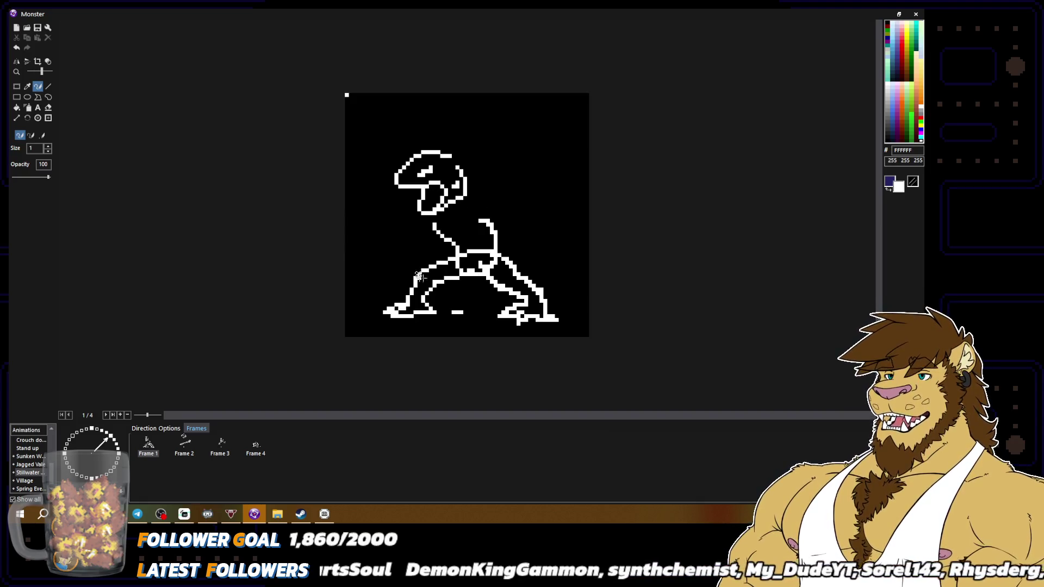
{"action": "right_click", "coordinate": [413, 274]}
{"action": "scroll", "coordinate": [563, 305], "scroll_direction": "down", "scroll_amount": 2}
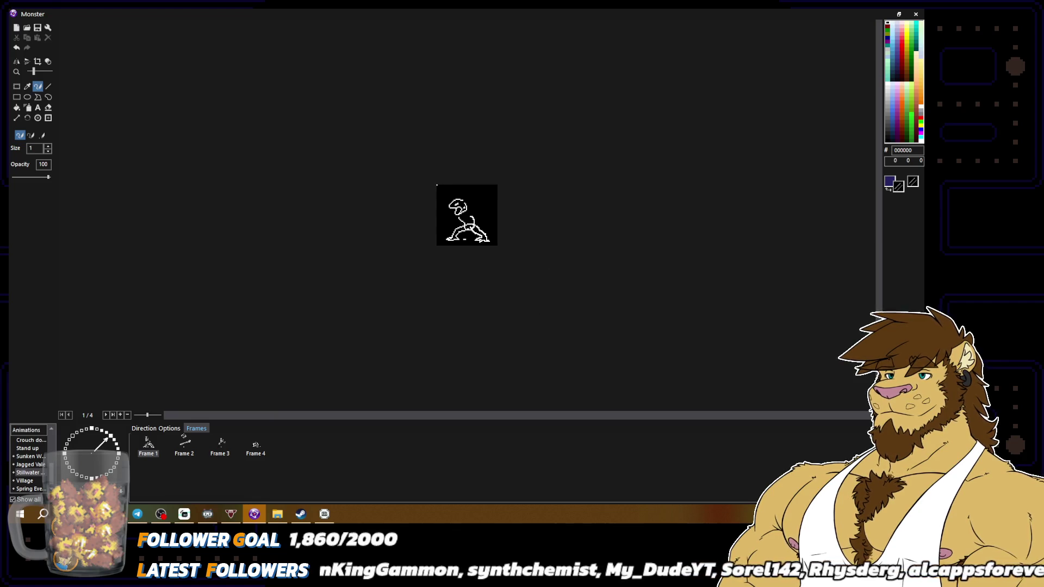
{"action": "scroll", "coordinate": [467, 215], "scroll_direction": "up", "scroll_amount": 2}
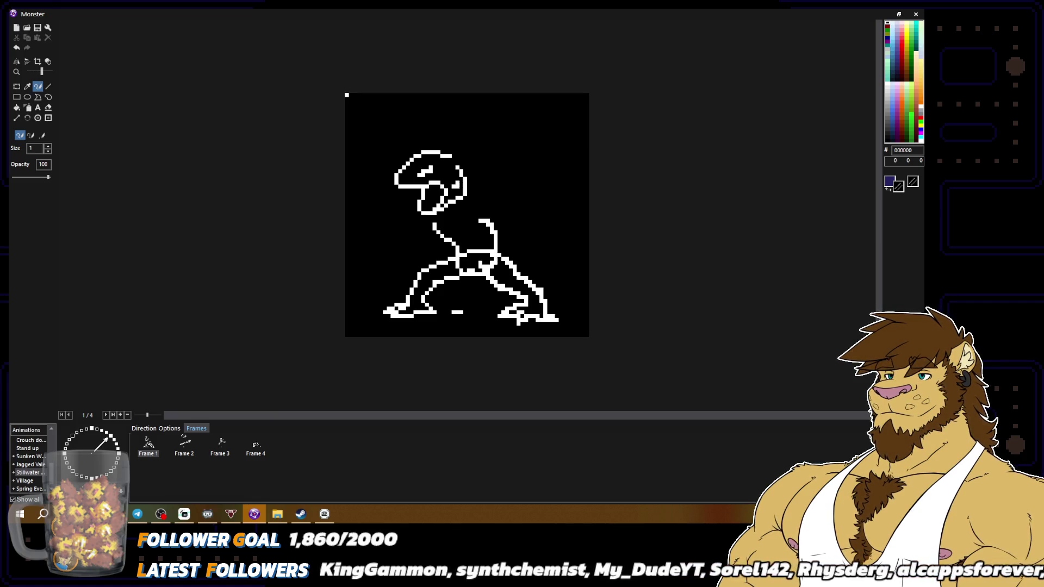
{"action": "left_click", "coordinate": [186, 450]}
{"action": "left_click", "coordinate": [155, 450]}
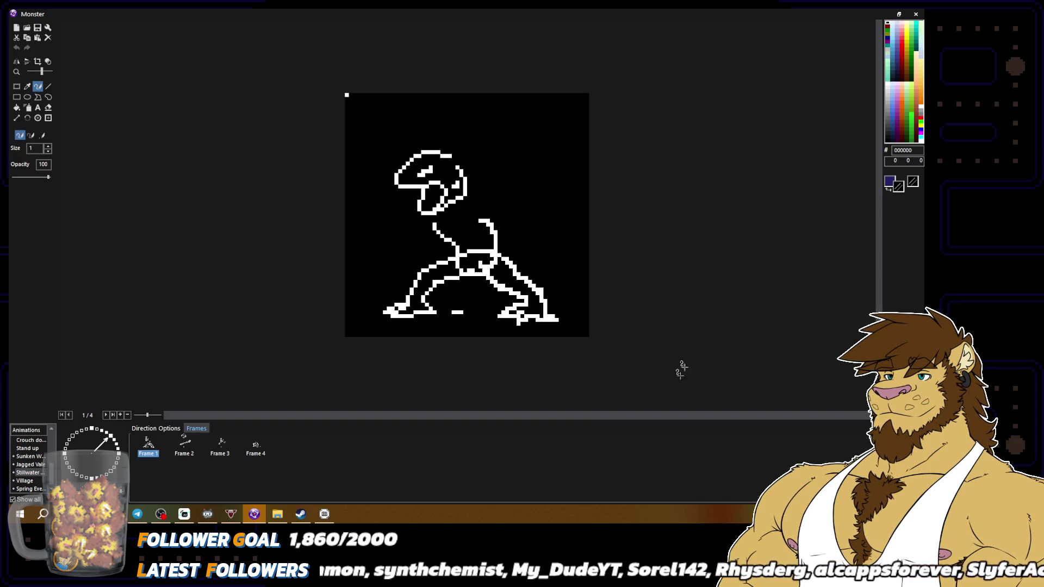
Erase the stray stub beside the monster's back with black.
{"action": "left_click", "coordinate": [478, 234]}
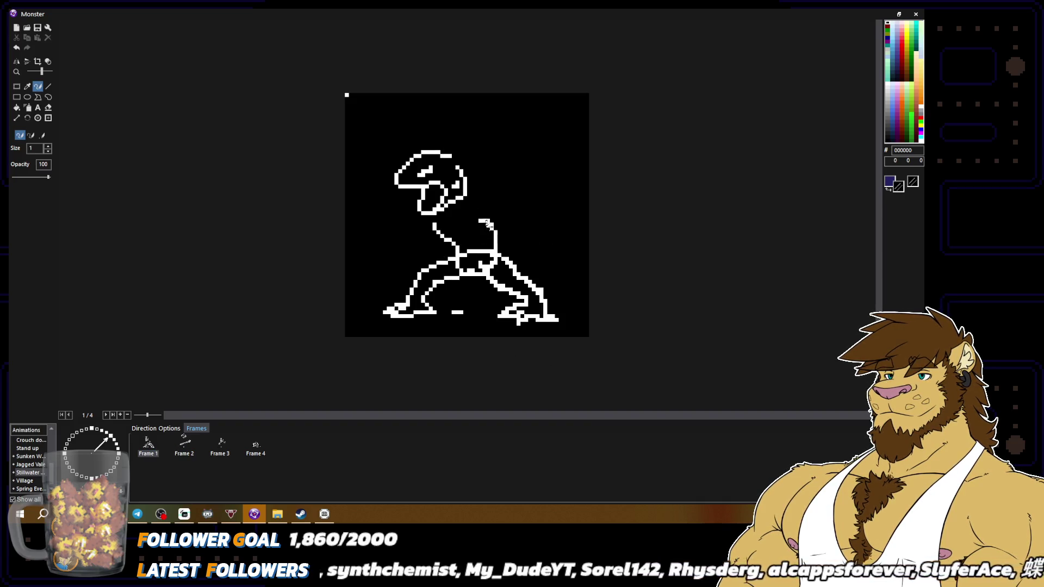
{"action": "mouse_move", "coordinate": [480, 221]}
{"action": "left_mouse_down"}
{"action": "mouse_move", "coordinate": [487, 211]}
{"action": "mouse_move", "coordinate": [474, 200]}
{"action": "left_mouse_up"}
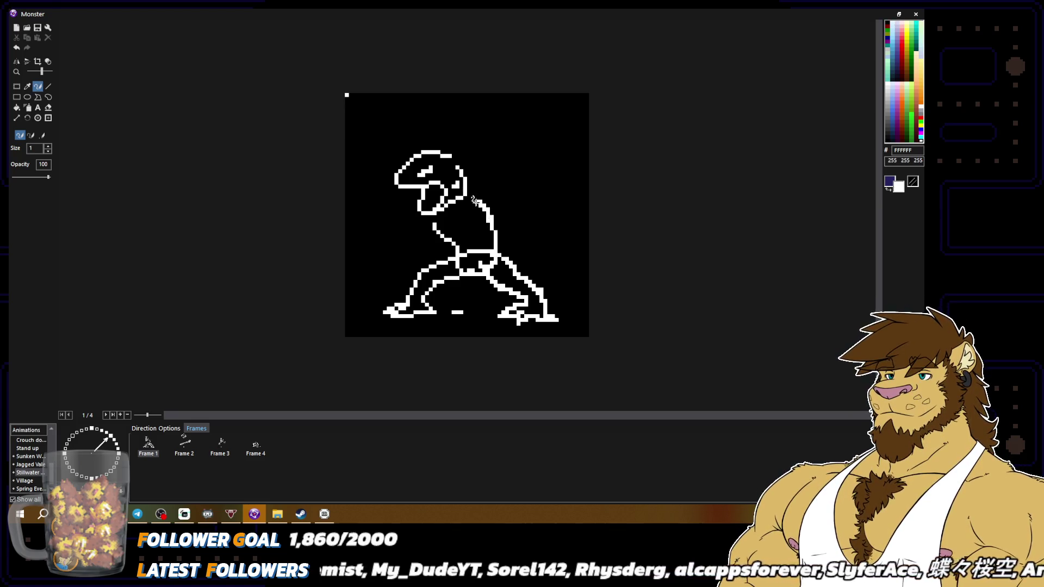
{"action": "right_click", "coordinate": [477, 204]}
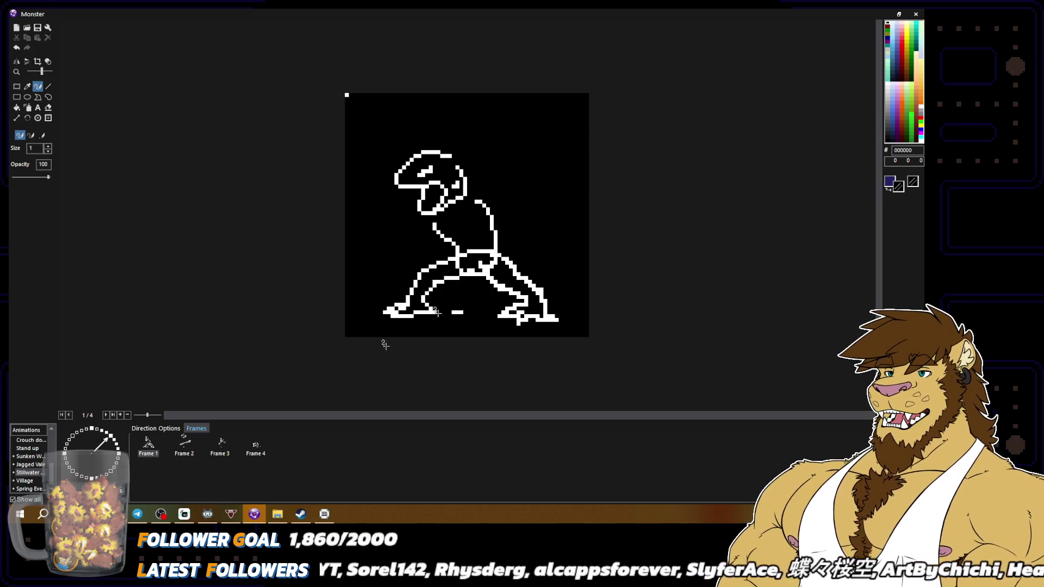
Check another direction's drawing, then return to the four-frame crouching drawing.
{"action": "left_click", "coordinate": [114, 443]}
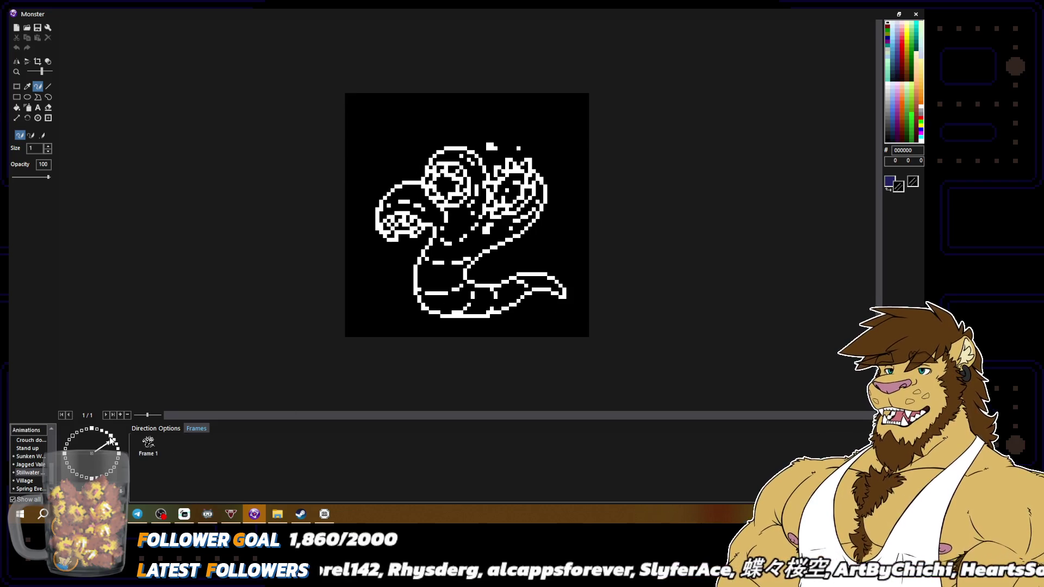
{"action": "left_click", "coordinate": [114, 442]}
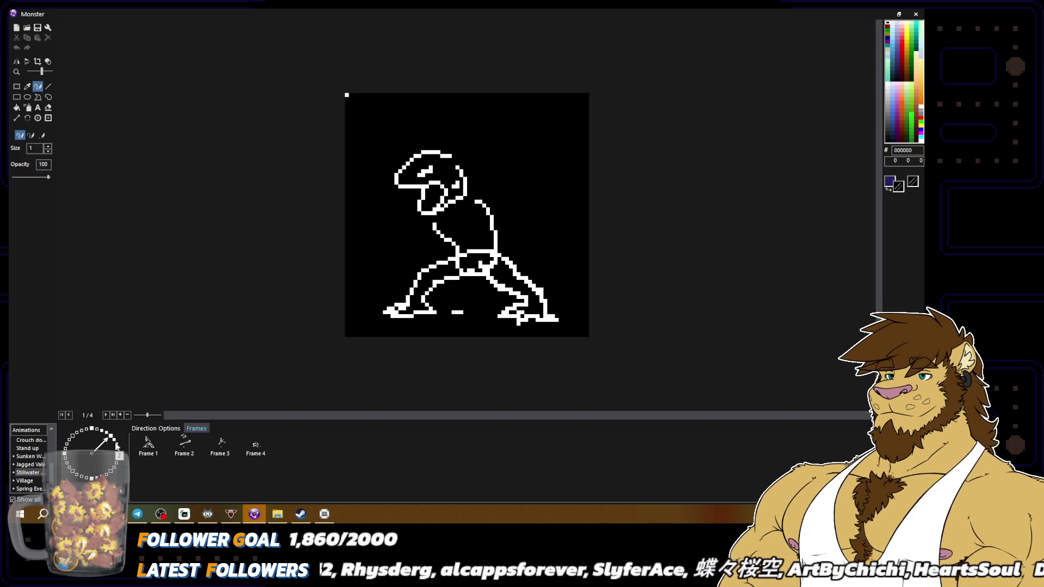
{"action": "left_click", "coordinate": [117, 446]}
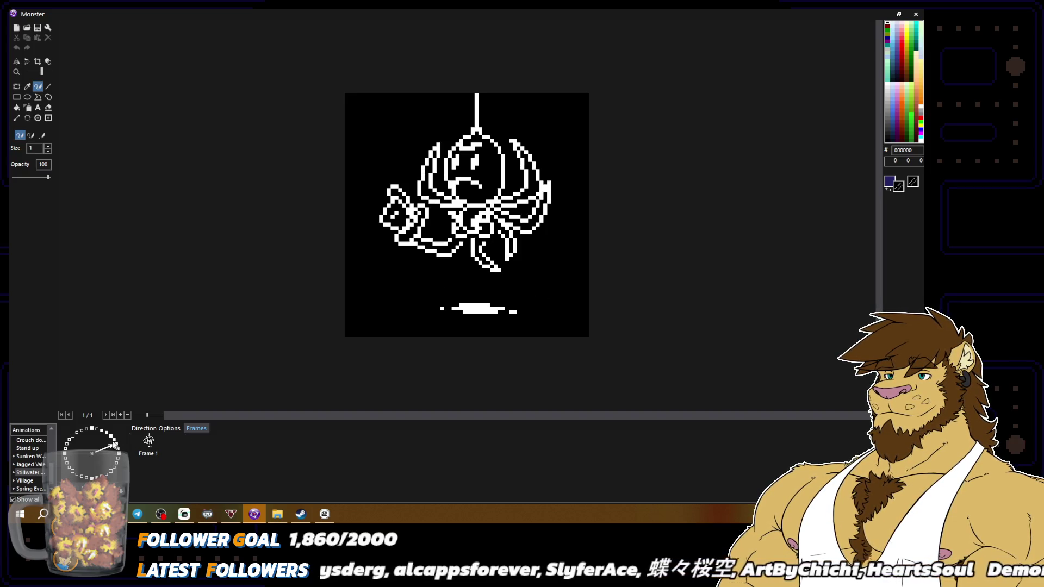
{"action": "left_click", "coordinate": [112, 436]}
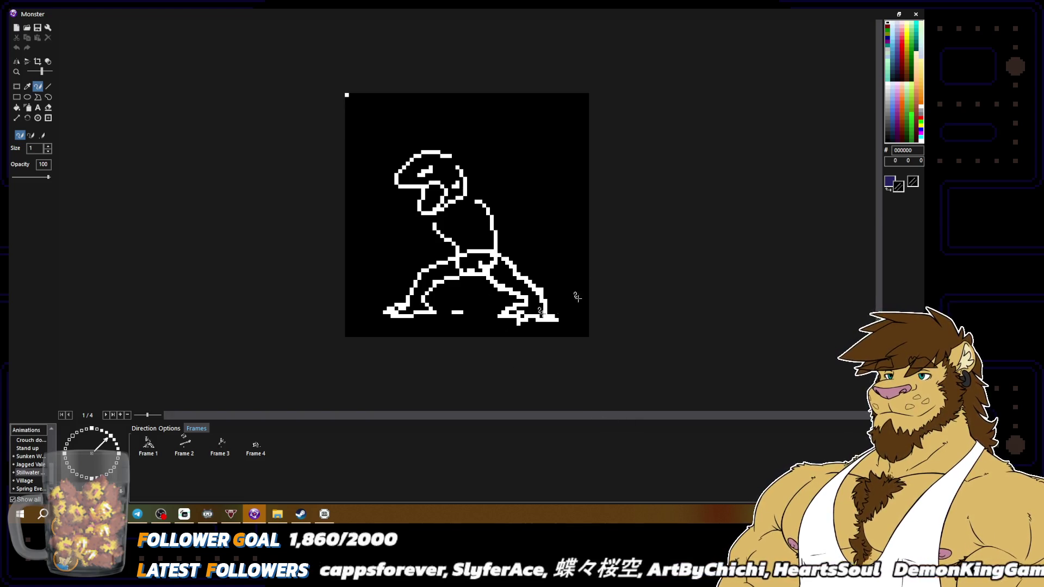
Close the picture editor and save the Micro Stream RPG project.
{"action": "key", "text": "Escape"}
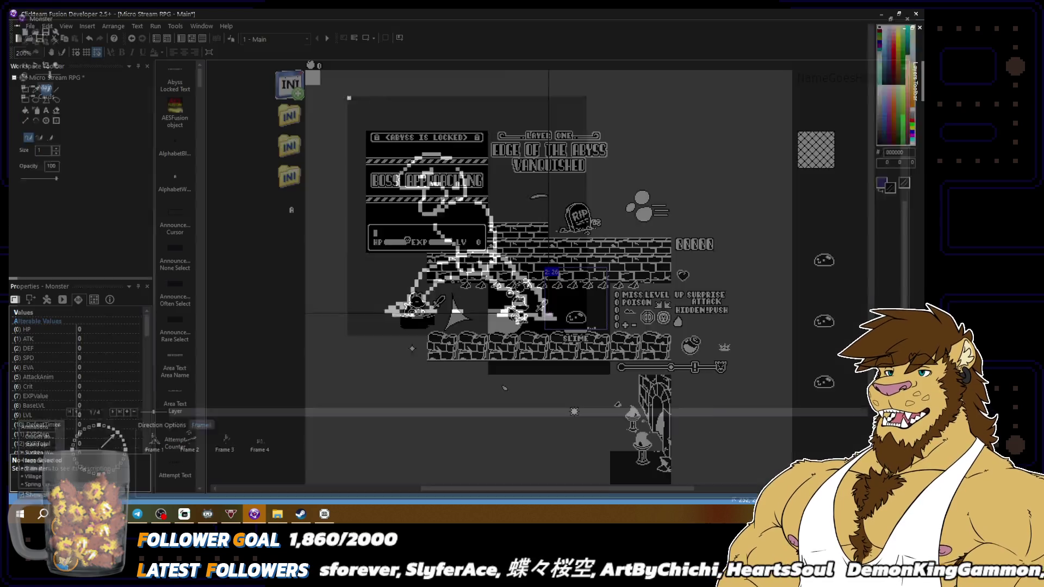
{"action": "left_click", "coordinate": [30, 25]}
{"action": "left_click", "coordinate": [53, 69]}
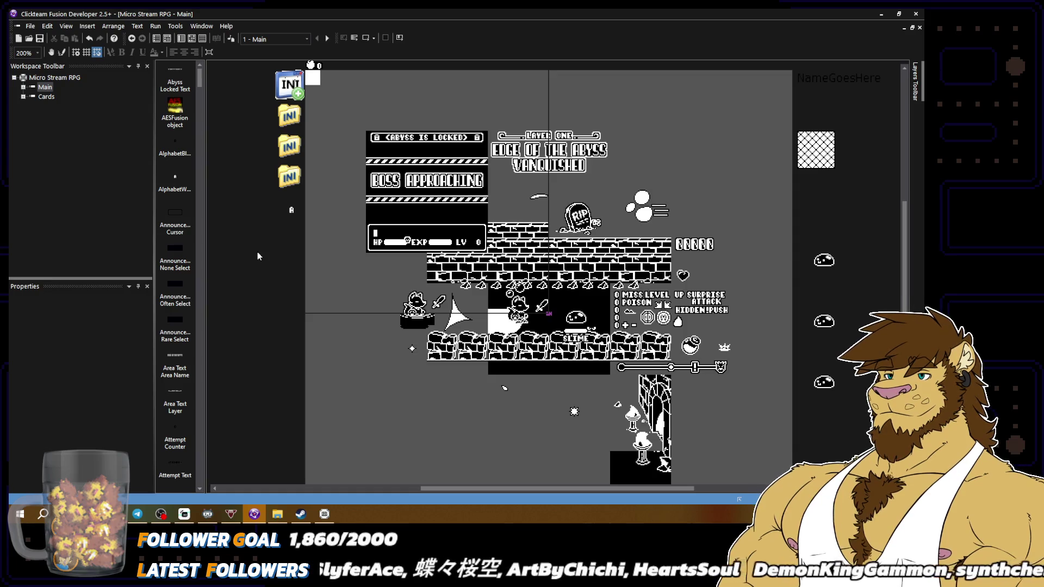
Reopen the Monster object's editor on the four-frame crouching animation.
{"action": "double_click", "coordinate": [575, 319]}
{"action": "scroll", "coordinate": [22, 464], "scroll_direction": "down", "scroll_amount": 5}
{"action": "left_click", "coordinate": [27, 471]}
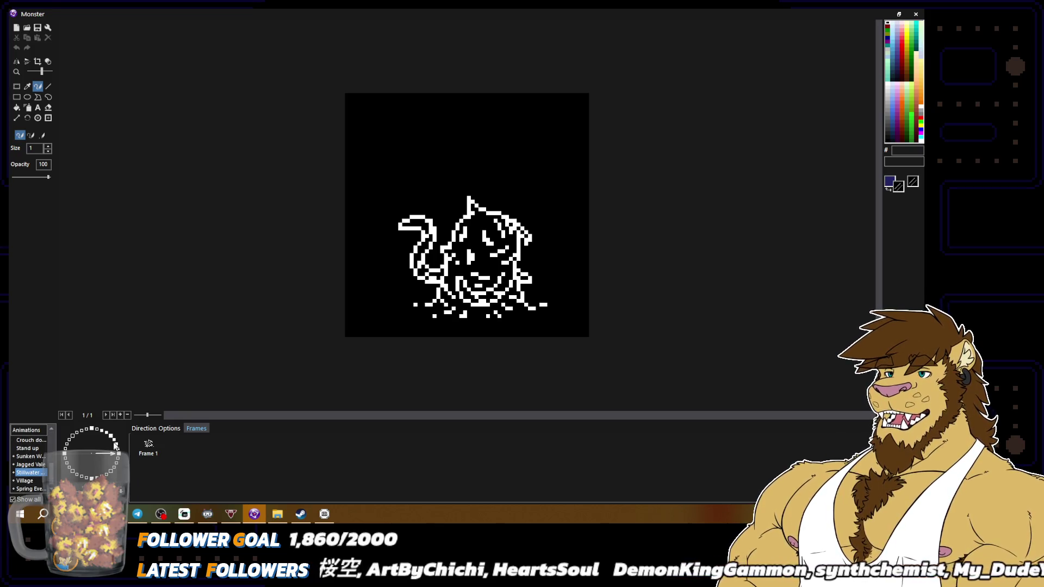
{"action": "left_click", "coordinate": [115, 444]}
{"action": "left_click", "coordinate": [109, 436]}
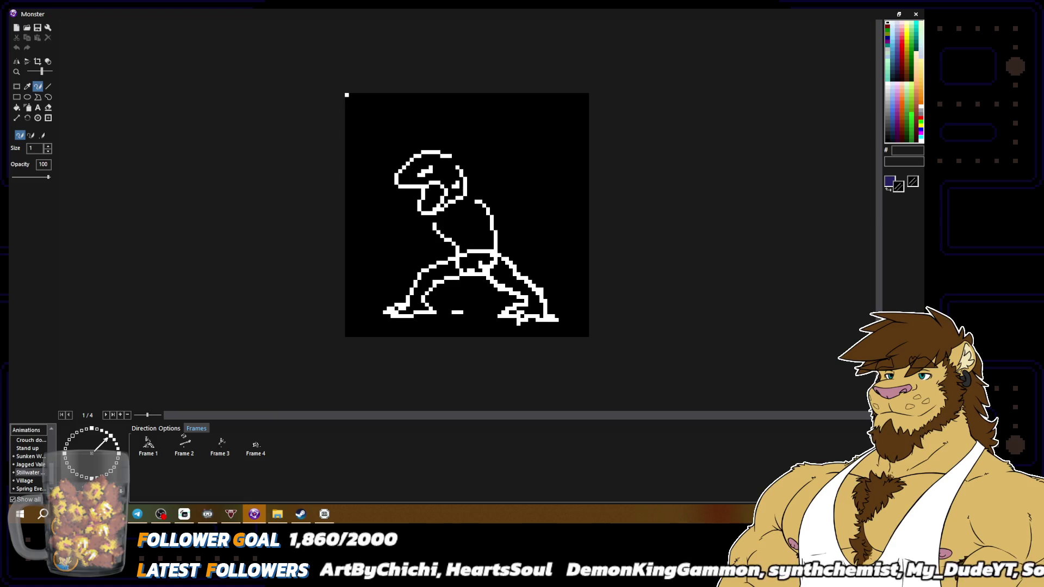
Close the gap in the arm outline and draw a short white line across the chest.
{"action": "right_click", "coordinate": [456, 248]}
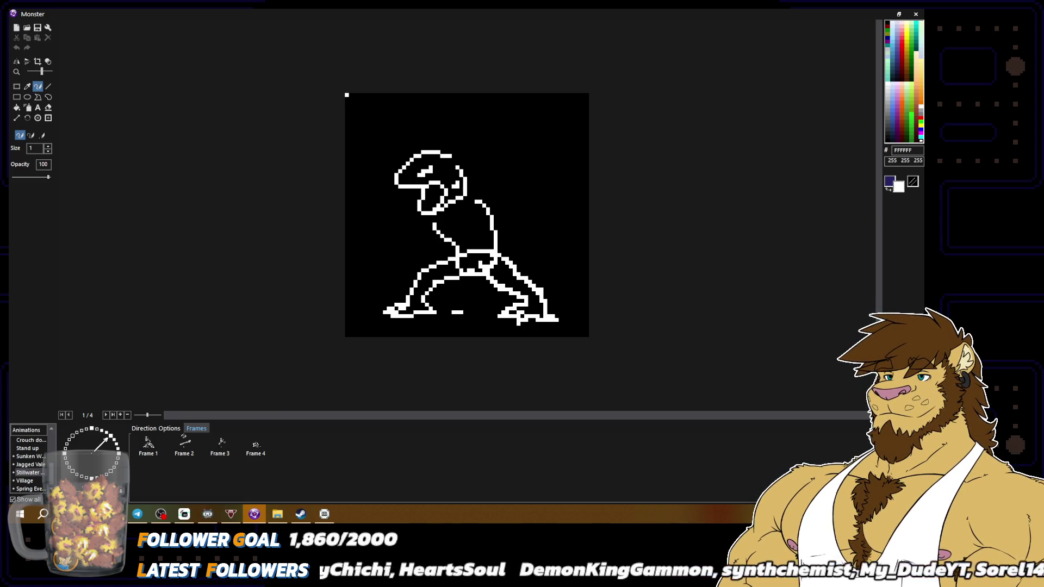
{"action": "left_click_drag", "start_coordinate": [449, 238], "coordinate": [459, 239]}
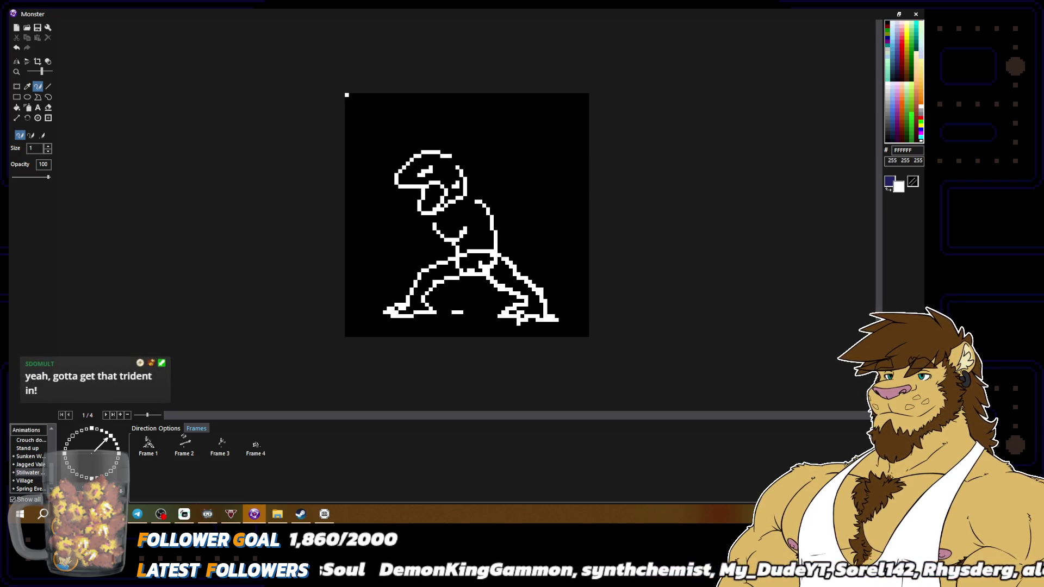
{"action": "right_click", "coordinate": [466, 225]}
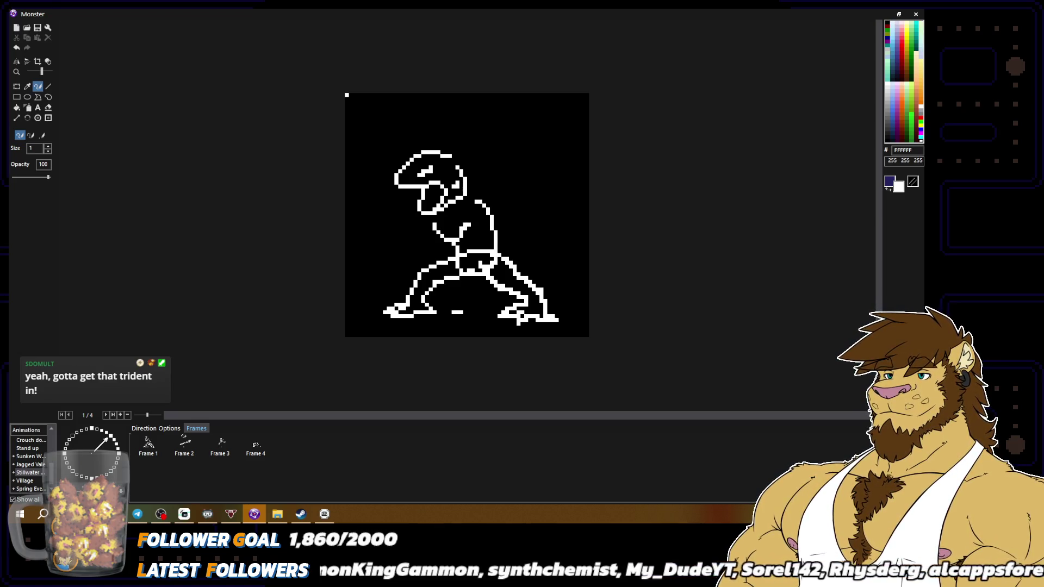
{"action": "right_click", "coordinate": [467, 224]}
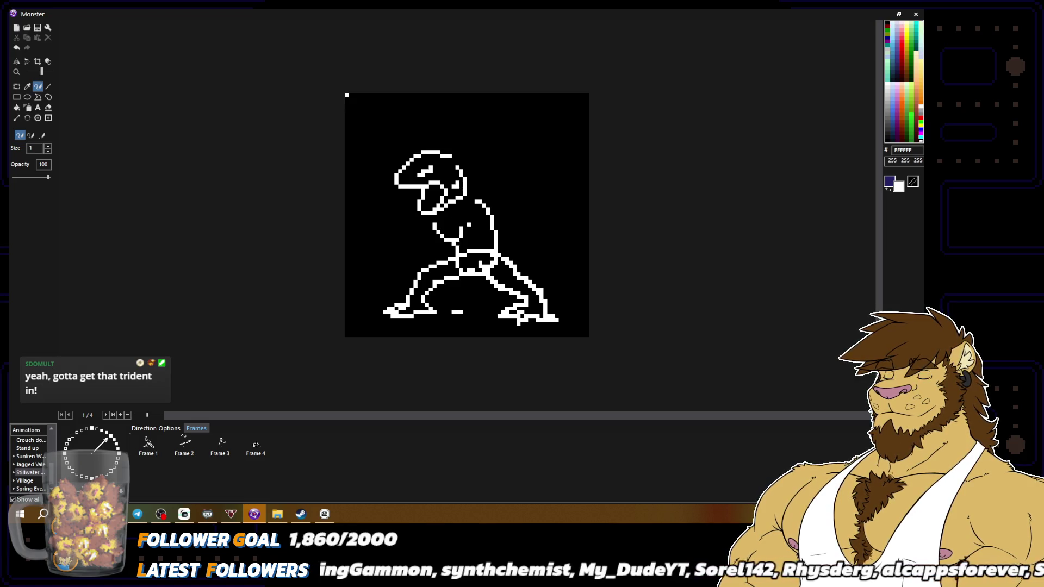
{"action": "left_click_drag", "start_coordinate": [471, 233], "coordinate": [482, 232]}
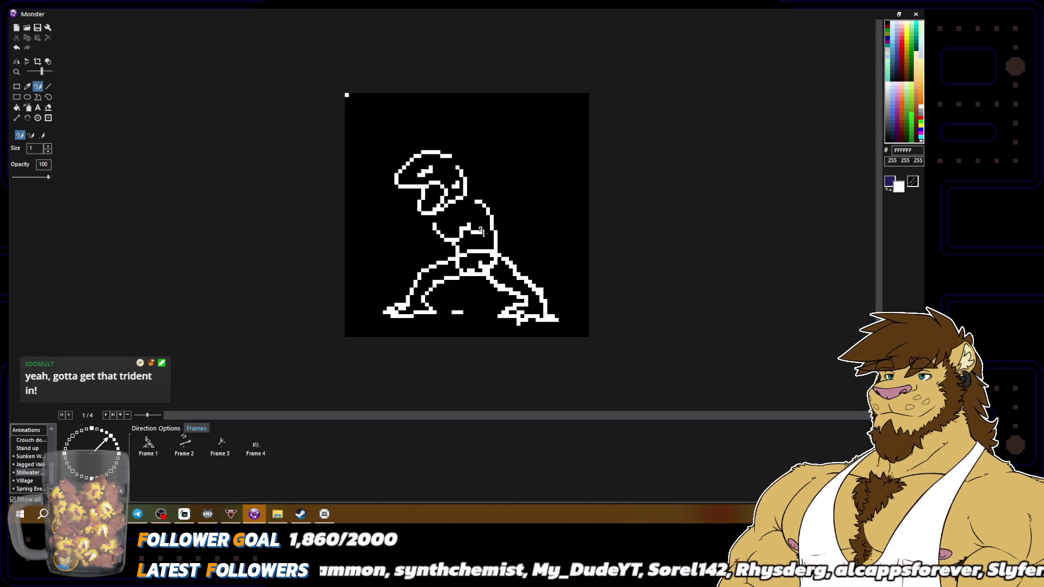
Sample white and black along the arm and torso outline, ending on white.
{"action": "right_click", "coordinate": [466, 223]}
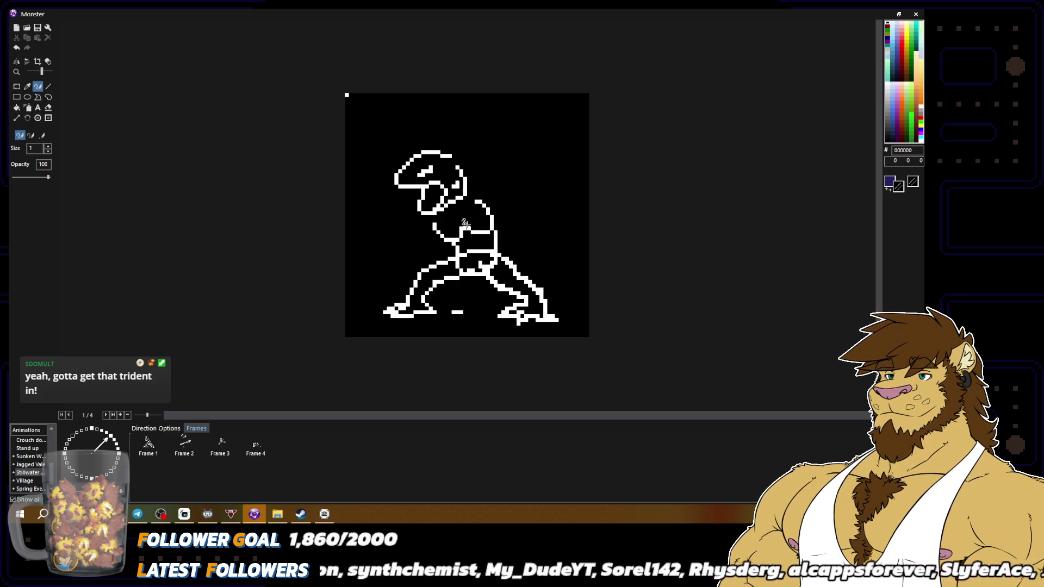
{"action": "right_click", "coordinate": [472, 232]}
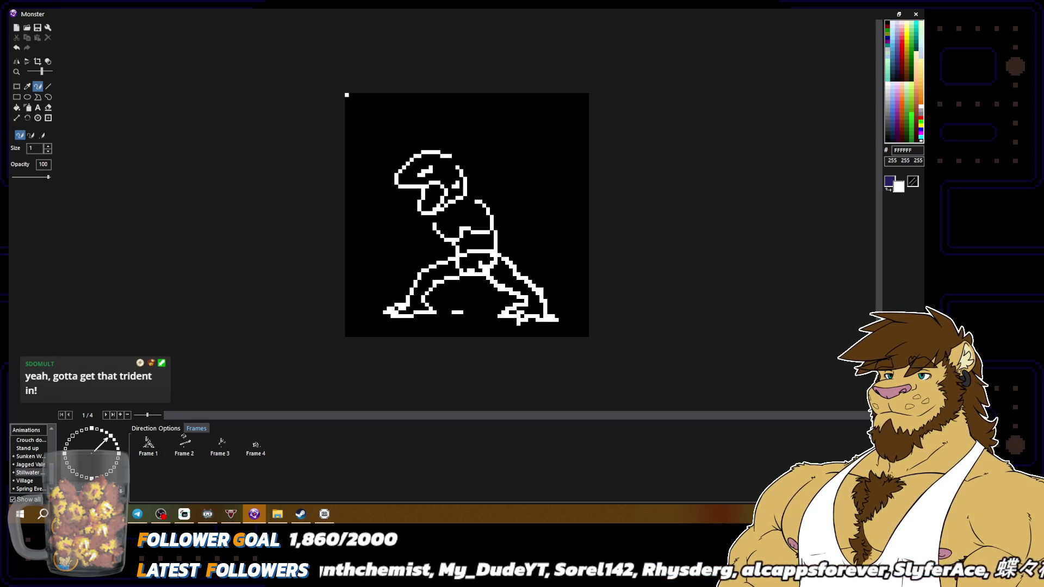
{"action": "right_click", "coordinate": [456, 234]}
{"action": "scroll", "coordinate": [573, 269], "scroll_direction": "down", "scroll_amount": 2}
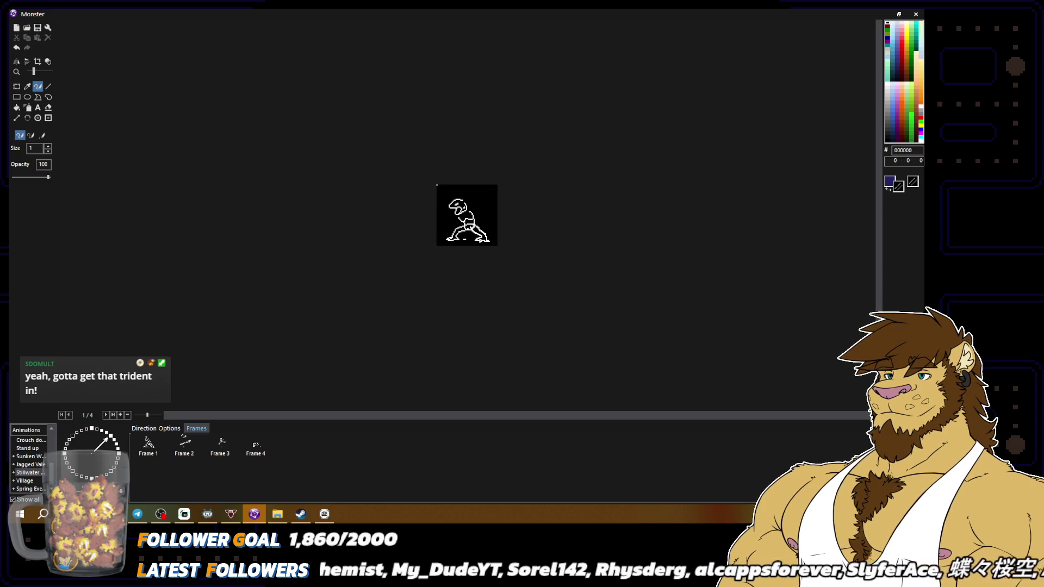
{"action": "scroll", "coordinate": [467, 215], "scroll_direction": "up", "scroll_amount": 2}
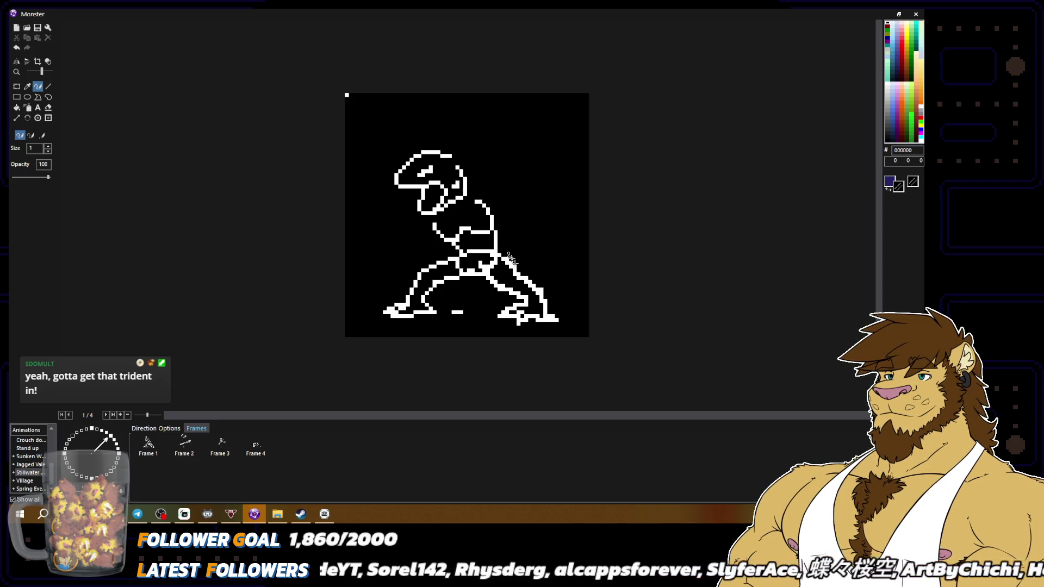
{"action": "right_click", "coordinate": [493, 232]}
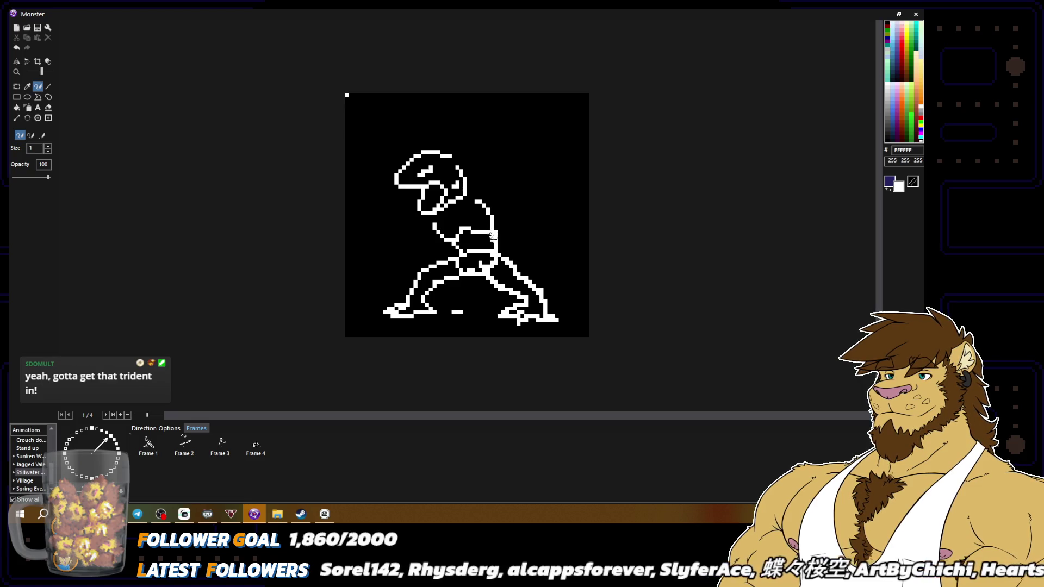
{"action": "right_click", "coordinate": [493, 239]}
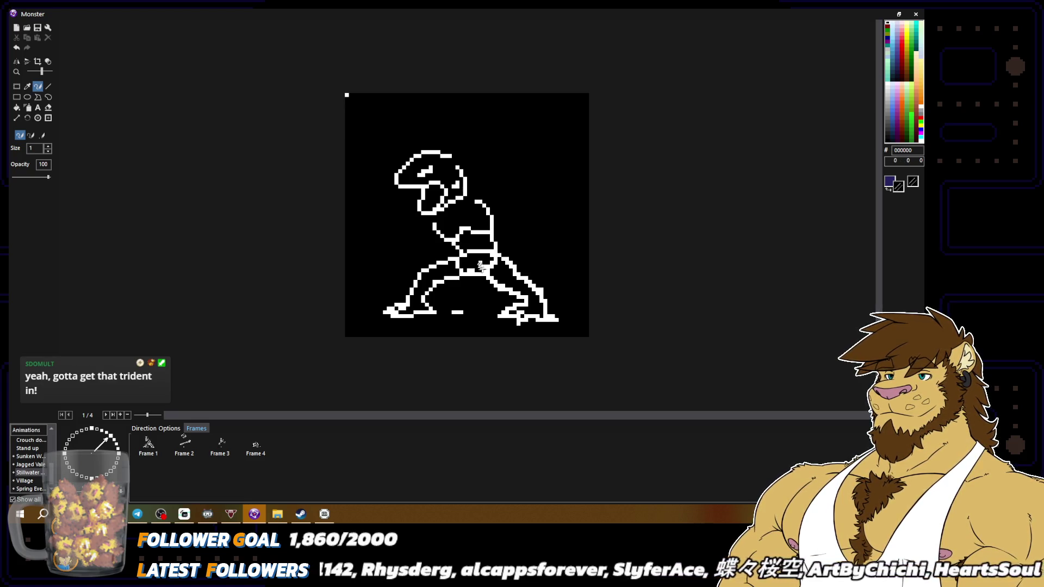
{"action": "scroll", "coordinate": [598, 269], "scroll_direction": "down", "scroll_amount": 2}
{"action": "scroll", "coordinate": [629, 274], "scroll_direction": "up", "scroll_amount": 2}
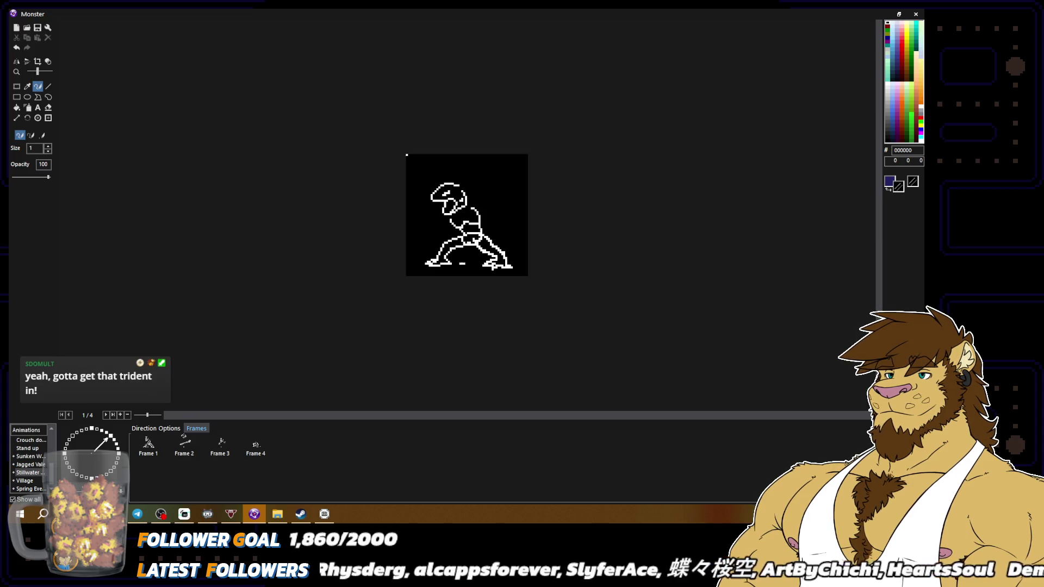
{"action": "right_click", "coordinate": [496, 246]}
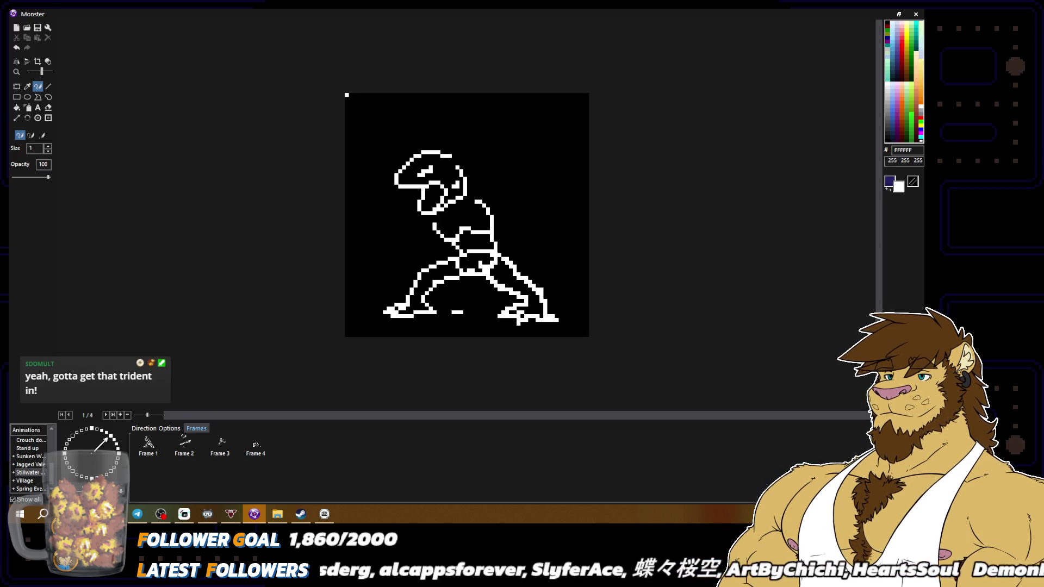
{"action": "right_click", "coordinate": [504, 260]}
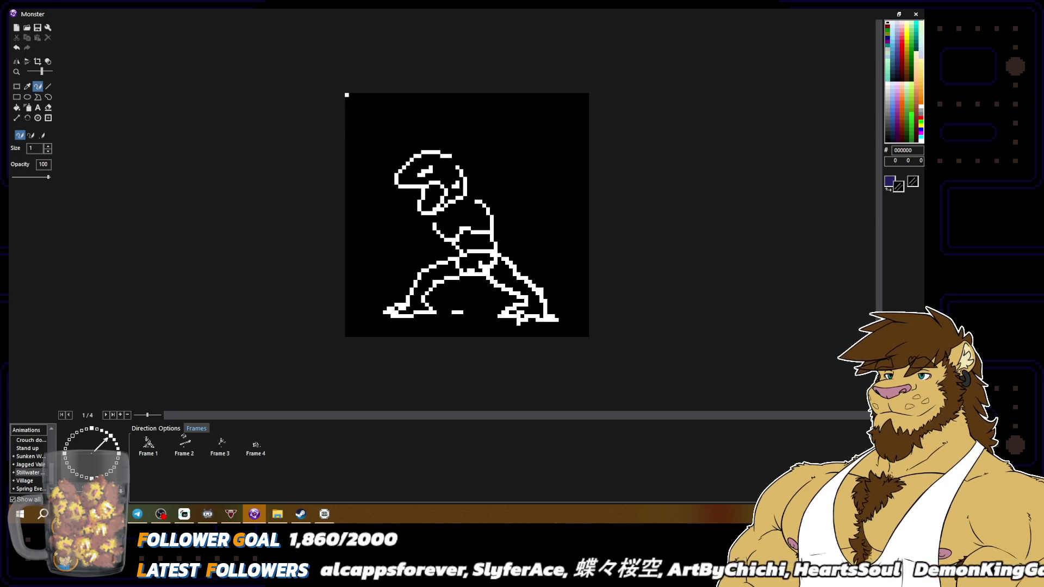
{"action": "right_click", "coordinate": [493, 281]}
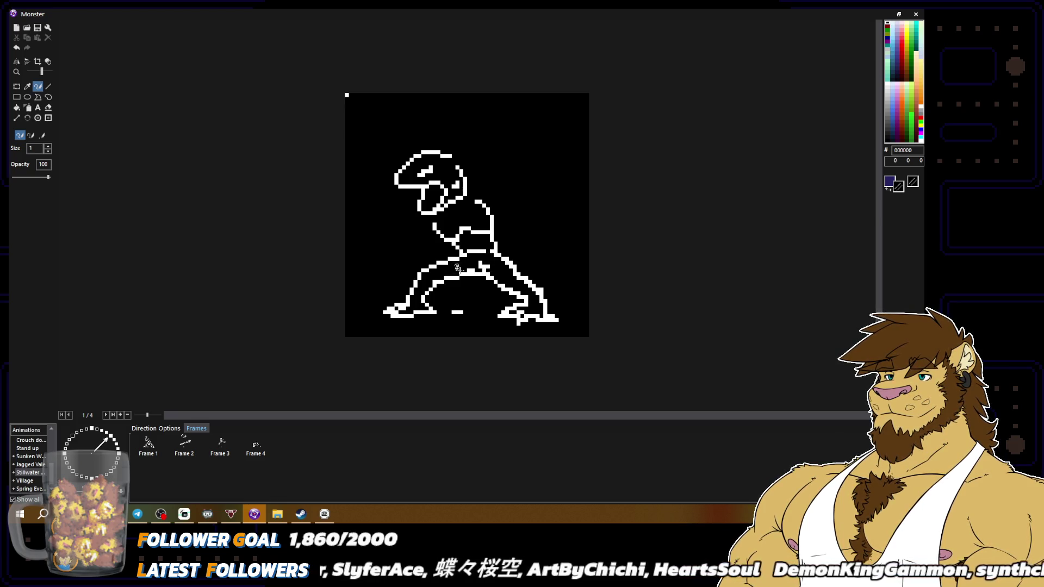
{"action": "right_click", "coordinate": [491, 273]}
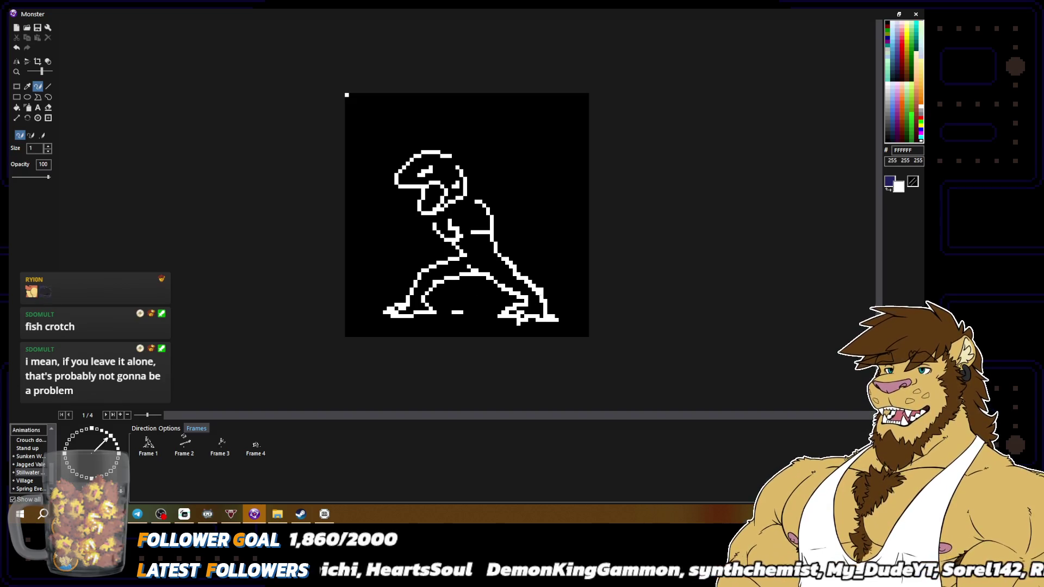
{"action": "right_click", "coordinate": [503, 256]}
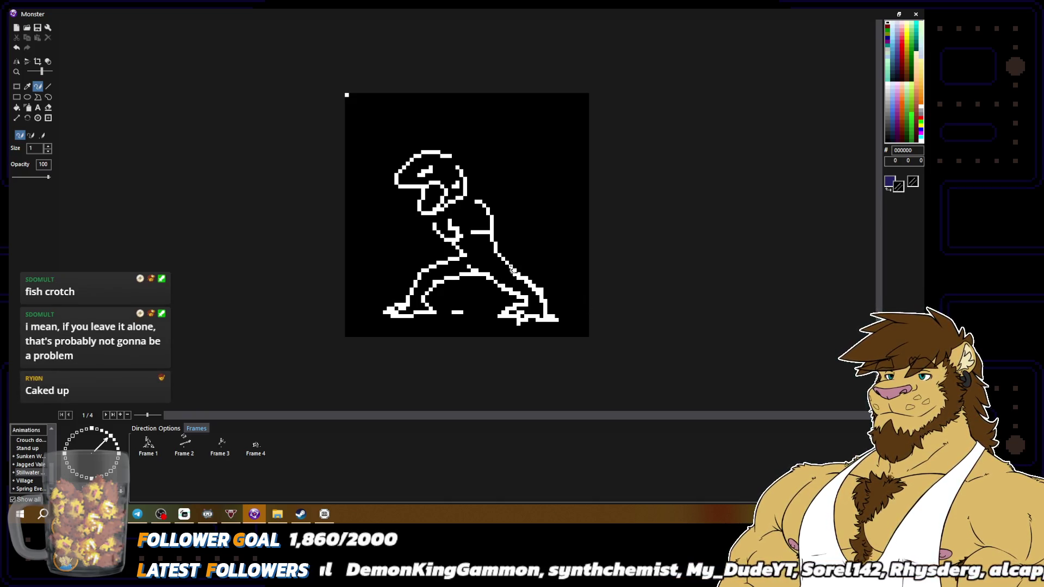
{"action": "right_click", "coordinate": [521, 276]}
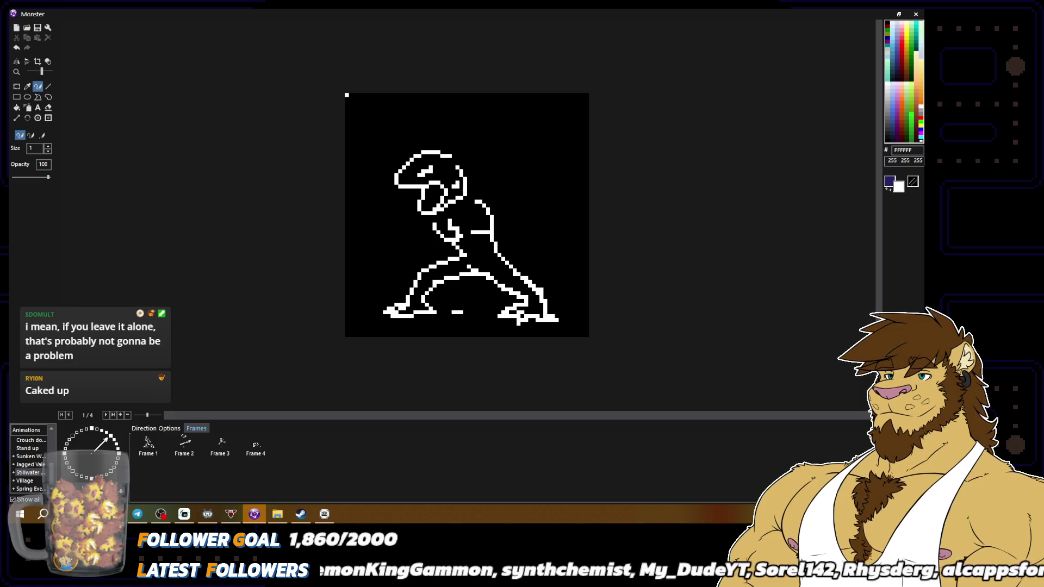
{"action": "right_click", "coordinate": [529, 275]}
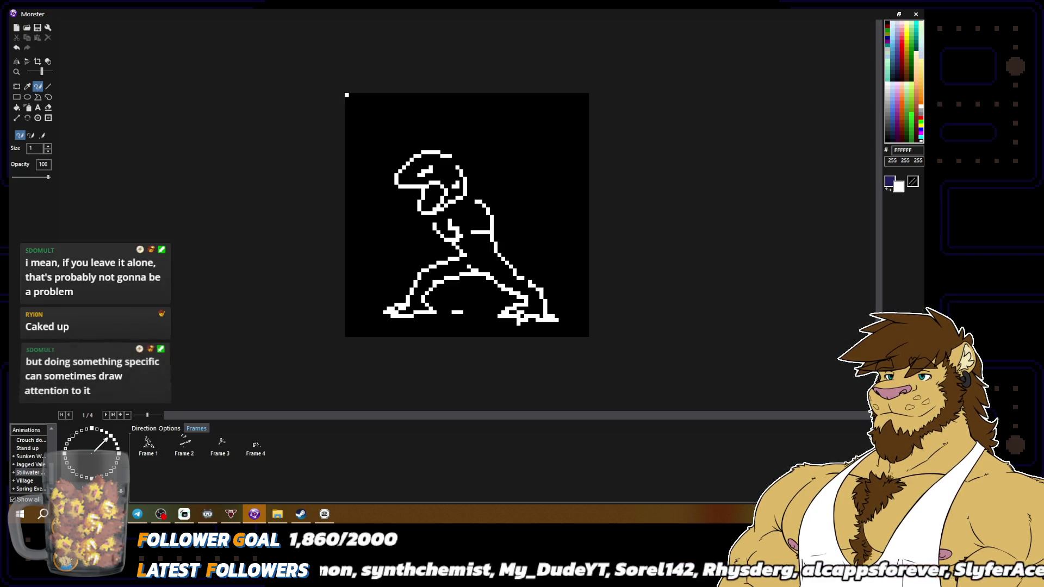
{"action": "right_click", "coordinate": [546, 302]}
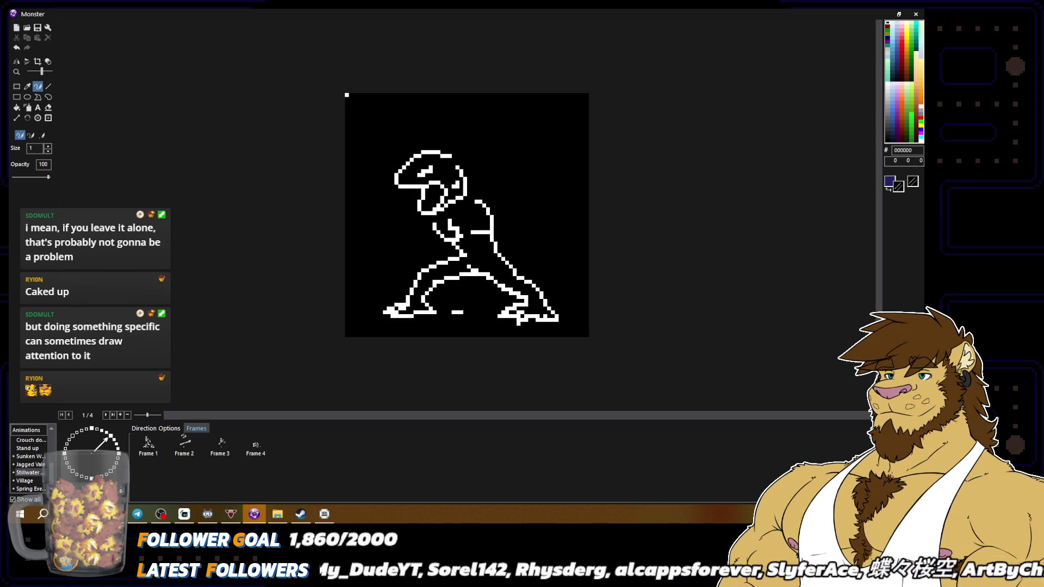
{"action": "right_click", "coordinate": [529, 317]}
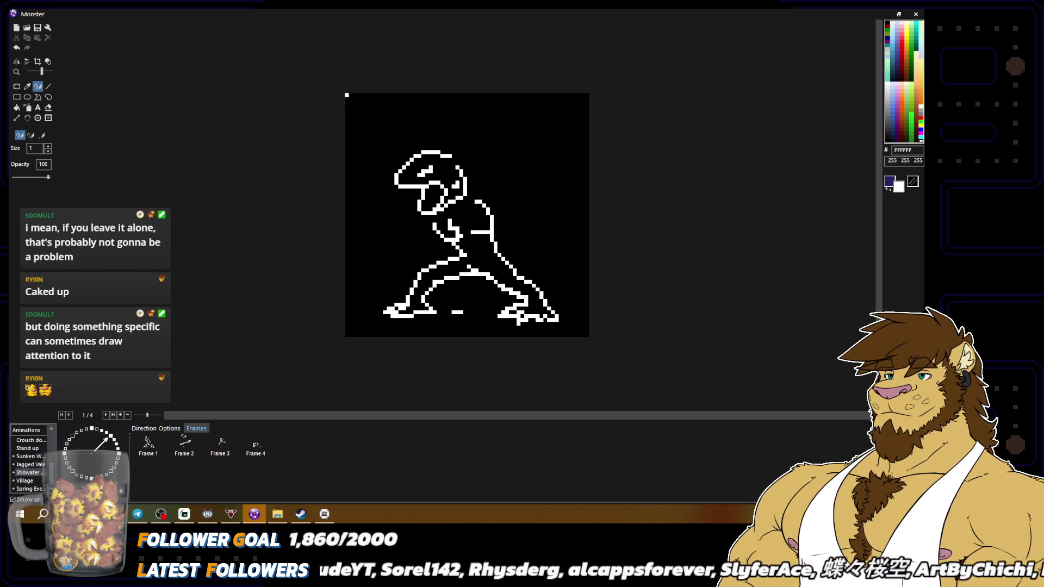
{"action": "right_click", "coordinate": [517, 320]}
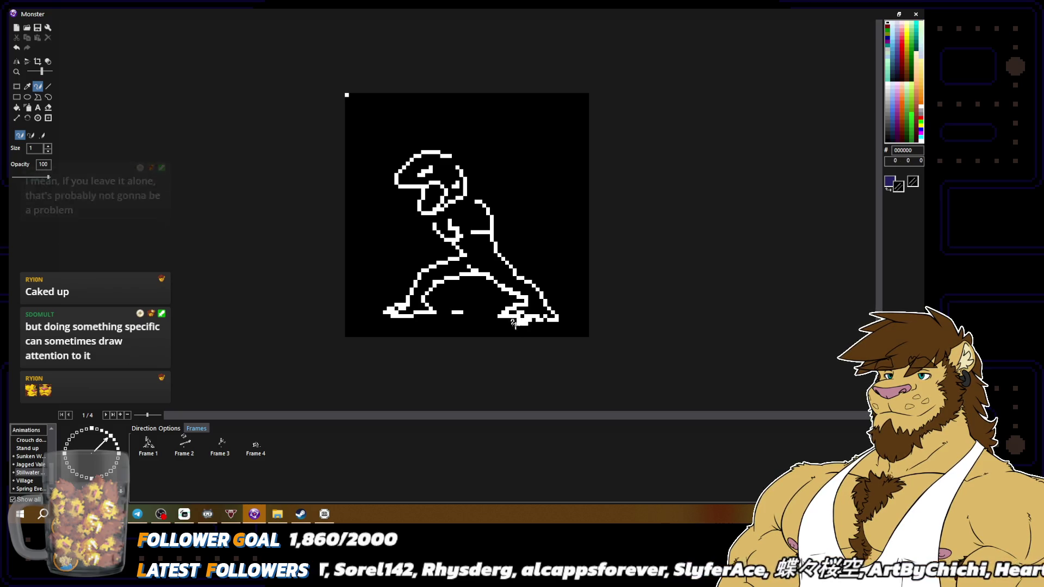
{"action": "right_click", "coordinate": [519, 321]}
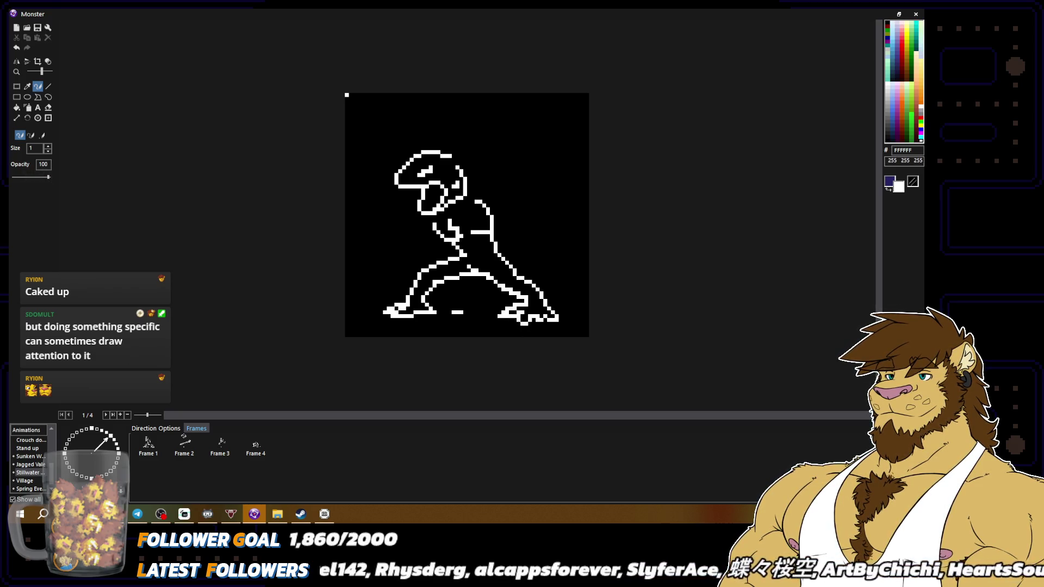
{"action": "right_click", "coordinate": [526, 310]}
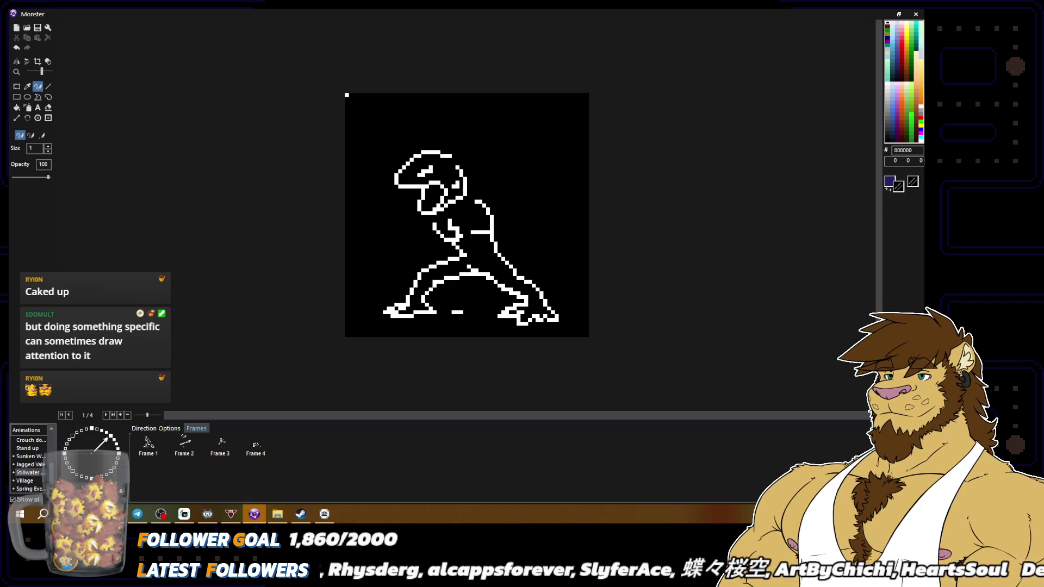
{"action": "right_click", "coordinate": [540, 317]}
{"action": "right_click", "coordinate": [542, 314]}
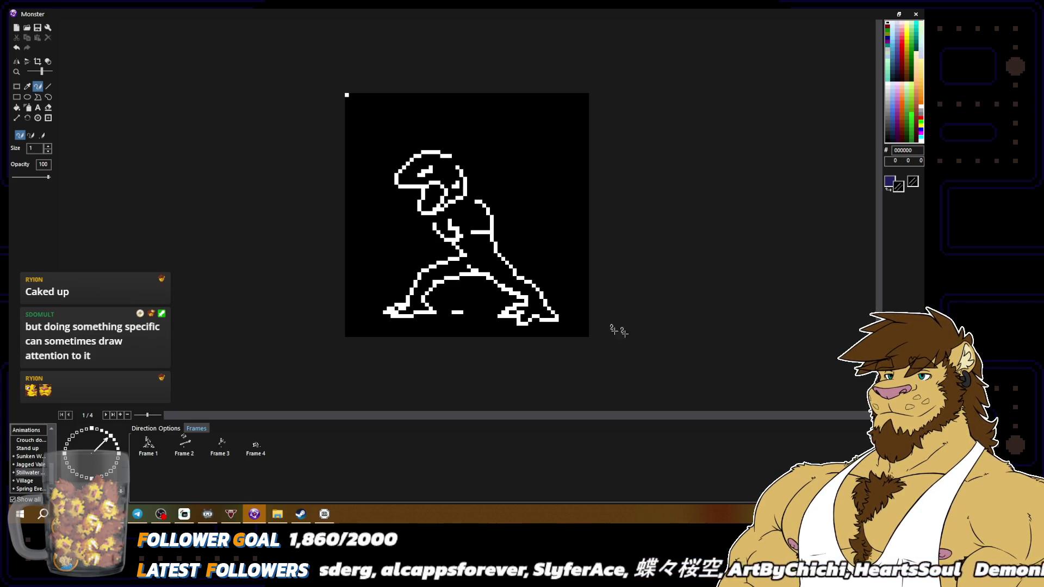
{"action": "scroll", "coordinate": [609, 326], "scroll_direction": "down", "scroll_amount": 2}
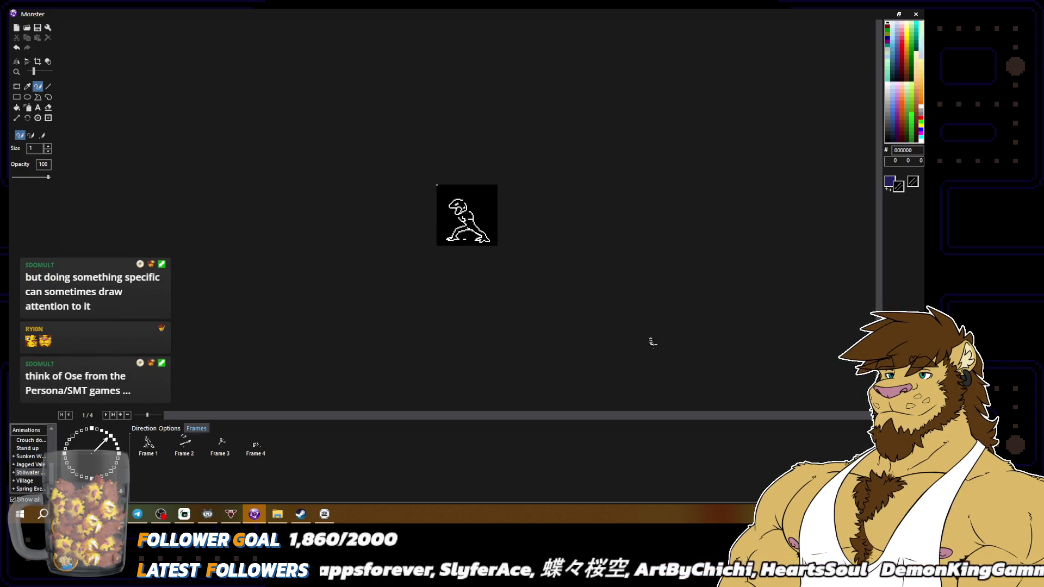
Sample white and black from the rear foot to set up the pencil colours.
{"action": "scroll", "coordinate": [467, 215], "scroll_direction": "up", "scroll_amount": 2}
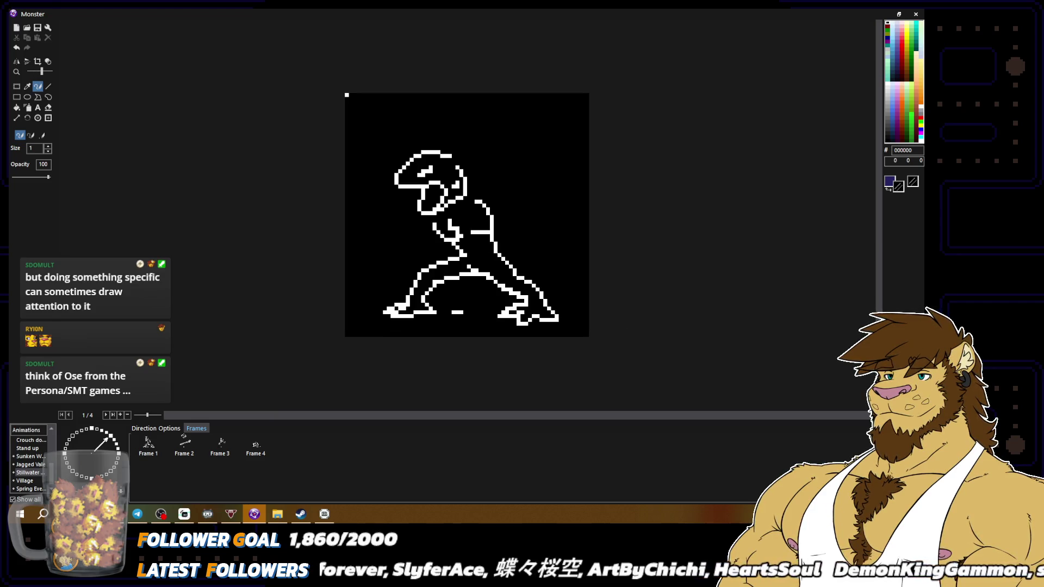
{"action": "right_click", "coordinate": [527, 301]}
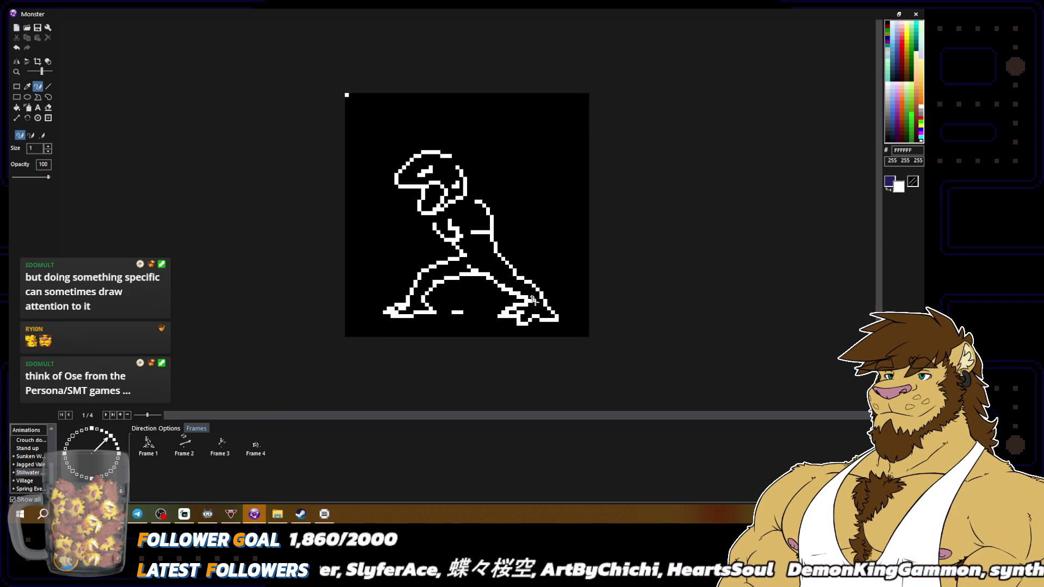
{"action": "right_click", "coordinate": [514, 303]}
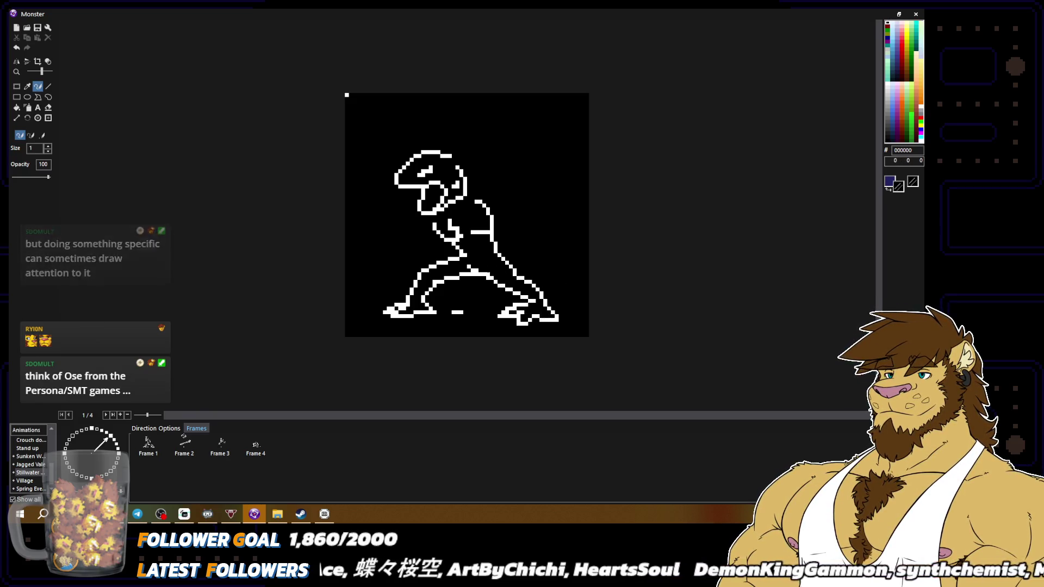
{"action": "scroll", "coordinate": [487, 272], "scroll_direction": "down", "scroll_amount": 3}
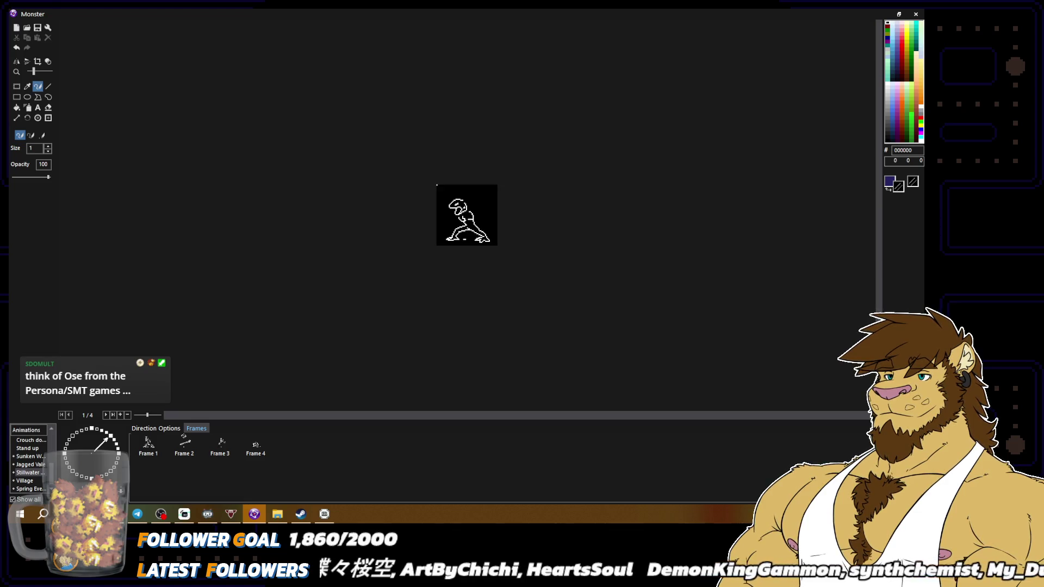
{"action": "scroll", "coordinate": [613, 310], "scroll_direction": "up", "scroll_amount": 3}
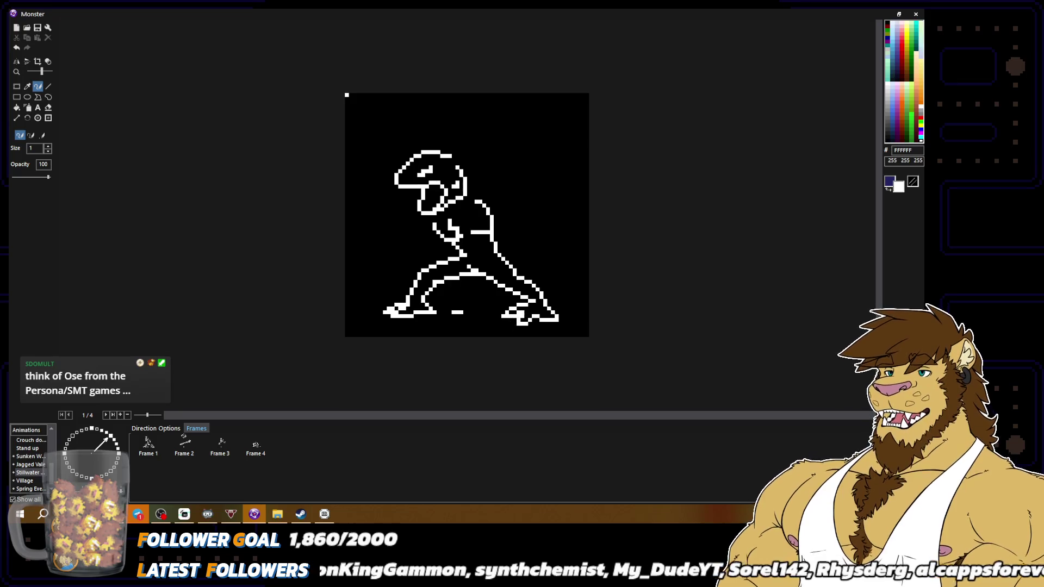
{"action": "right_click", "coordinate": [518, 310], "text": "alt"}
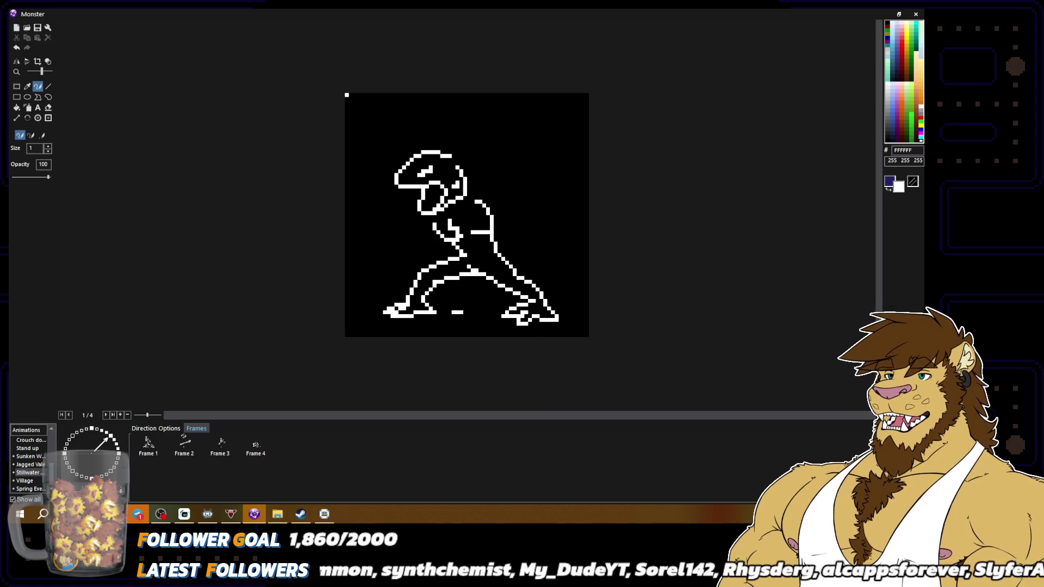
{"action": "right_click", "coordinate": [518, 318], "text": "alt"}
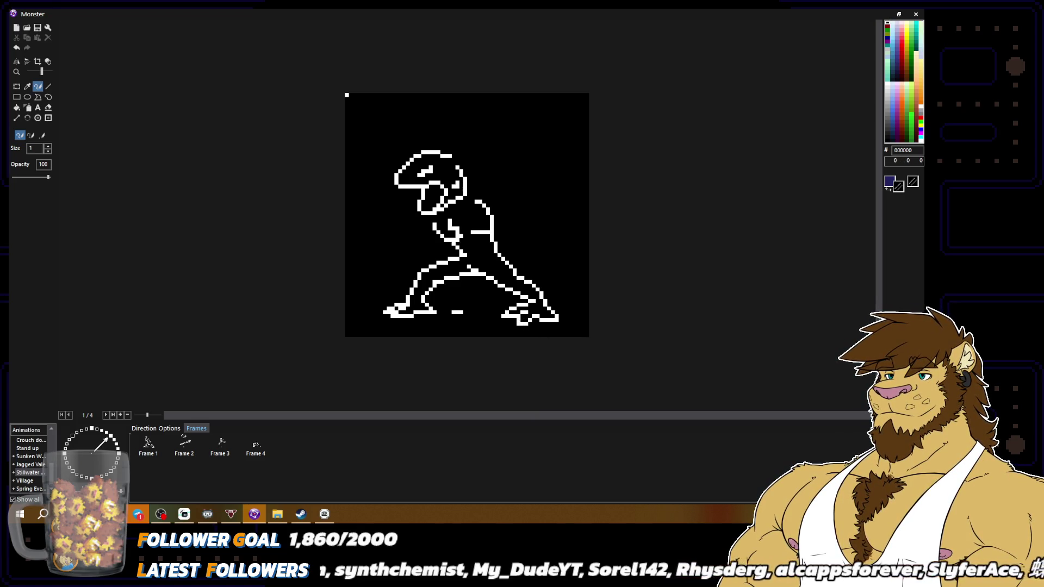
{"action": "right_click", "coordinate": [518, 319], "text": "alt"}
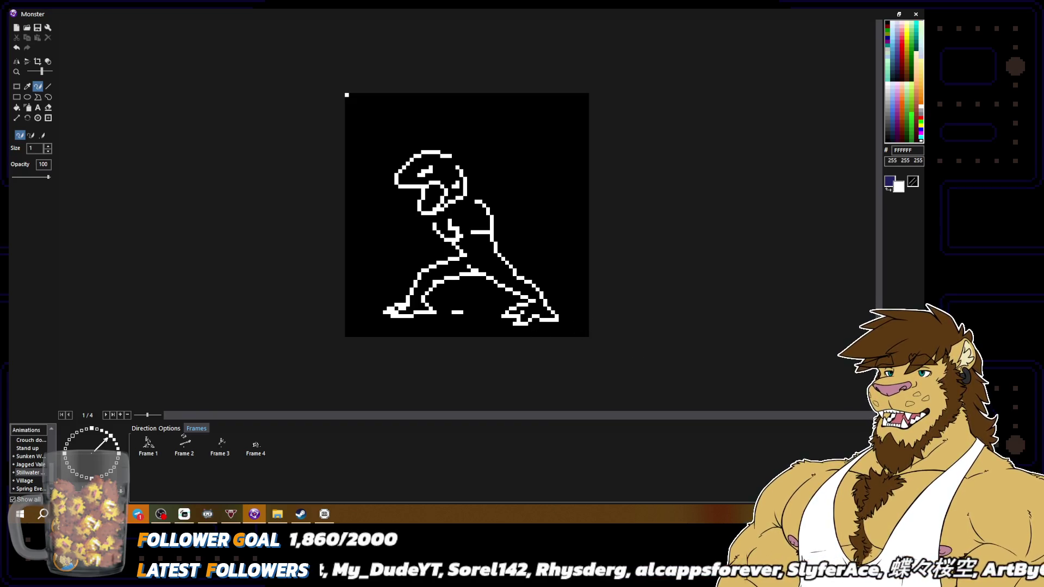
Erase the white pixels at the rear foot's tip with black.
{"action": "right_click", "coordinate": [566, 321], "text": "alt"}
{"action": "right_click", "coordinate": [557, 318]}
{"action": "right_click", "coordinate": [548, 313], "text": "alt"}
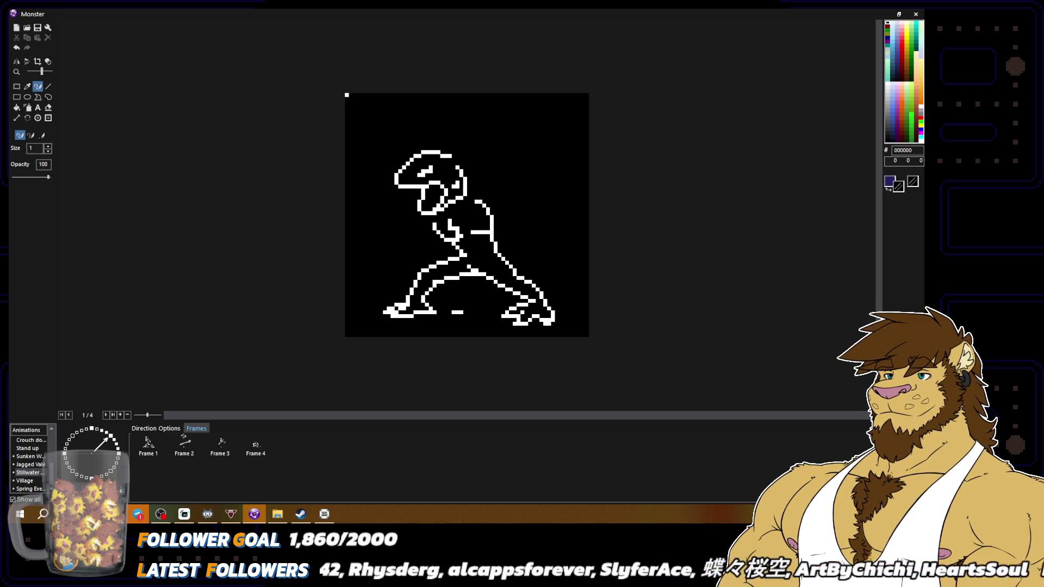
{"action": "scroll", "coordinate": [669, 329], "scroll_direction": "down", "scroll_amount": 2}
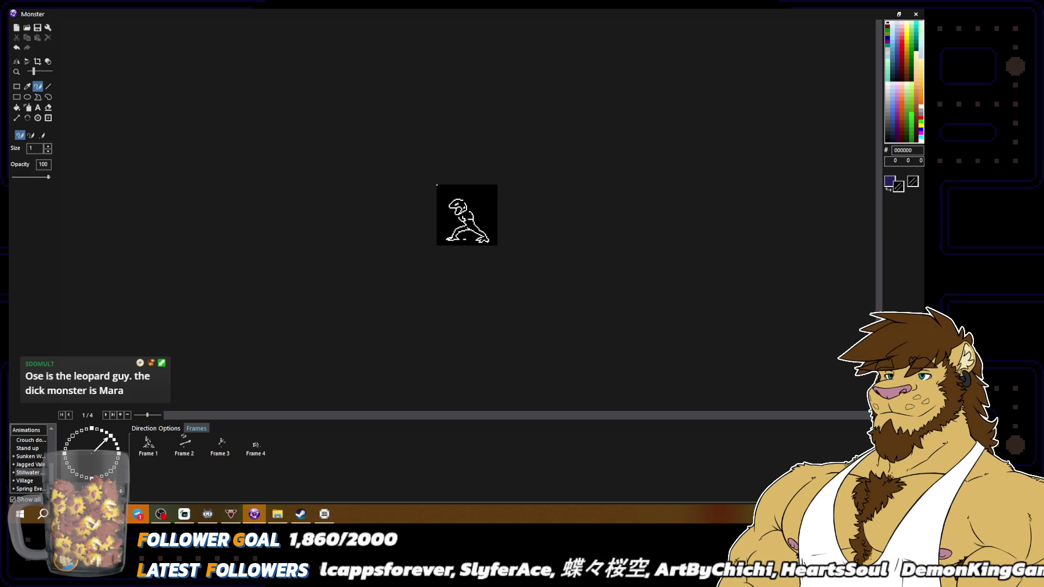
{"action": "scroll", "coordinate": [466, 214], "scroll_direction": "up", "scroll_amount": 2}
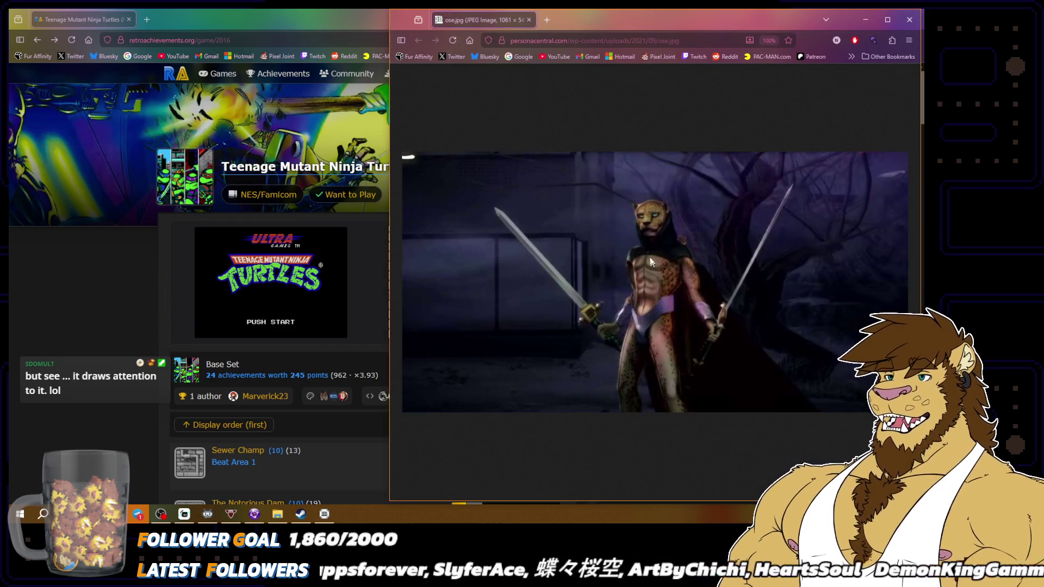
Maximise and zoom the ose.jpg reference, then close it and minimise the browser.
{"action": "left_click", "coordinate": [887, 20]}
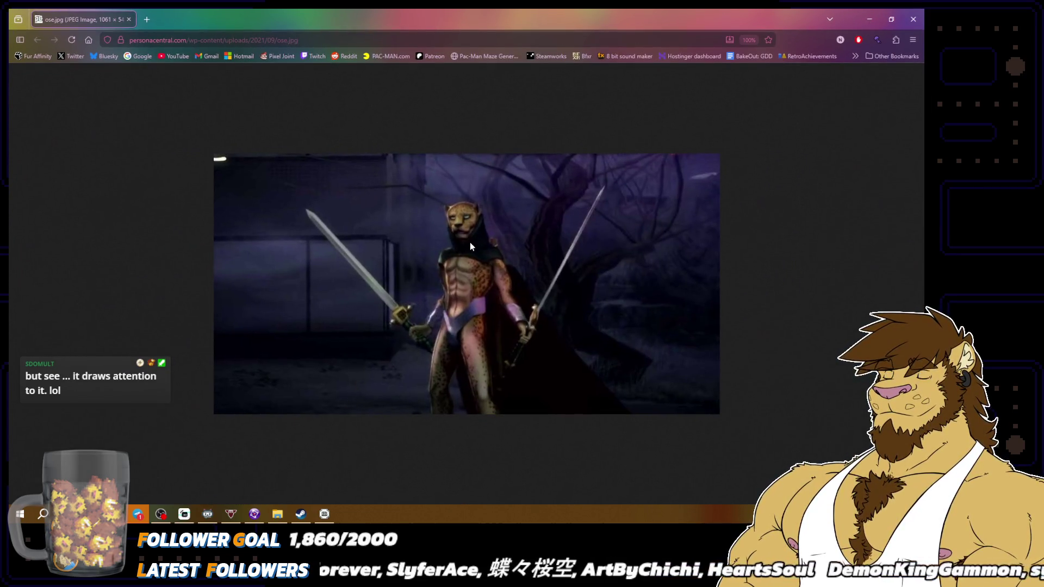
{"action": "scroll", "coordinate": [847, 368], "scroll_direction": "up", "scroll_amount": 4, "text": "ctrl"}
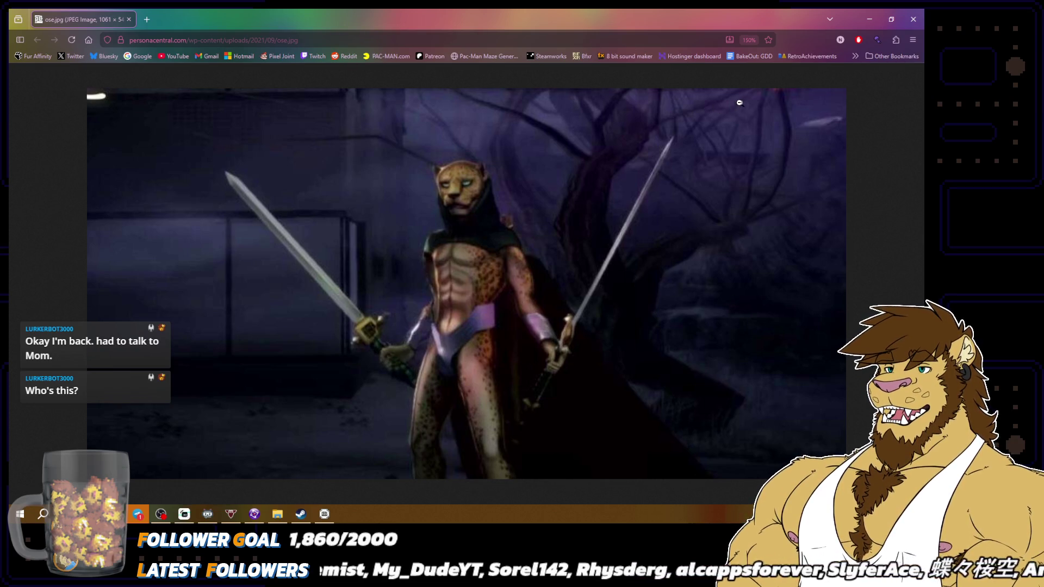
{"action": "left_click", "coordinate": [914, 19]}
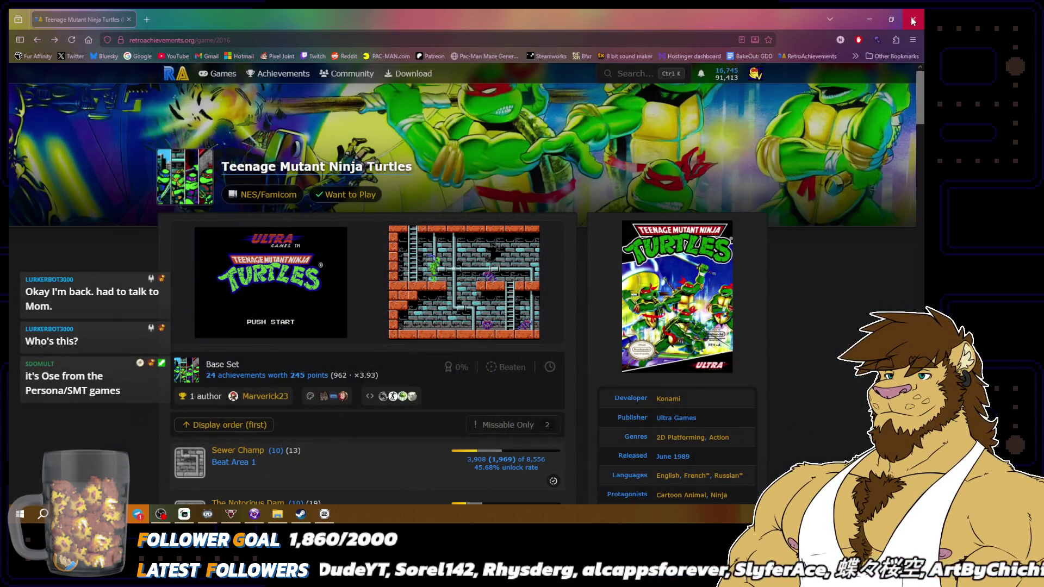
{"action": "left_click", "coordinate": [870, 19]}
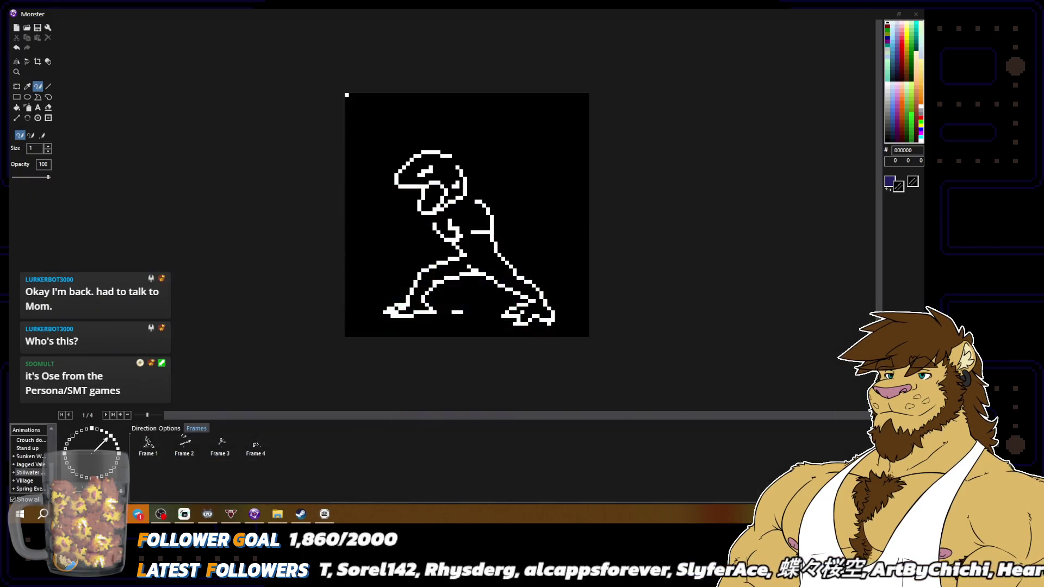
Select the rear foot, flip it horizontally twice, and nudge it slightly left.
{"action": "right_click", "coordinate": [530, 306]}
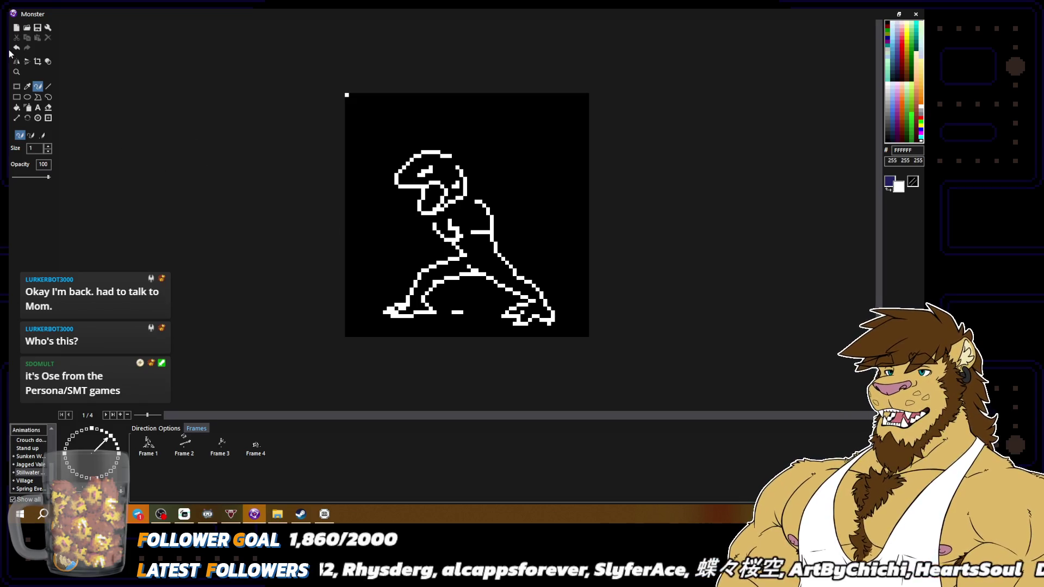
{"action": "left_click", "coordinate": [16, 86]}
{"action": "mouse_move", "coordinate": [499, 300]}
{"action": "left_mouse_down"}
{"action": "mouse_move", "coordinate": [568, 332]}
{"action": "mouse_move", "coordinate": [556, 320]}
{"action": "left_mouse_up"}
{"action": "left_click", "coordinate": [17, 62]}
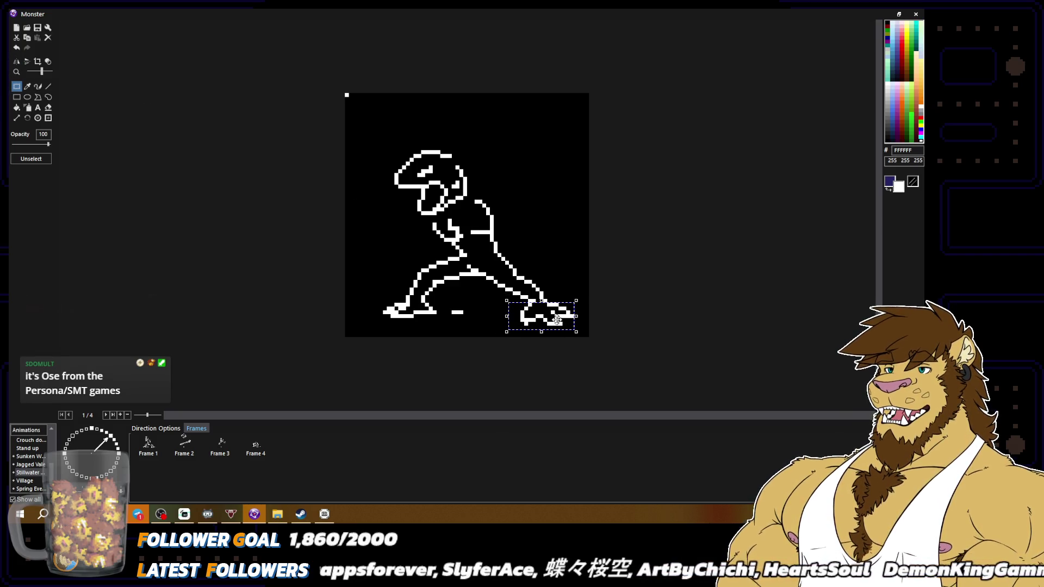
{"action": "left_click", "coordinate": [16, 62]}
{"action": "left_click_drag", "start_coordinate": [538, 315], "coordinate": [535, 315]}
{"action": "left_click", "coordinate": [559, 354]}
Lengthen the rear foot with a white pencil stroke and blacken the stray pixels inside it.
{"action": "left_click", "coordinate": [42, 89]}
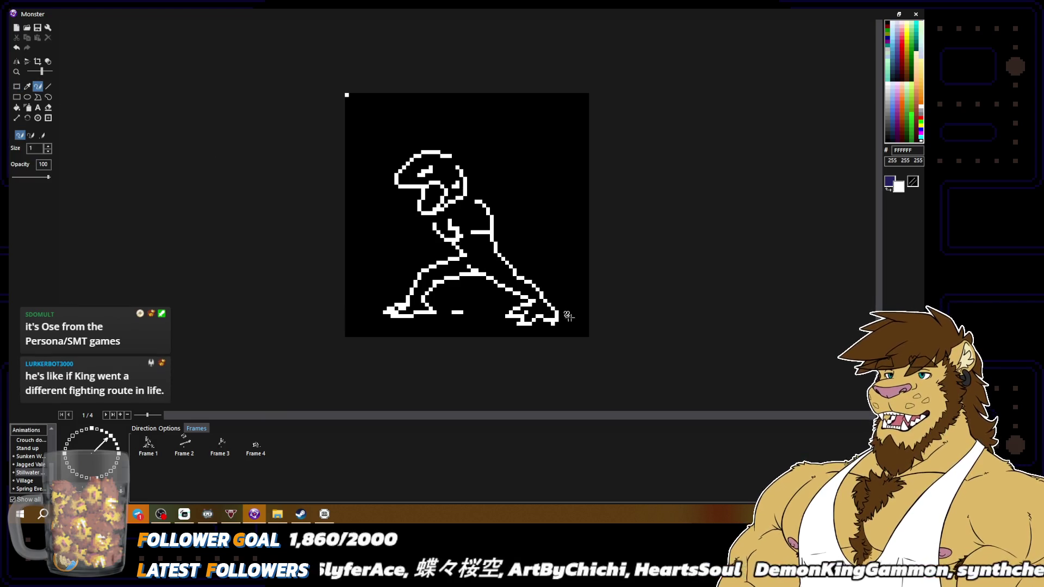
{"action": "mouse_move", "coordinate": [549, 321]}
{"action": "left_mouse_down"}
{"action": "mouse_move", "coordinate": [525, 324]}
{"action": "mouse_move", "coordinate": [519, 307]}
{"action": "left_mouse_up"}
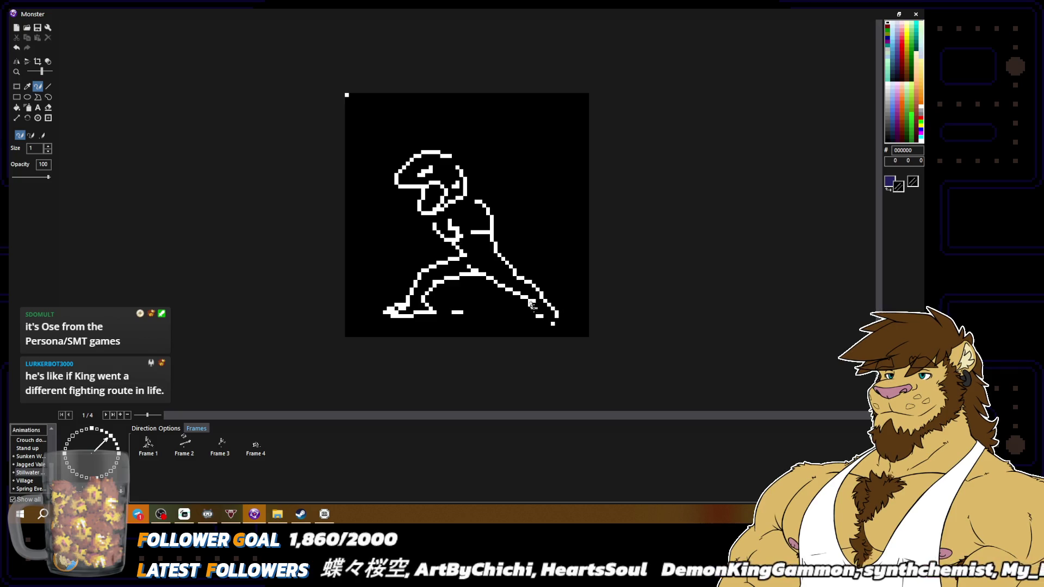
{"action": "right_click", "coordinate": [531, 297]}
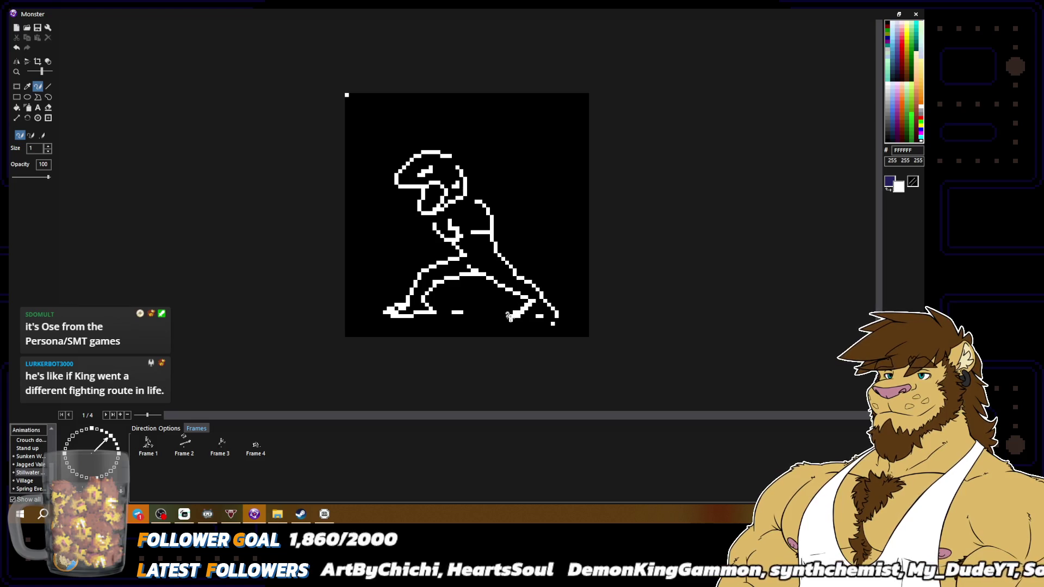
{"action": "left_click_drag", "start_coordinate": [524, 322], "coordinate": [559, 314]}
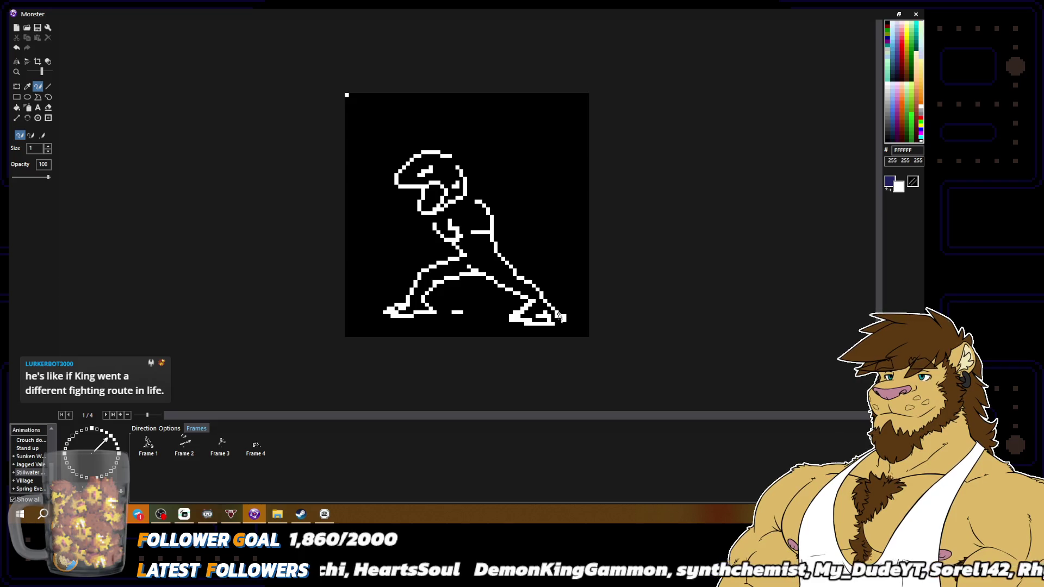
{"action": "right_click", "coordinate": [560, 316]}
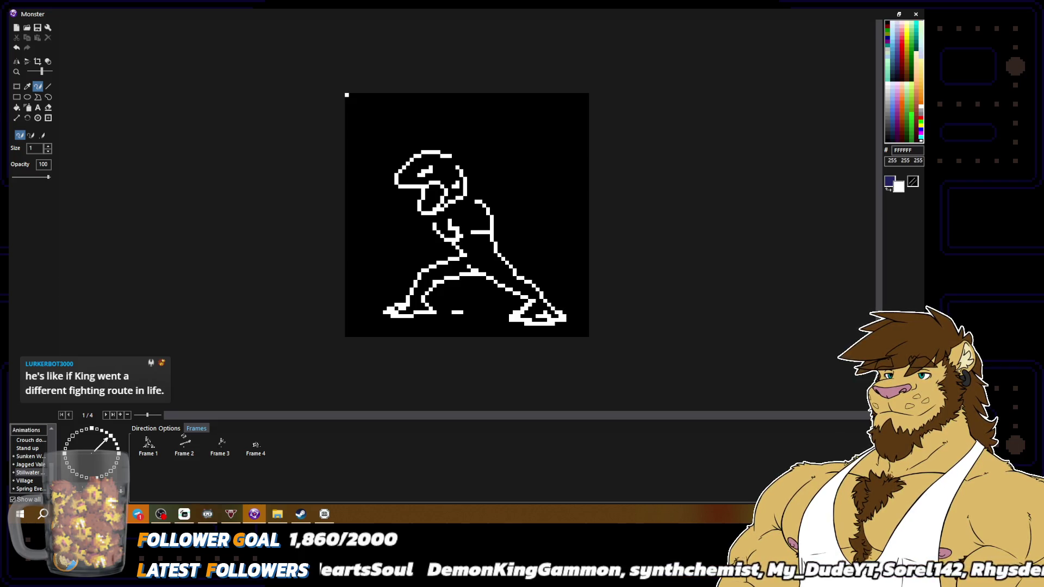
{"action": "left_click_drag", "start_coordinate": [536, 313], "coordinate": [543, 319]}
{"action": "right_click", "coordinate": [538, 319]}
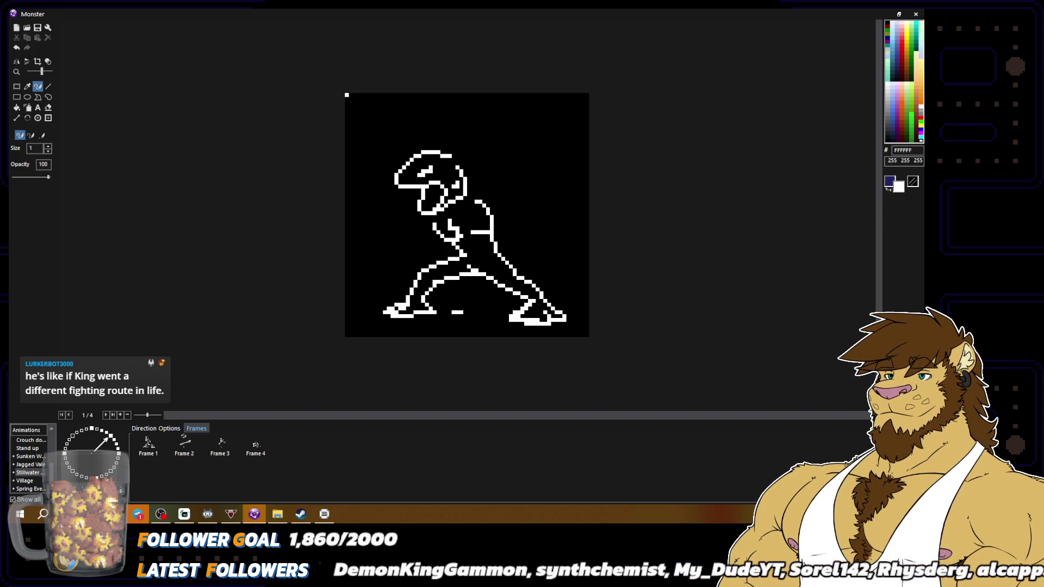
{"action": "right_click", "coordinate": [525, 318]}
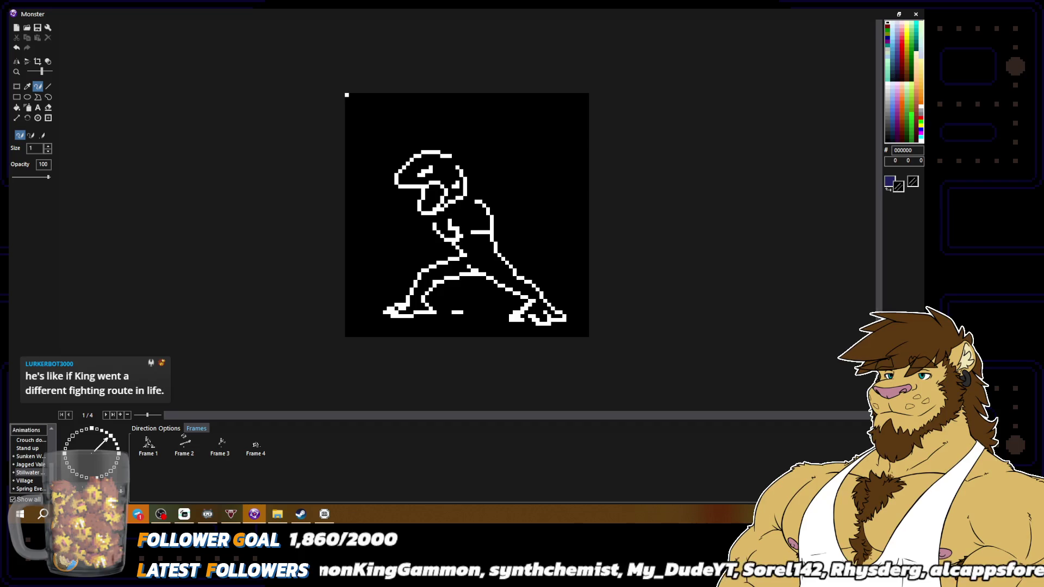
{"action": "right_click", "coordinate": [516, 318]}
{"action": "right_click", "coordinate": [525, 309]}
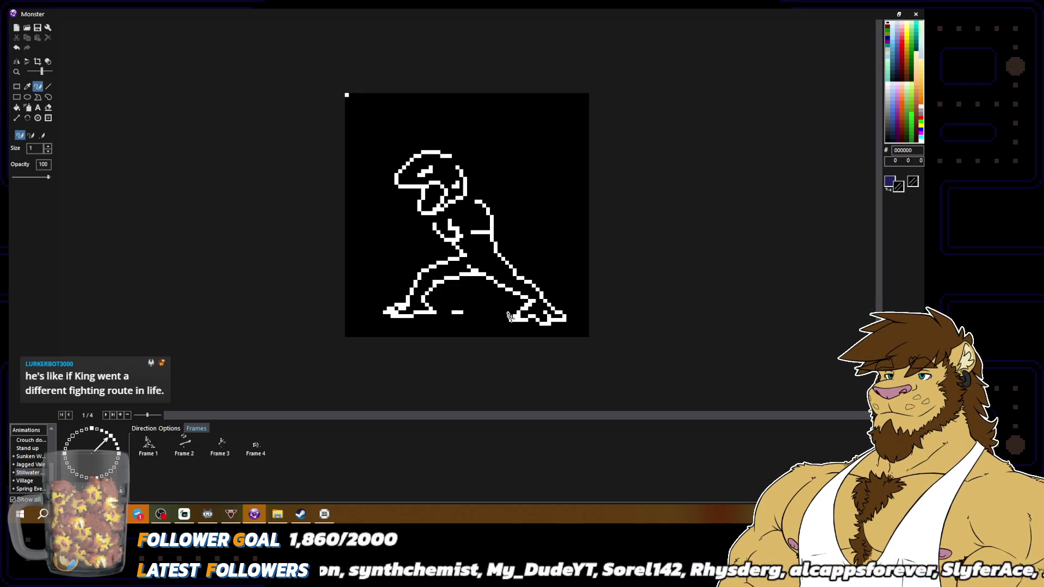
{"action": "scroll", "coordinate": [531, 302], "scroll_direction": "down", "scroll_amount": 2}
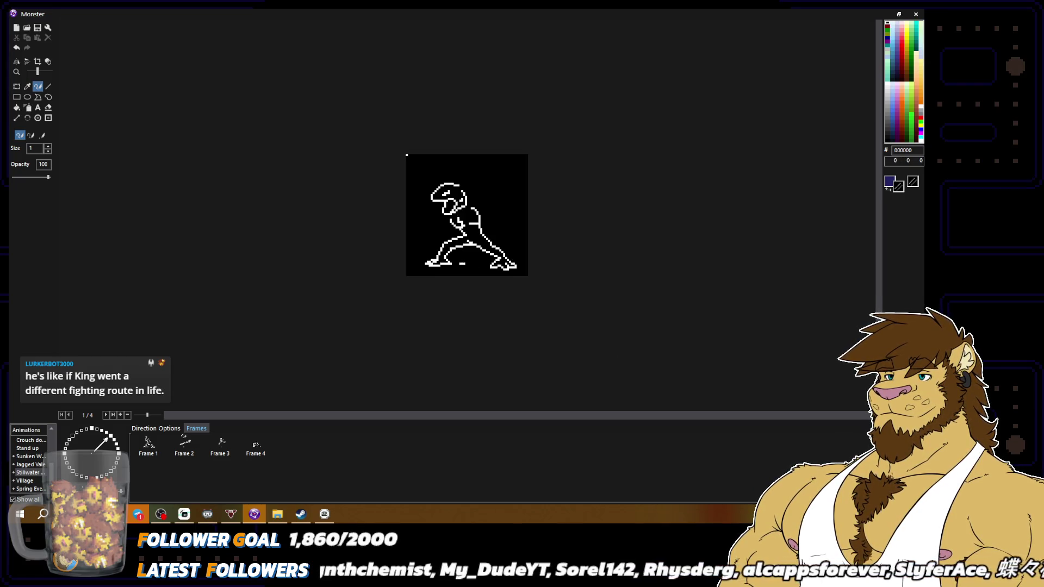
Undo the last two edits to the rear foot.
{"action": "scroll", "coordinate": [532, 302], "scroll_direction": "up", "scroll_amount": 2}
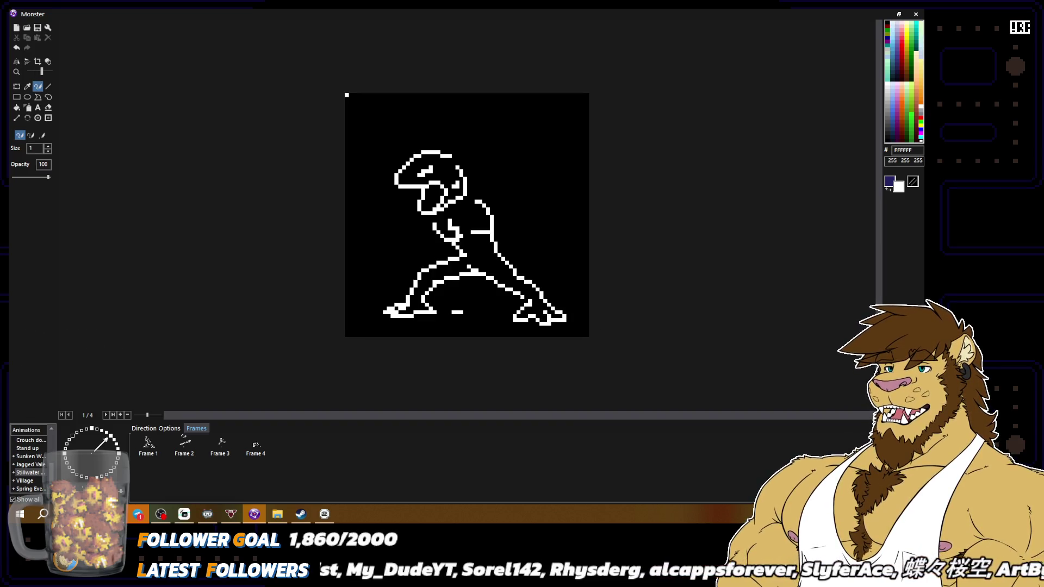
{"action": "scroll", "coordinate": [466, 215], "scroll_direction": "down", "scroll_amount": 2}
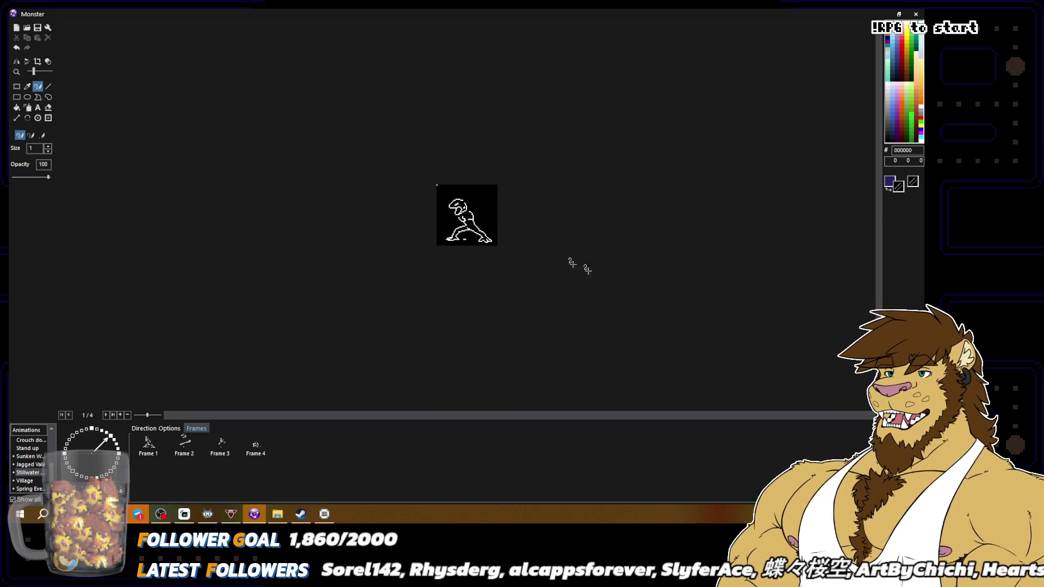
{"action": "key", "text": "ctrl+z"}
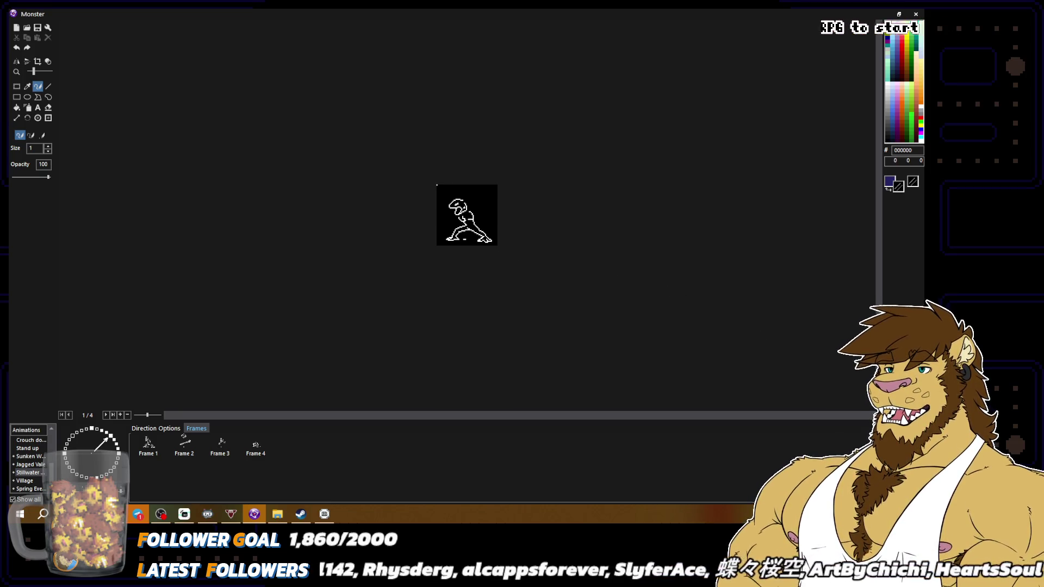
{"action": "key", "text": "ctrl+z"}
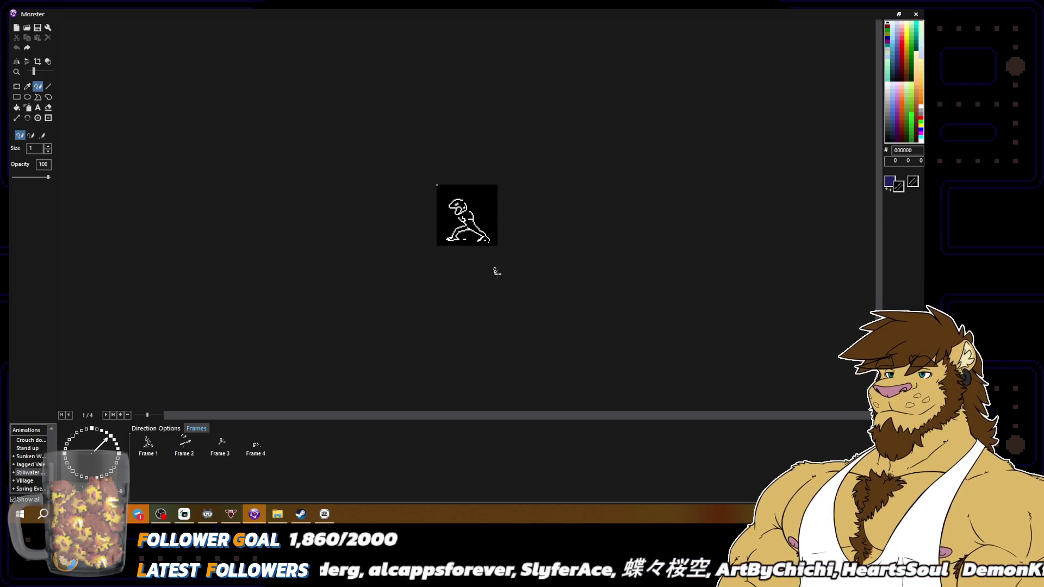
Redraw the rear foot outline in white, touching up pixels by swapping colours with X.
{"action": "scroll", "coordinate": [467, 215], "scroll_direction": "up", "scroll_amount": 2}
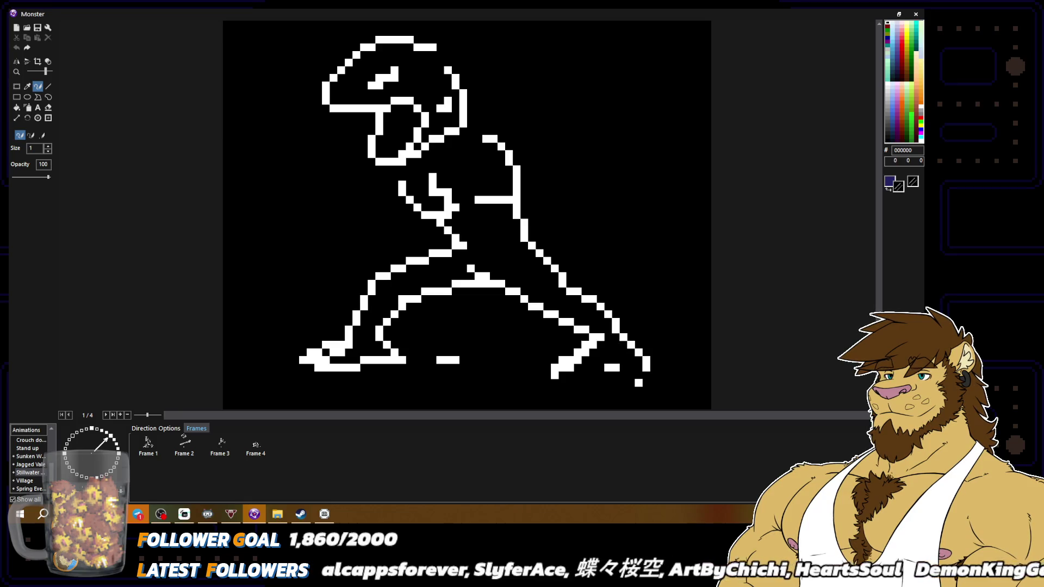
{"action": "key", "text": "x"}
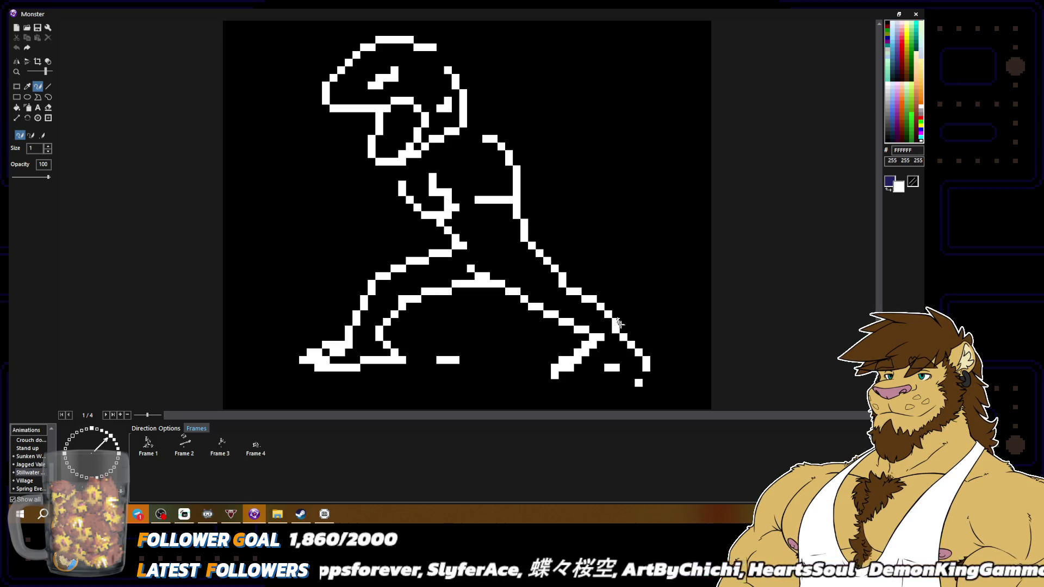
{"action": "mouse_move", "coordinate": [620, 324]}
{"action": "left_mouse_down"}
{"action": "mouse_move", "coordinate": [645, 354]}
{"action": "mouse_move", "coordinate": [609, 325]}
{"action": "mouse_move", "coordinate": [638, 357]}
{"action": "mouse_move", "coordinate": [626, 379]}
{"action": "mouse_move", "coordinate": [598, 383]}
{"action": "mouse_move", "coordinate": [631, 387]}
{"action": "mouse_move", "coordinate": [598, 390]}
{"action": "mouse_move", "coordinate": [641, 382]}
{"action": "mouse_move", "coordinate": [626, 327]}
{"action": "mouse_move", "coordinate": [644, 377]}
{"action": "mouse_move", "coordinate": [649, 339]}
{"action": "mouse_move", "coordinate": [622, 370]}
{"action": "mouse_move", "coordinate": [576, 372]}
{"action": "mouse_move", "coordinate": [588, 356]}
{"action": "mouse_move", "coordinate": [560, 364]}
{"action": "mouse_move", "coordinate": [571, 367]}
{"action": "mouse_move", "coordinate": [564, 375]}
{"action": "mouse_move", "coordinate": [589, 360]}
{"action": "mouse_move", "coordinate": [561, 363]}
{"action": "mouse_move", "coordinate": [601, 355]}
{"action": "mouse_move", "coordinate": [628, 372]}
{"action": "mouse_move", "coordinate": [622, 382]}
{"action": "mouse_move", "coordinate": [639, 359]}
{"action": "left_mouse_up"}
{"action": "key", "text": "x"}
{"action": "key", "text": "x"}
{"action": "key", "text": "x"}
{"action": "key", "text": "x"}
{"action": "key", "text": "x"}
{"action": "key", "text": "x"}
{"action": "key", "text": "x"}
{"action": "key", "text": "x"}
{"action": "key", "text": "x"}
{"action": "key", "text": "x"}
{"action": "key", "text": "x"}
{"action": "key", "text": "x"}
{"action": "key", "text": "x"}
{"action": "key", "text": "x"}
{"action": "key", "text": "x"}
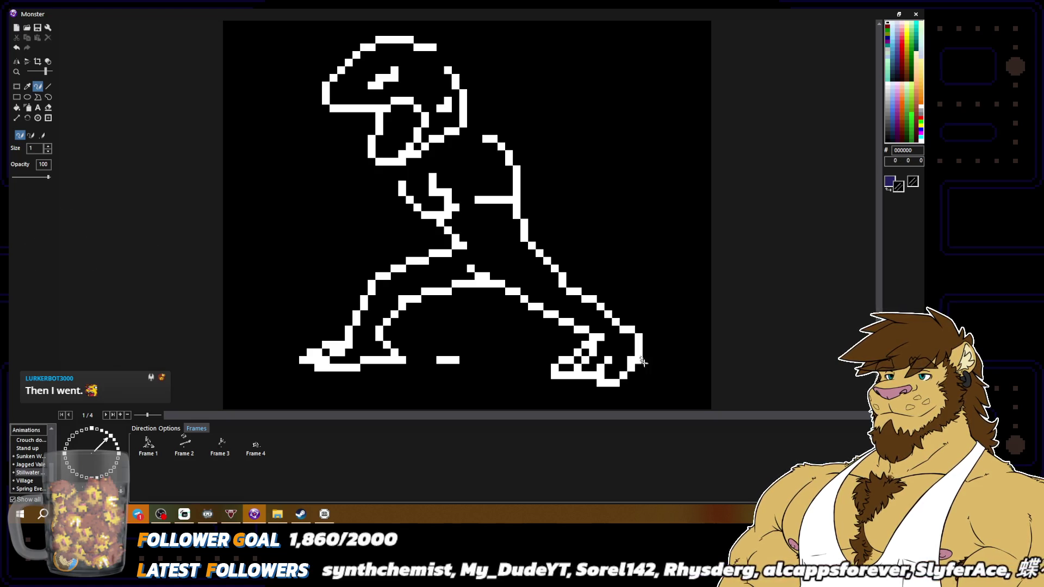
{"action": "scroll", "coordinate": [624, 363], "scroll_direction": "down", "scroll_amount": 2}
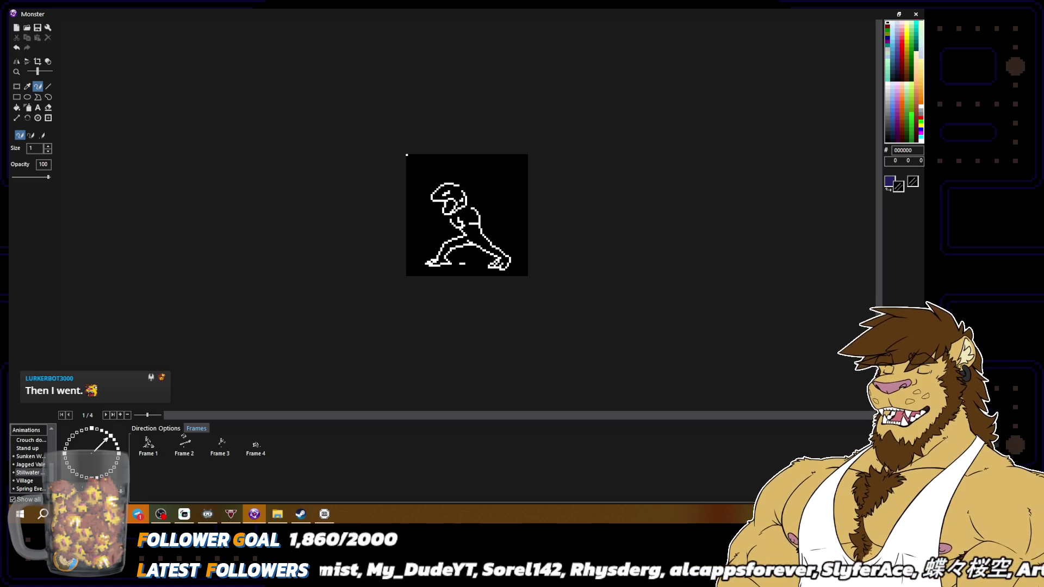
{"action": "scroll", "coordinate": [588, 337], "scroll_direction": "up", "scroll_amount": 2}
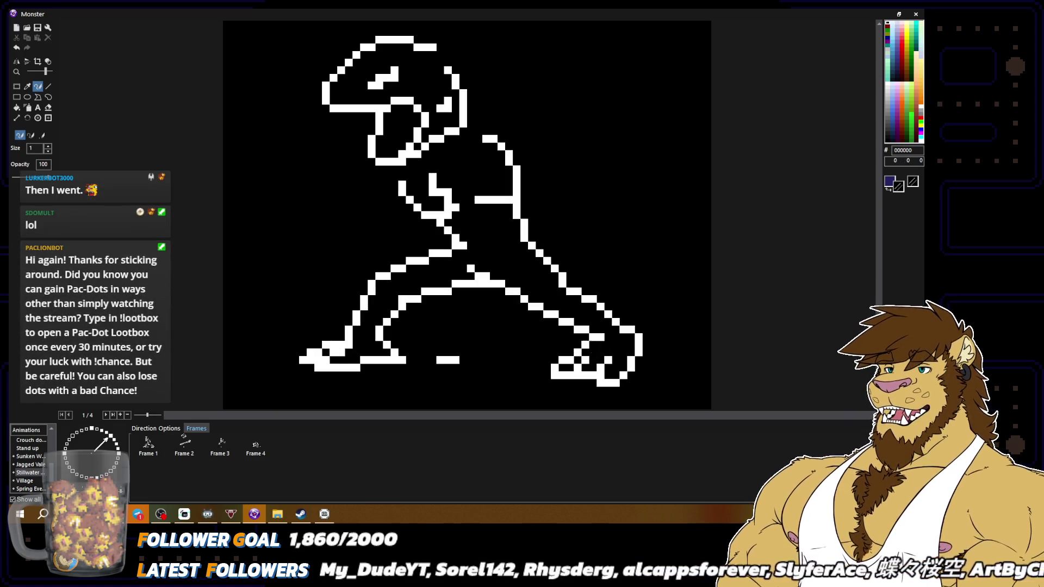
{"action": "key", "text": "x"}
{"action": "left_click", "coordinate": [593, 355]}
{"action": "key", "text": "x"}
{"action": "key", "text": "x"}
{"action": "left_click", "coordinate": [590, 348]}
{"action": "key", "text": "x"}
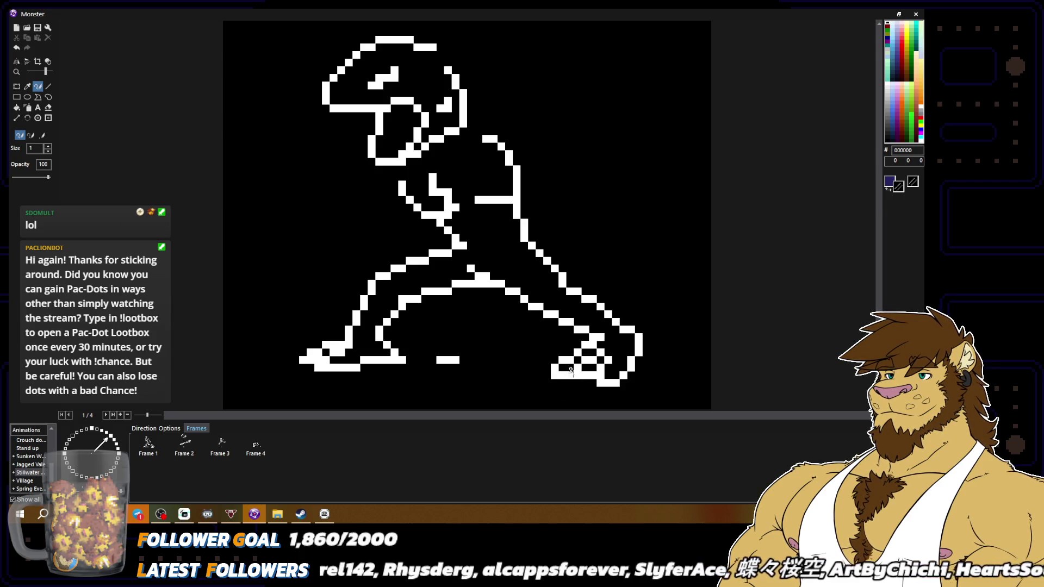
{"action": "scroll", "coordinate": [582, 374], "scroll_direction": "down", "scroll_amount": 4}
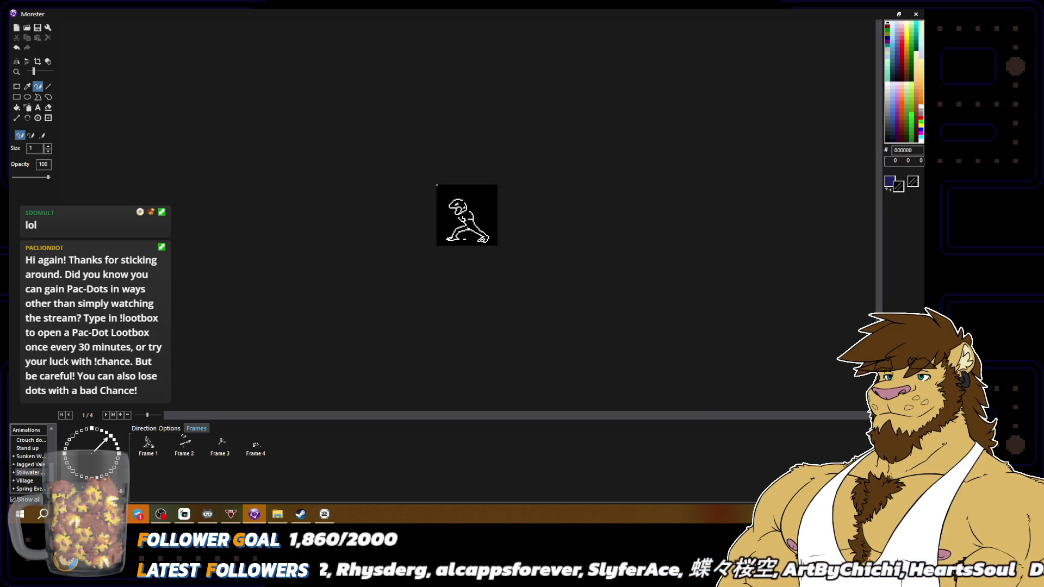
{"action": "scroll", "coordinate": [553, 349], "scroll_direction": "up", "scroll_amount": 4}
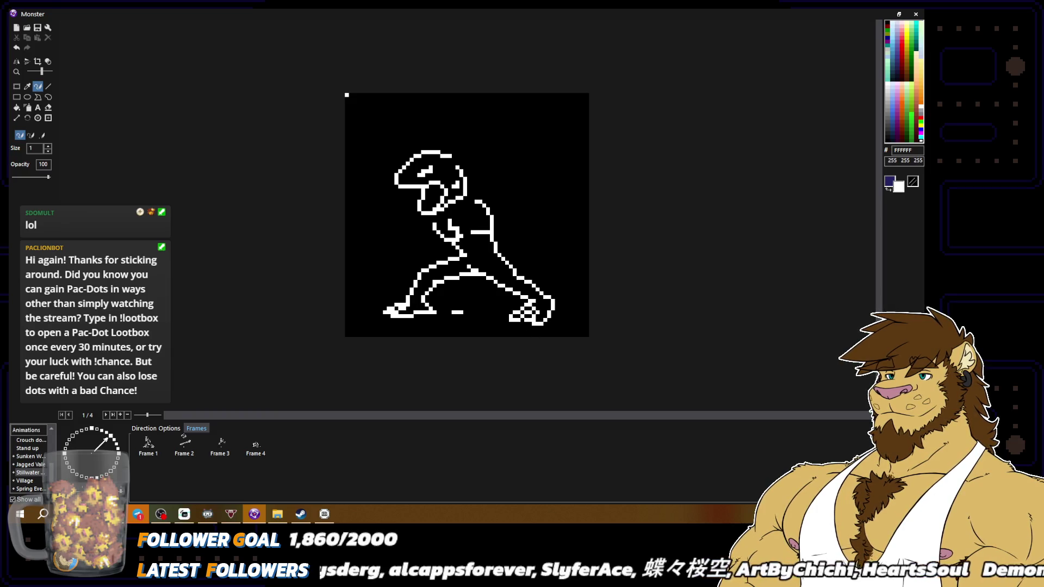
{"action": "left_click", "coordinate": [888, 24]}
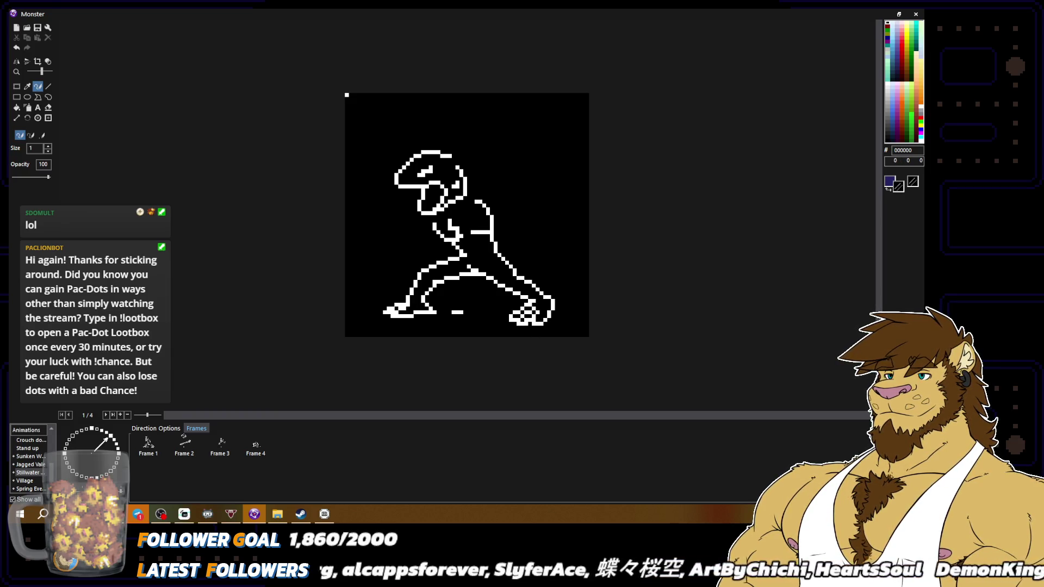
{"action": "scroll", "coordinate": [591, 308], "scroll_direction": "down", "scroll_amount": 2}
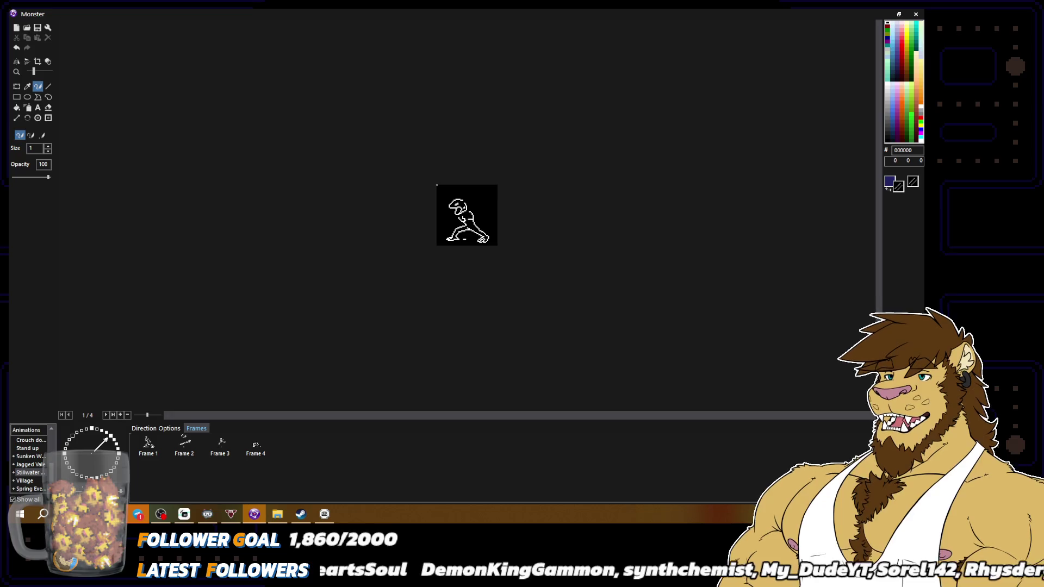
{"action": "key", "text": "alt+Tab"}
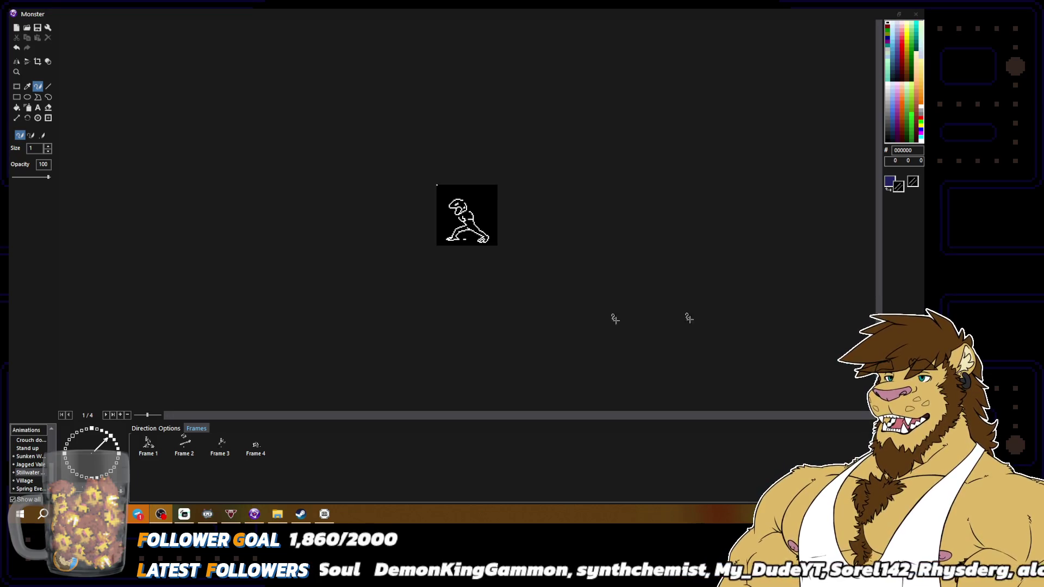
{"action": "scroll", "coordinate": [643, 317], "scroll_direction": "up", "scroll_amount": 2}
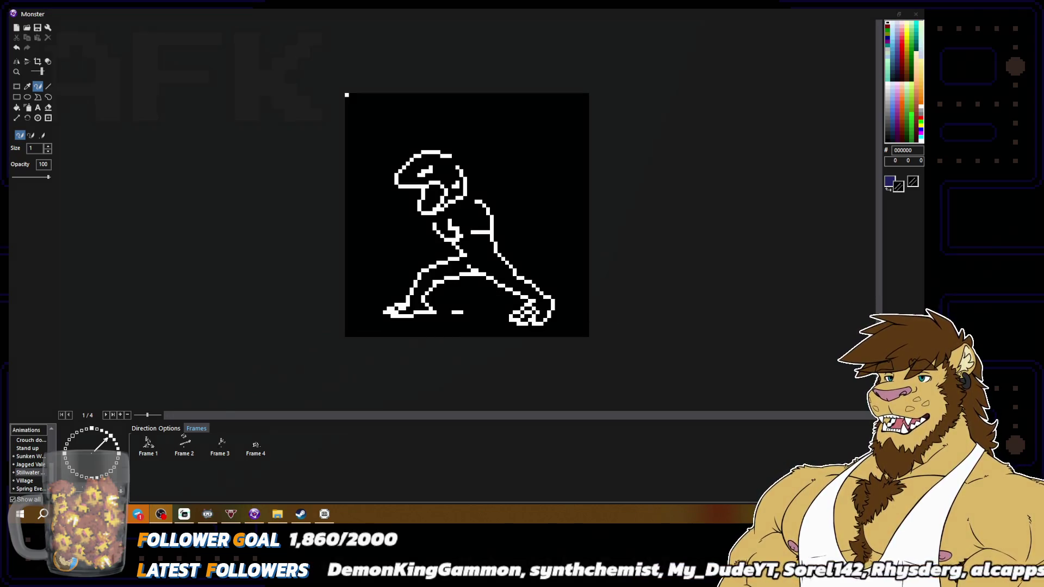
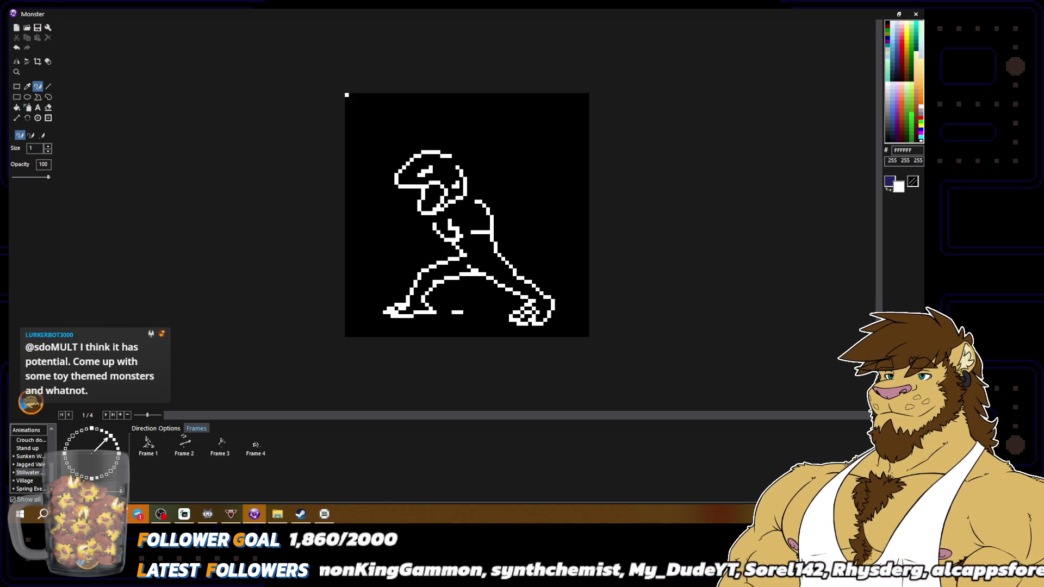
Eyedrop black and white from the canvas around the monster's right foot in frame 1.
{"action": "left_click", "coordinate": [551, 304], "text": "alt"}
{"action": "left_click", "coordinate": [544, 296], "text": "alt"}
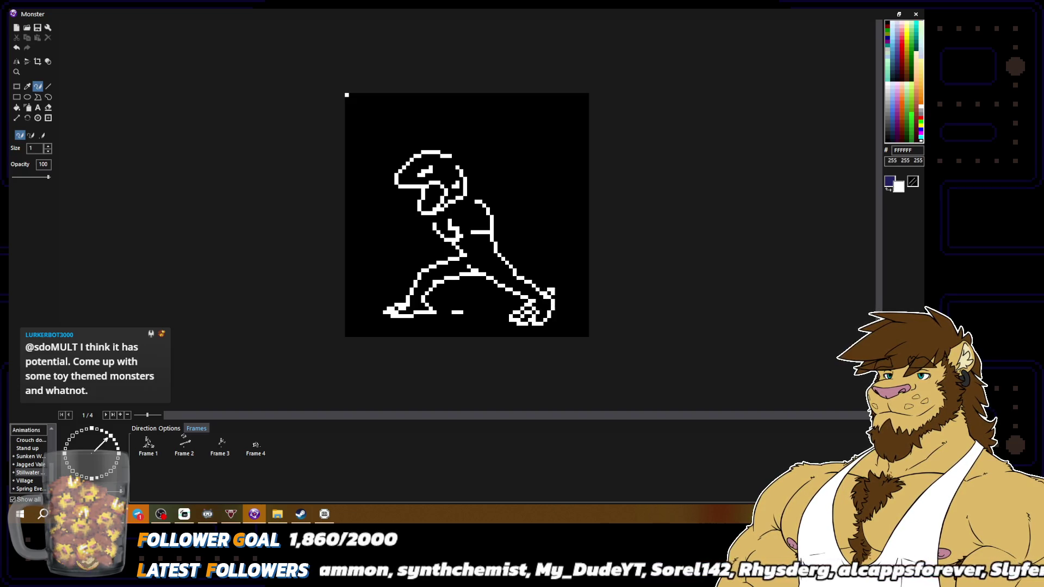
{"action": "left_click", "coordinate": [550, 295], "text": "alt"}
{"action": "left_click", "coordinate": [553, 296], "text": "alt"}
{"action": "scroll", "coordinate": [552, 296], "scroll_direction": "down", "scroll_amount": 2}
{"action": "scroll", "coordinate": [561, 298], "scroll_direction": "up", "scroll_amount": 2}
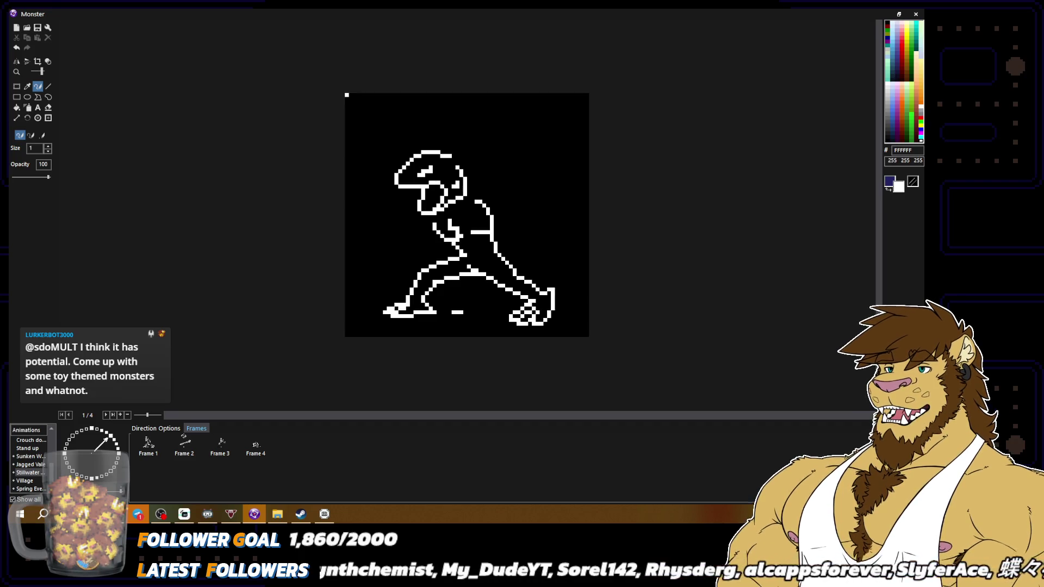
{"action": "left_click", "coordinate": [550, 294], "text": "alt"}
{"action": "left_click", "coordinate": [552, 296], "text": "alt"}
{"action": "left_click", "coordinate": [550, 287], "text": "alt"}
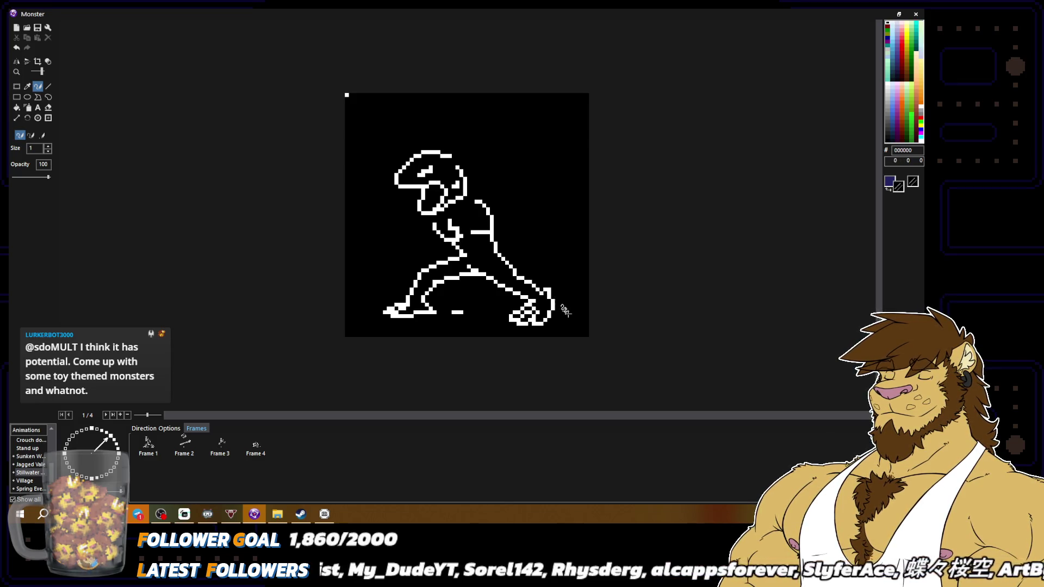
{"action": "scroll", "coordinate": [560, 304], "scroll_direction": "down", "scroll_amount": 2}
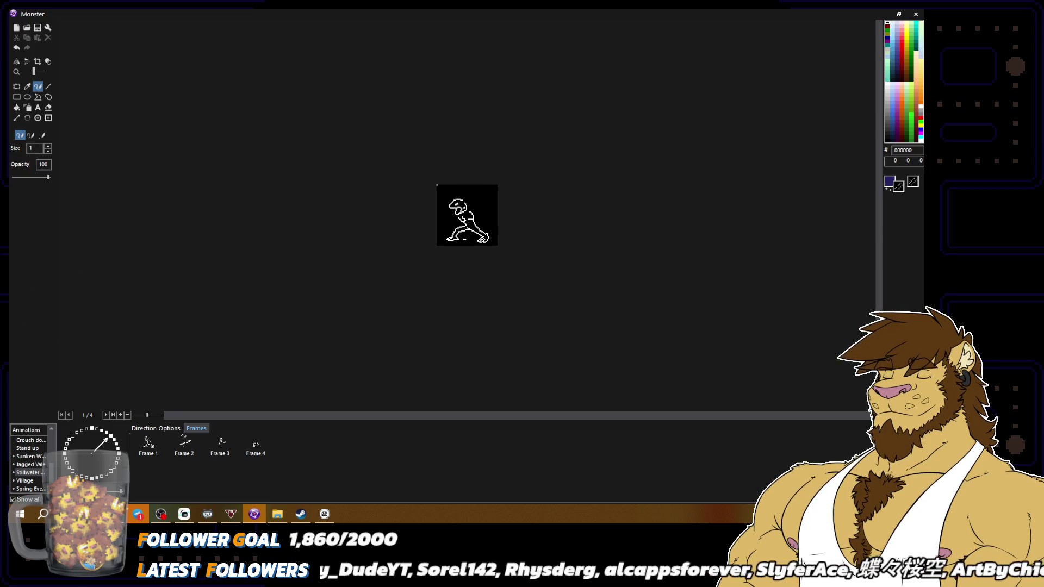
{"action": "scroll", "coordinate": [569, 315], "scroll_direction": "up", "scroll_amount": 2}
{"action": "left_click", "coordinate": [546, 292], "text": "alt"}
{"action": "left_click", "coordinate": [549, 298], "text": "alt"}
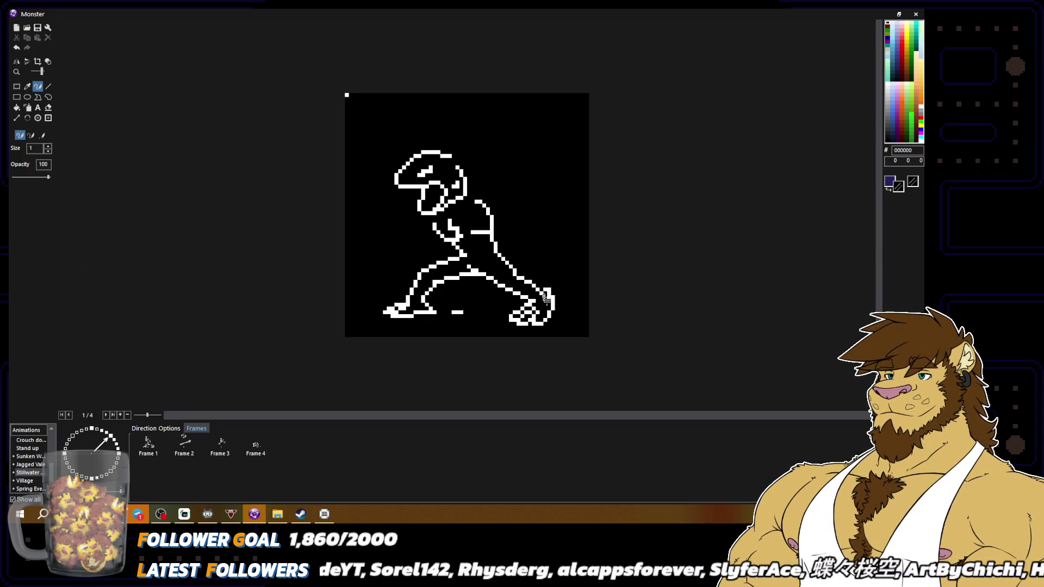
{"action": "left_click", "coordinate": [553, 297], "text": "alt"}
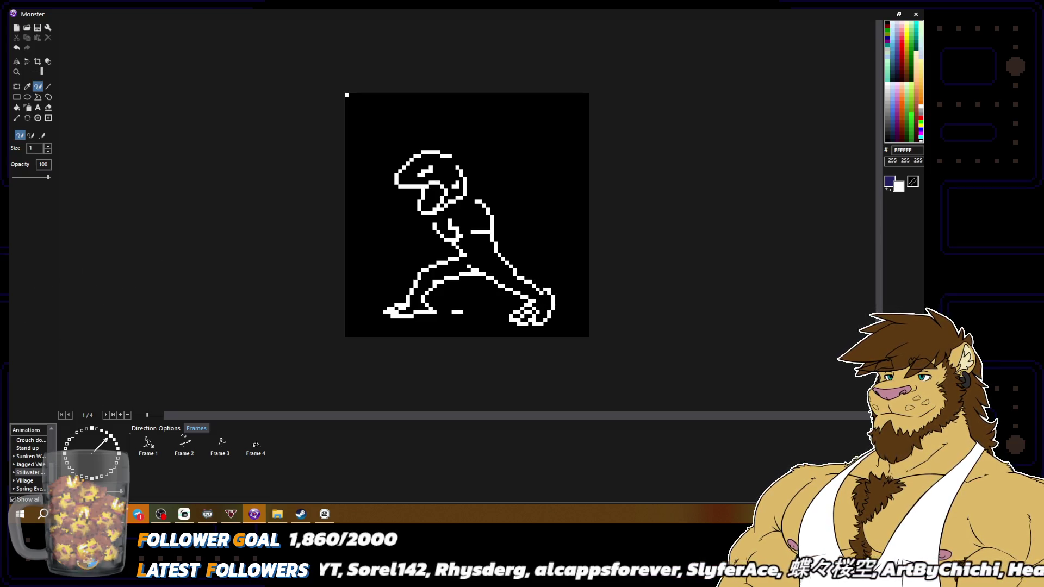
Repaint the right foot, filling its gap with white and blacking out a stray white blob.
{"action": "left_click", "coordinate": [541, 323]}
{"action": "left_click", "coordinate": [535, 326], "text": "alt"}
{"action": "left_click_drag", "start_coordinate": [536, 326], "coordinate": [519, 324]}
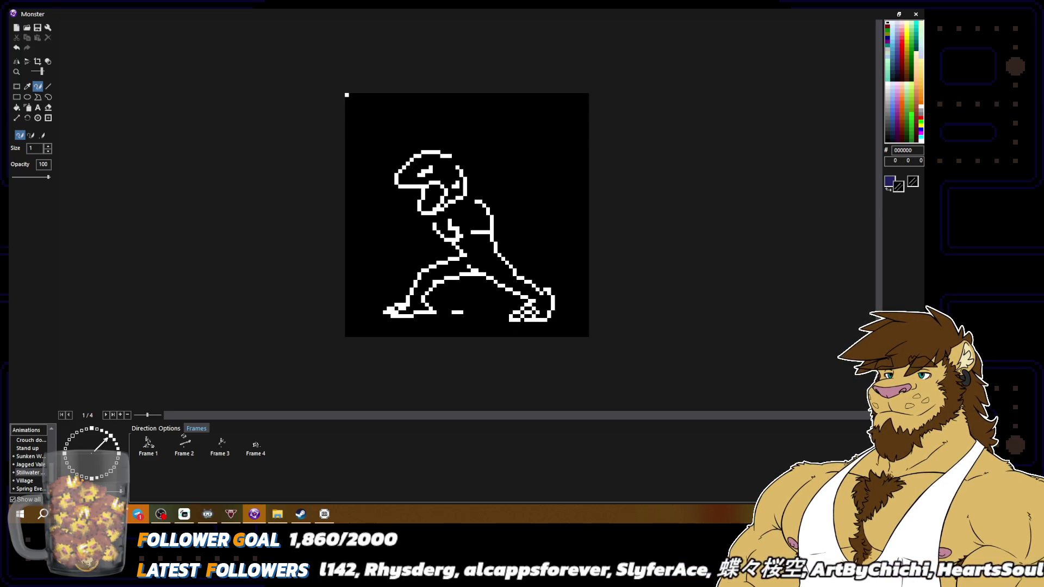
{"action": "left_click", "coordinate": [536, 320], "text": "alt"}
{"action": "left_click", "coordinate": [543, 312], "text": "alt"}
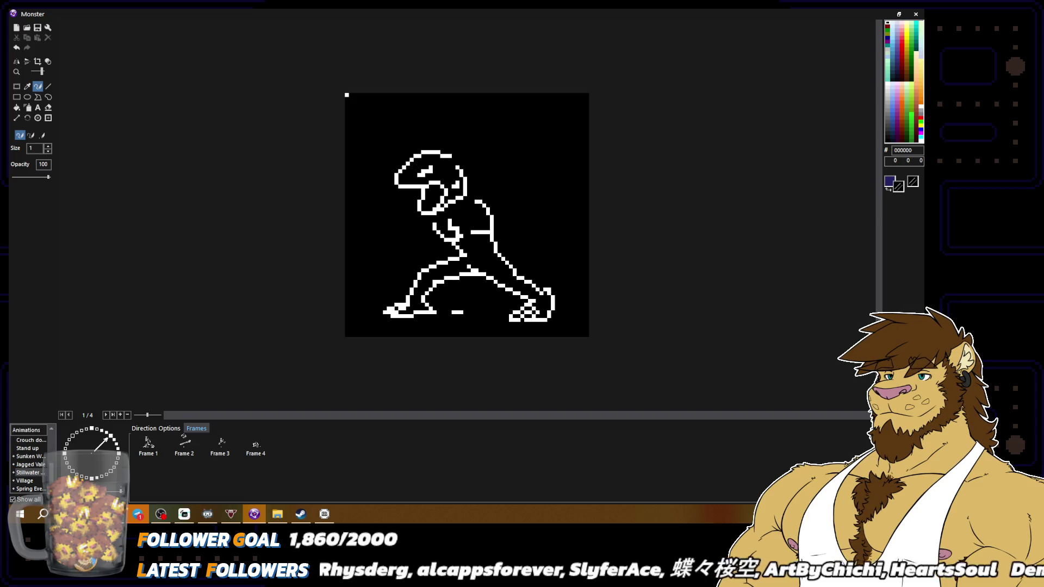
{"action": "left_click", "coordinate": [526, 309], "text": "alt"}
{"action": "left_click_drag", "start_coordinate": [511, 313], "coordinate": [512, 321]}
{"action": "left_click", "coordinate": [517, 305], "text": "alt"}
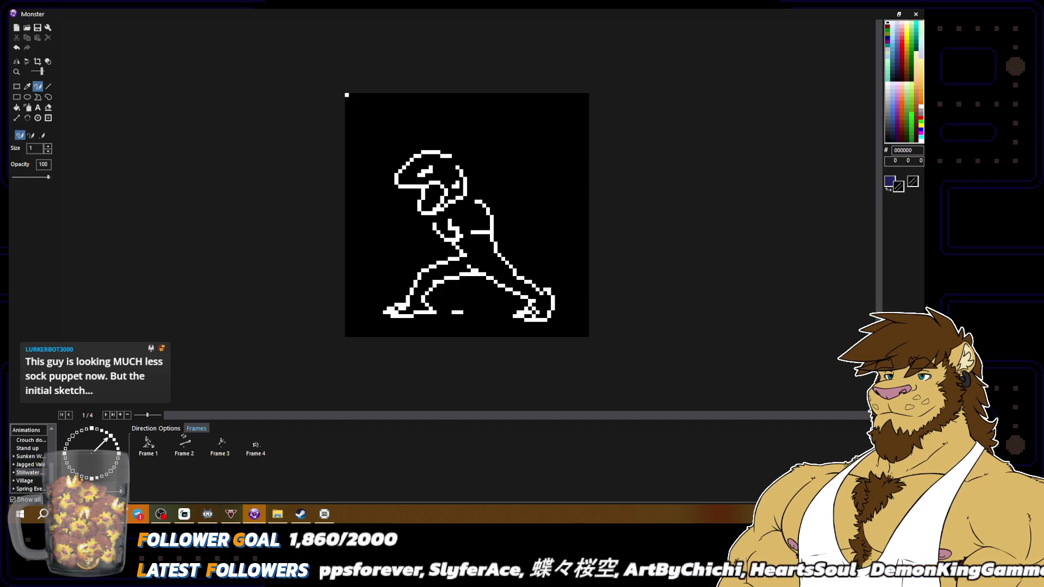
Zoom out to preview the sprite, check frame 3, then return to frame 1 and undo the last stroke.
{"action": "key", "text": "minus"}
{"action": "key", "text": "minus"}
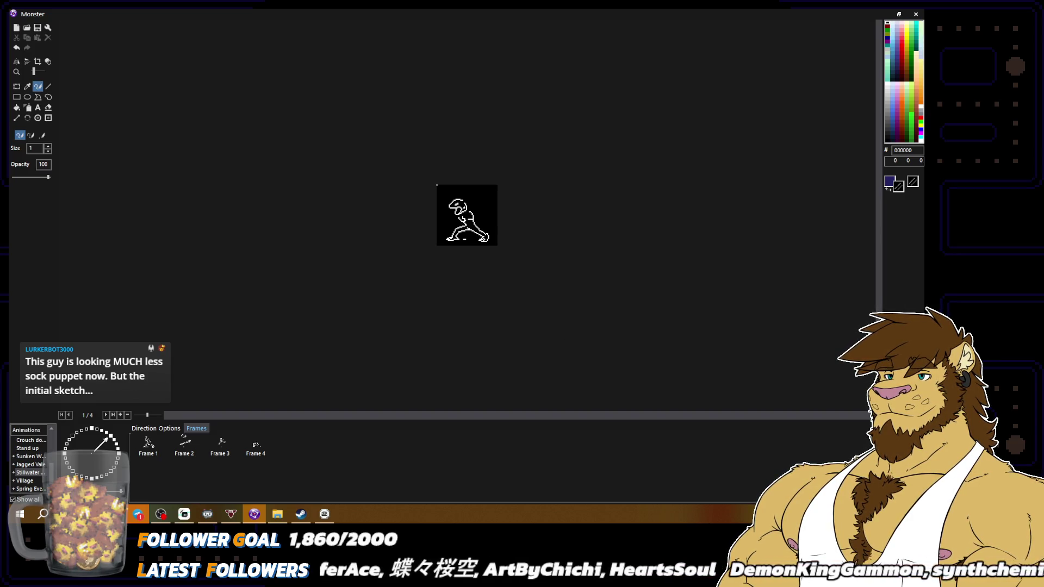
{"action": "left_click", "coordinate": [223, 444]}
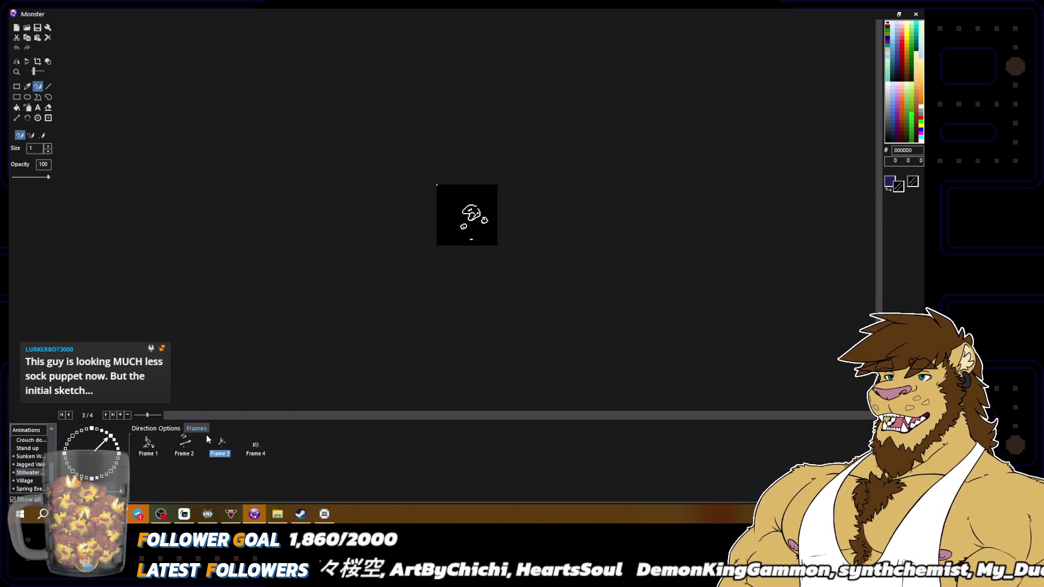
{"action": "left_click", "coordinate": [157, 436]}
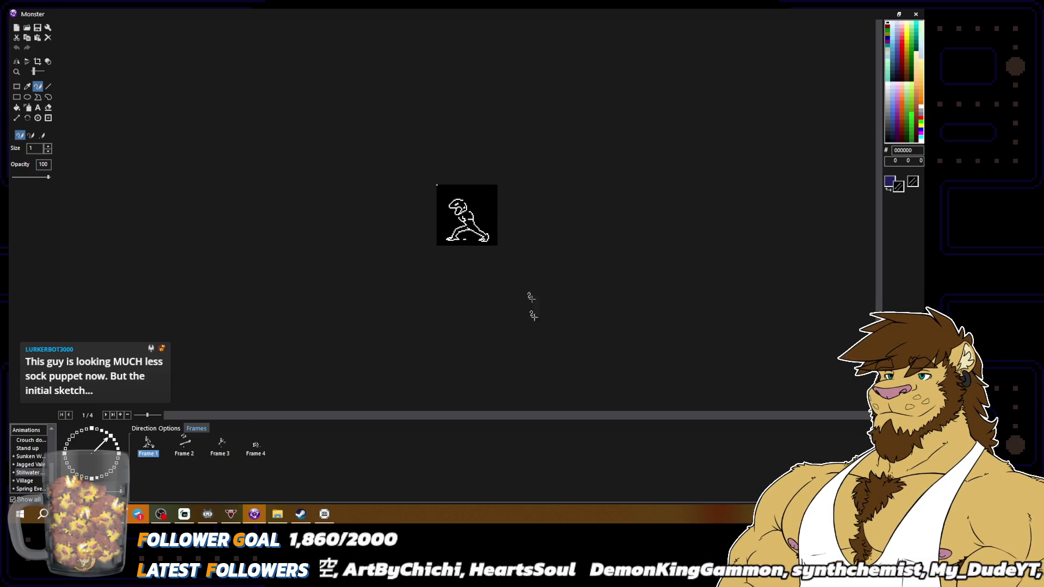
{"action": "scroll", "coordinate": [560, 275], "scroll_direction": "up", "scroll_amount": 2}
{"action": "left_click", "coordinate": [17, 86]}
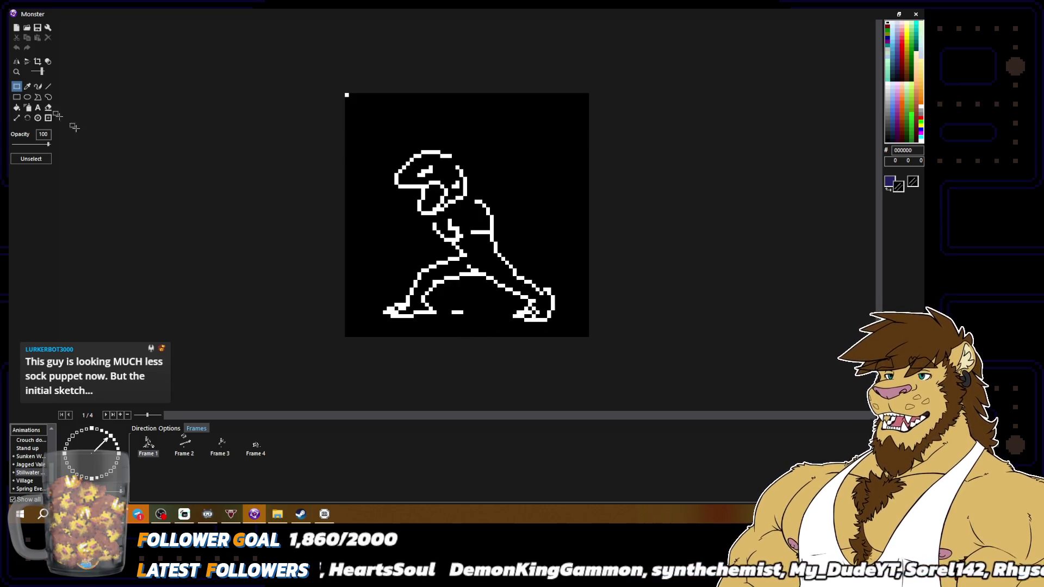
{"action": "left_click", "coordinate": [37, 86]}
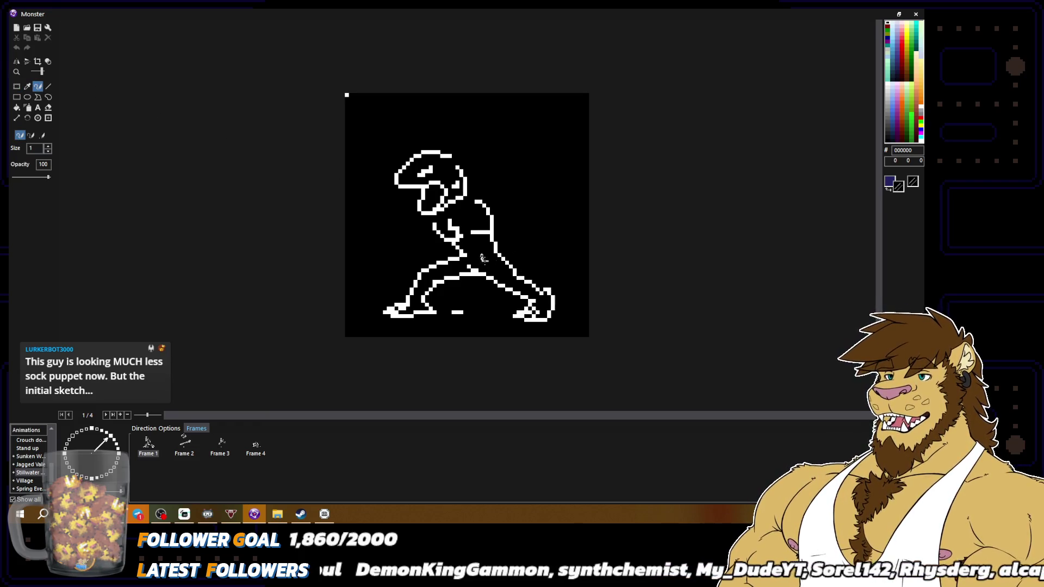
{"action": "key", "text": "ctrl+z"}
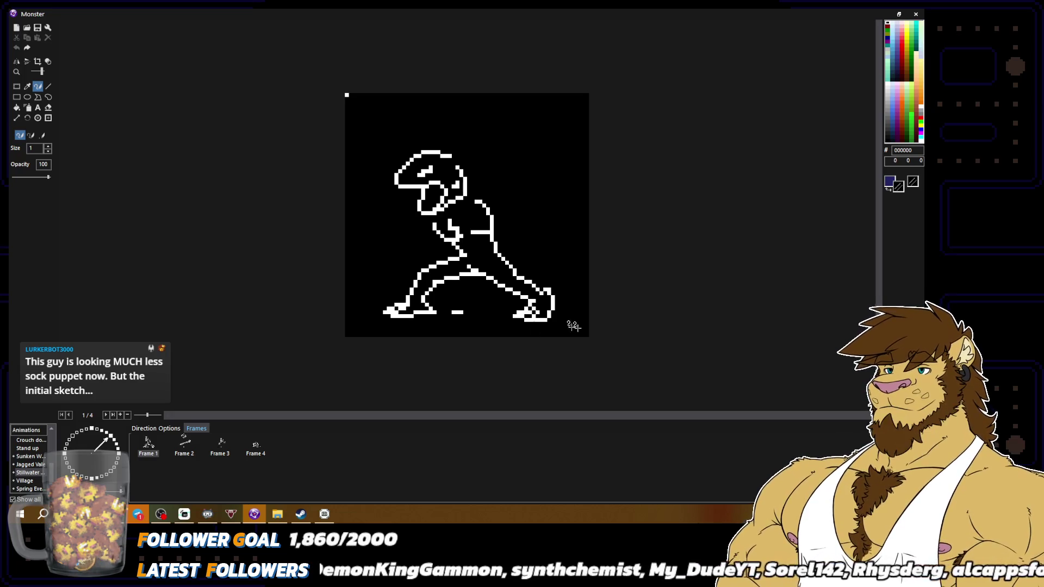
Duplicate frame 1 of the animation, cancelling an accidental frame deletion.
{"action": "left_click", "coordinate": [155, 451]}
{"action": "key", "text": "Delete"}
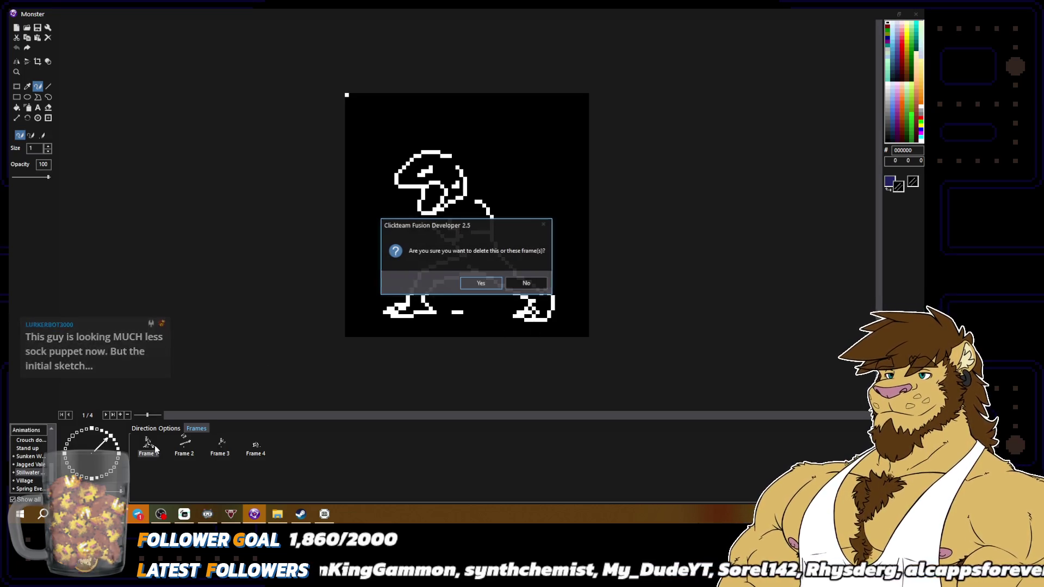
{"action": "left_click", "coordinate": [529, 283]}
{"action": "left_click", "coordinate": [151, 446]}
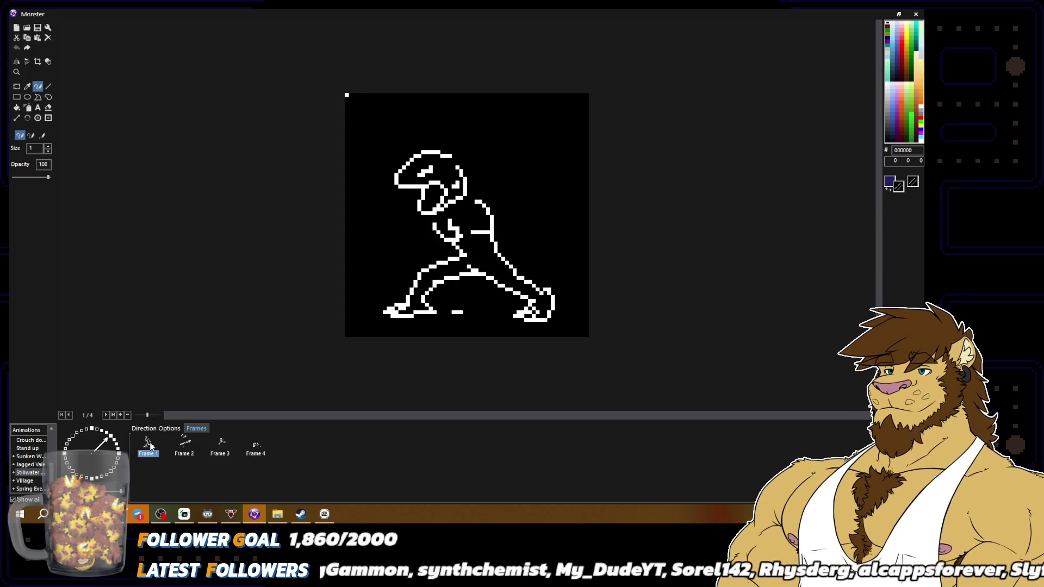
{"action": "key", "text": "ctrl+c"}
{"action": "key", "text": "ctrl+v"}
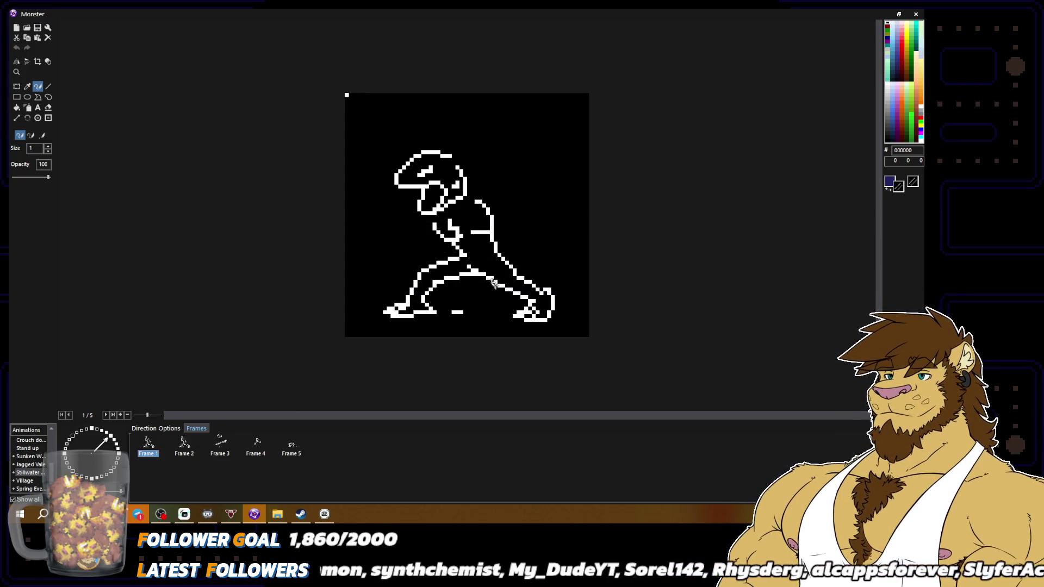
Select and delete the lower-right legs of the figure.
{"action": "left_click", "coordinate": [490, 254]}
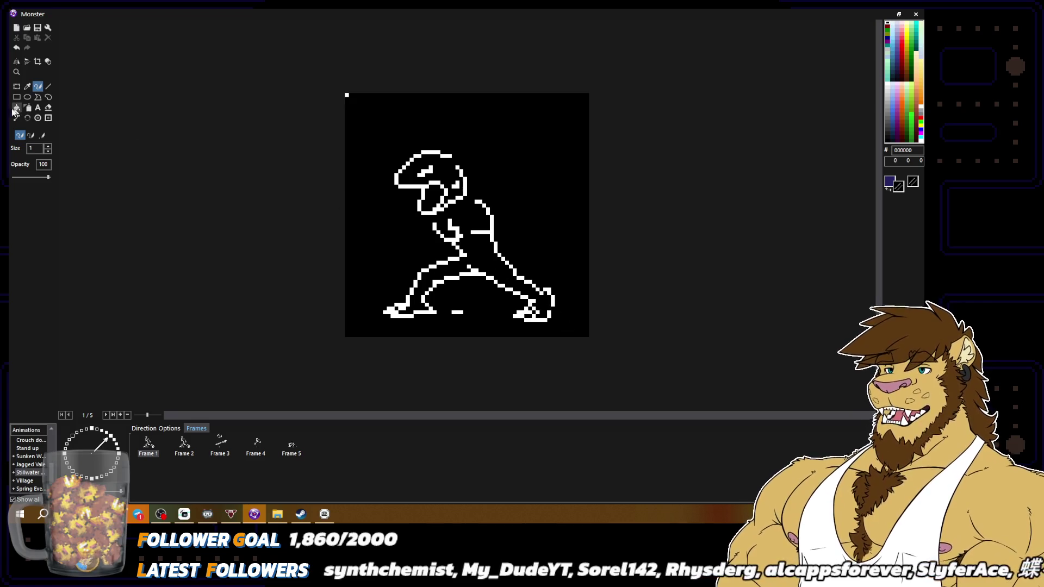
{"action": "left_click", "coordinate": [16, 86]}
{"action": "left_click_drag", "start_coordinate": [484, 260], "coordinate": [591, 339]}
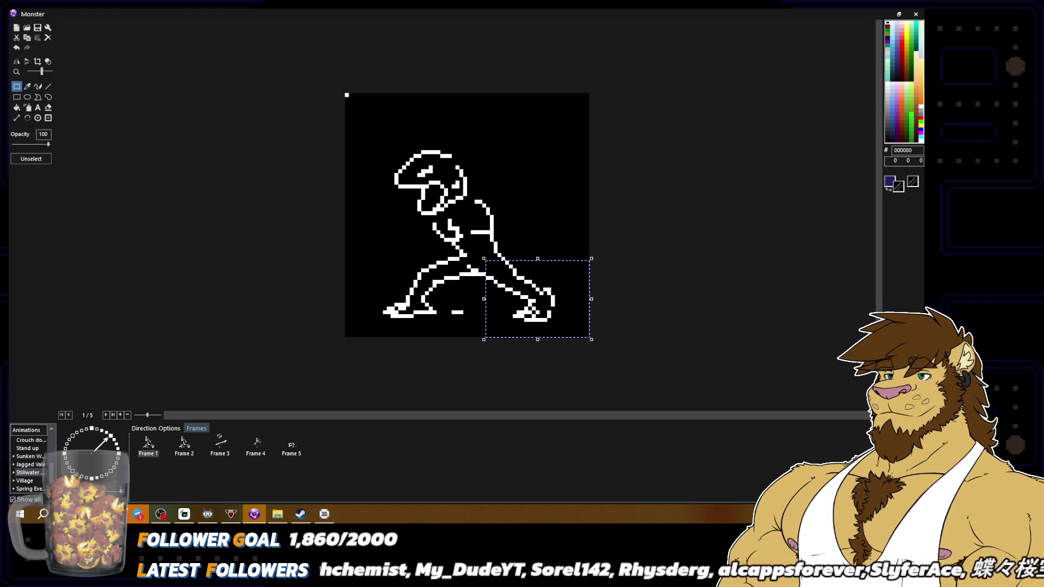
{"action": "key", "text": "Delete"}
Redraw the rear leg in white as a diagonal reaching down-right, ending in a foot line.
{"action": "left_click", "coordinate": [37, 86]}
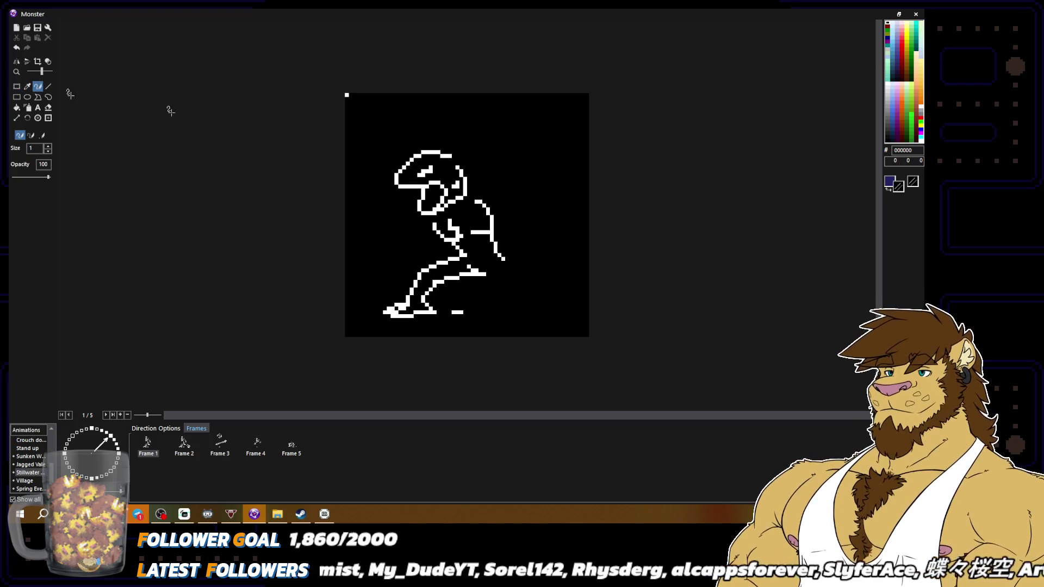
{"action": "key", "text": "x"}
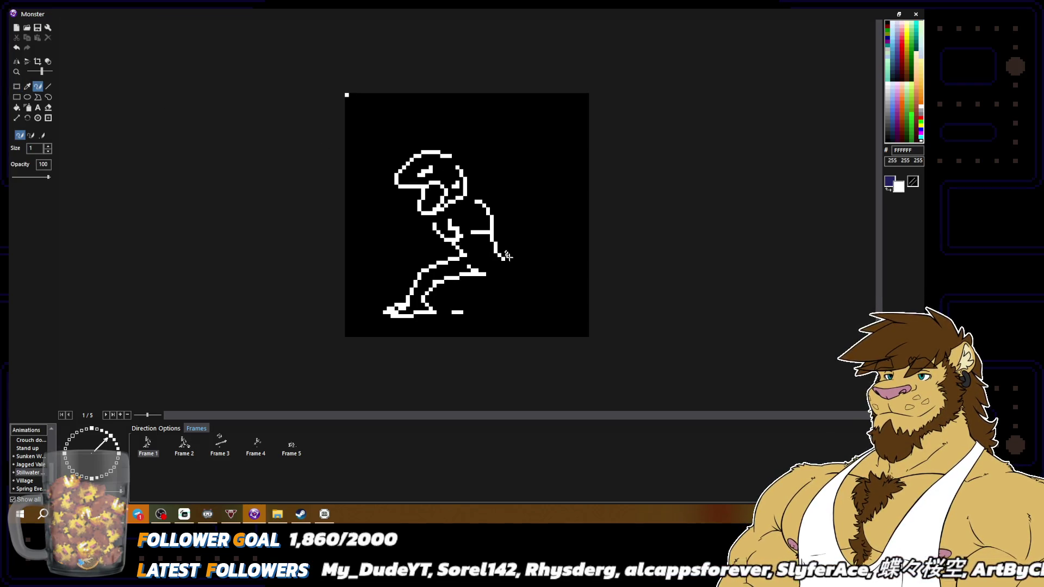
{"action": "mouse_move", "coordinate": [504, 259]}
{"action": "left_mouse_down"}
{"action": "mouse_move", "coordinate": [539, 275]}
{"action": "mouse_move", "coordinate": [547, 293]}
{"action": "left_mouse_up"}
{"action": "key", "text": "ctrl+z"}
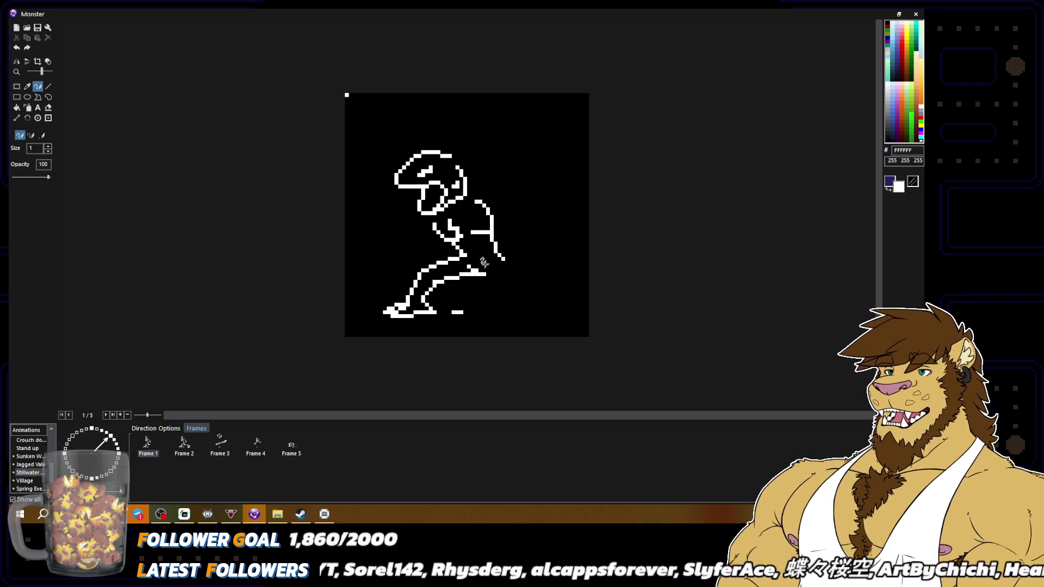
{"action": "mouse_move", "coordinate": [496, 251]}
{"action": "left_mouse_down"}
{"action": "mouse_move", "coordinate": [523, 274]}
{"action": "mouse_move", "coordinate": [492, 284]}
{"action": "mouse_move", "coordinate": [514, 290]}
{"action": "mouse_move", "coordinate": [521, 278]}
{"action": "mouse_move", "coordinate": [539, 302]}
{"action": "mouse_move", "coordinate": [481, 276]}
{"action": "mouse_move", "coordinate": [523, 287]}
{"action": "mouse_move", "coordinate": [519, 306]}
{"action": "mouse_move", "coordinate": [557, 313]}
{"action": "left_mouse_up"}
{"action": "key", "text": "x"}
{"action": "key", "text": "x"}
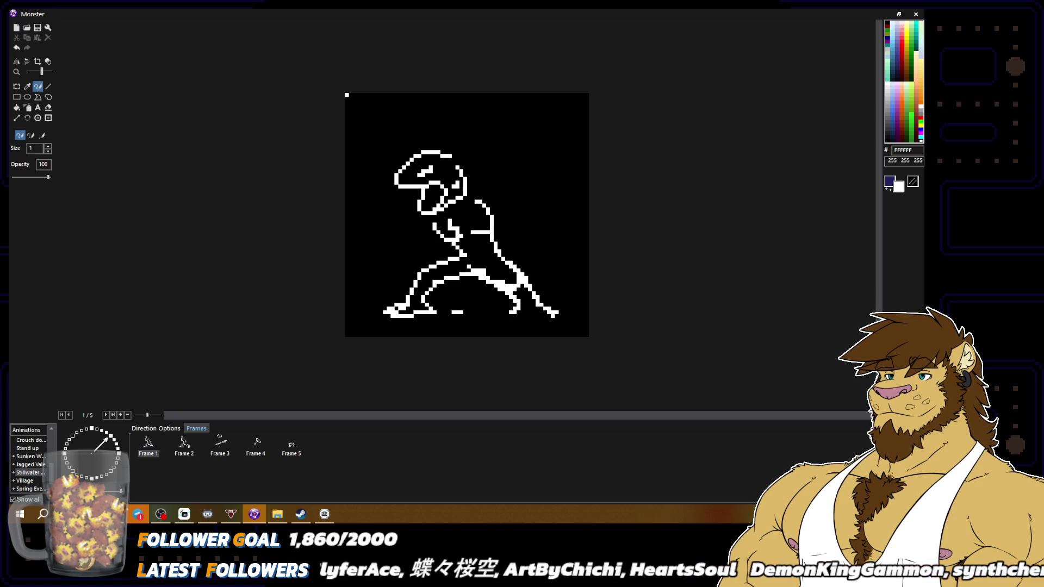
{"action": "mouse_move", "coordinate": [509, 315]}
{"action": "left_mouse_down"}
{"action": "mouse_move", "coordinate": [538, 325]}
{"action": "mouse_move", "coordinate": [554, 314]}
{"action": "mouse_move", "coordinate": [541, 317]}
{"action": "left_mouse_up"}
{"action": "scroll", "coordinate": [467, 215], "scroll_direction": "down", "scroll_amount": 3}
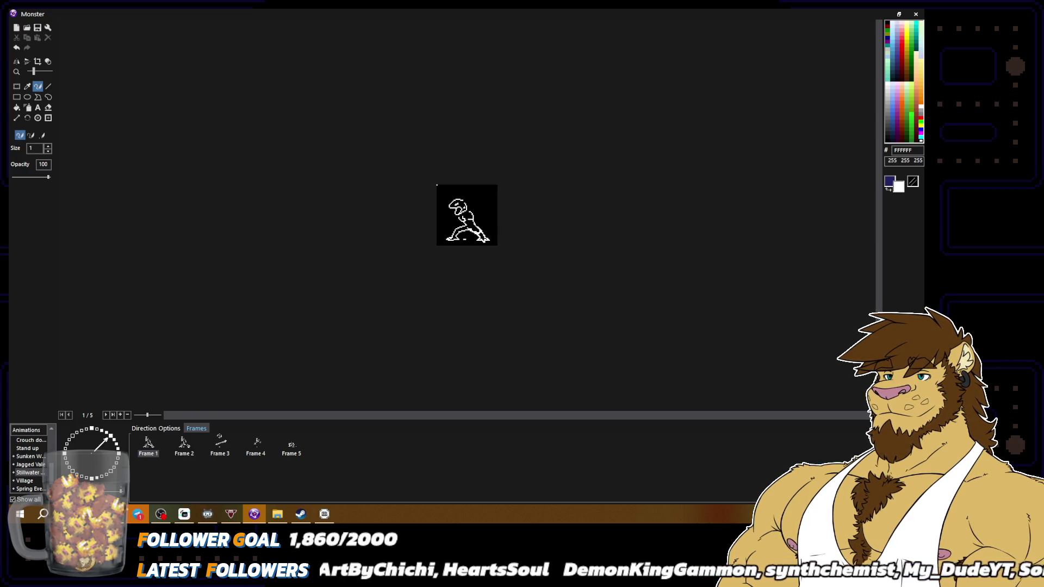
{"action": "scroll", "coordinate": [466, 215], "scroll_direction": "up", "scroll_amount": 3}
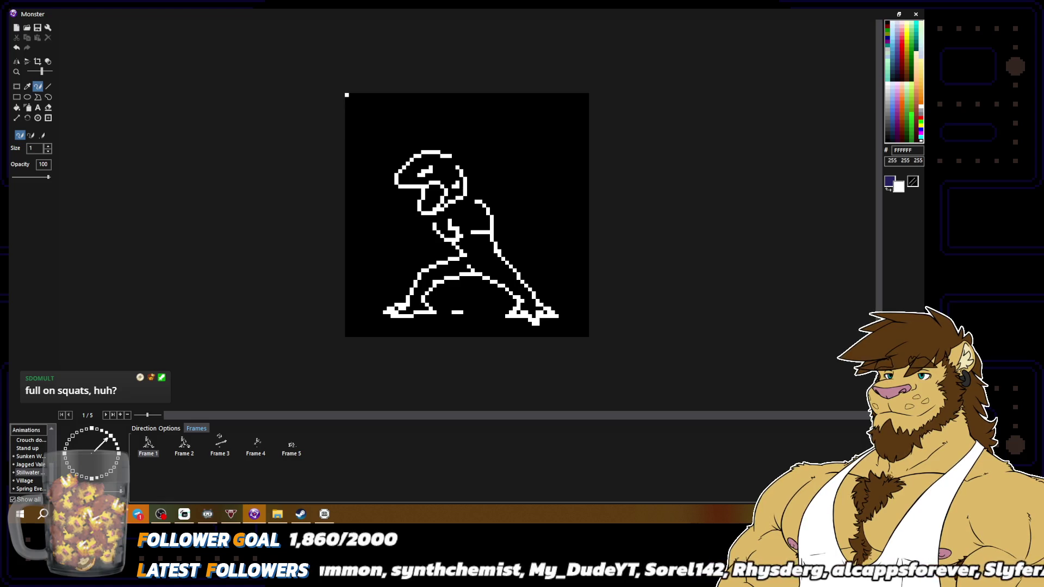
{"action": "left_click", "coordinate": [511, 294], "text": "alt"}
{"action": "key", "text": "minus"}
{"action": "key", "text": "minus"}
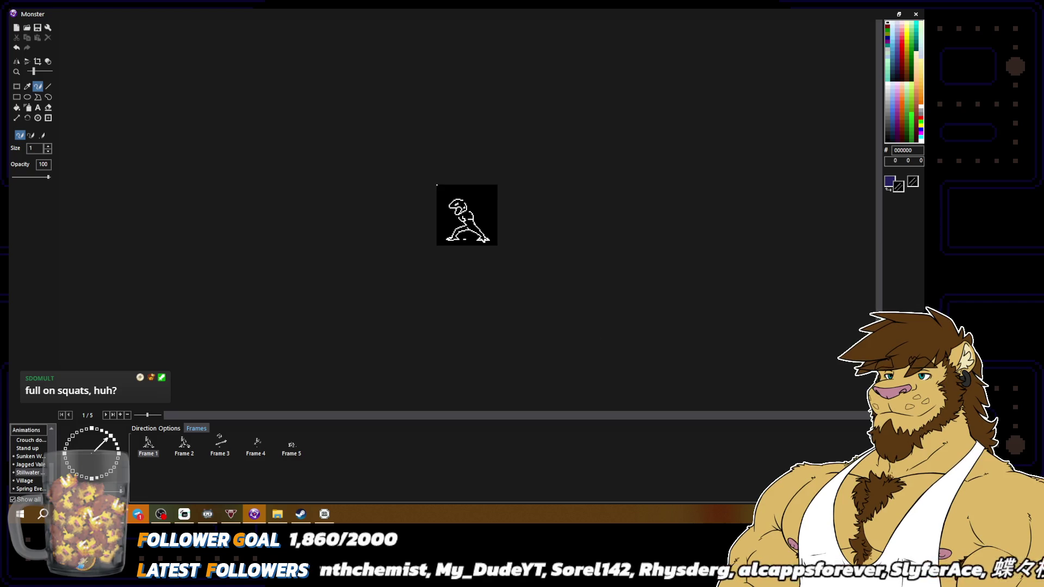
{"action": "key", "text": "plus"}
{"action": "key", "text": "plus"}
{"action": "left_click", "coordinate": [489, 291], "text": "alt"}
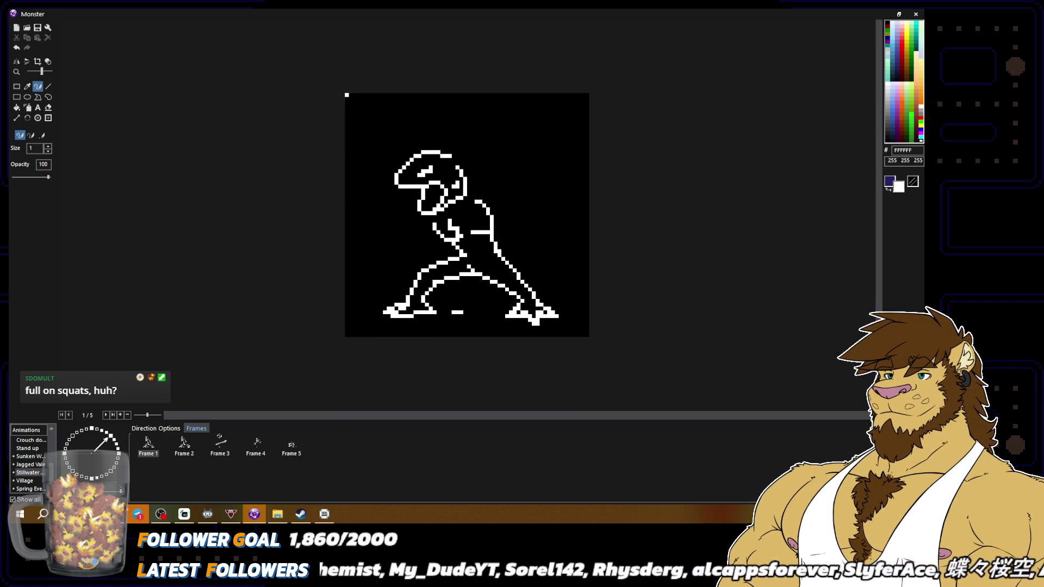
{"action": "left_click", "coordinate": [491, 276], "text": "alt"}
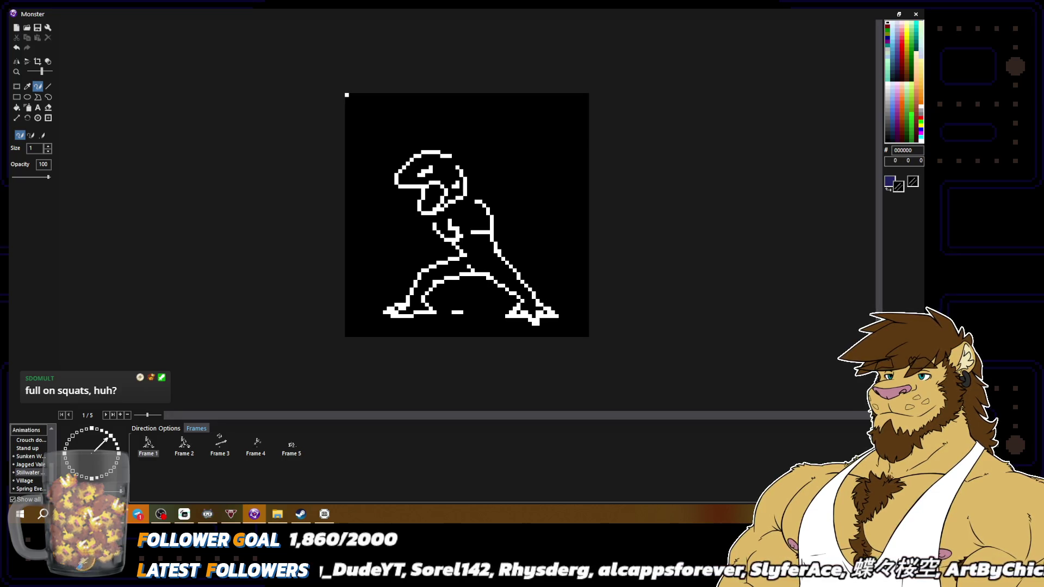
{"action": "left_click", "coordinate": [497, 249], "text": "alt"}
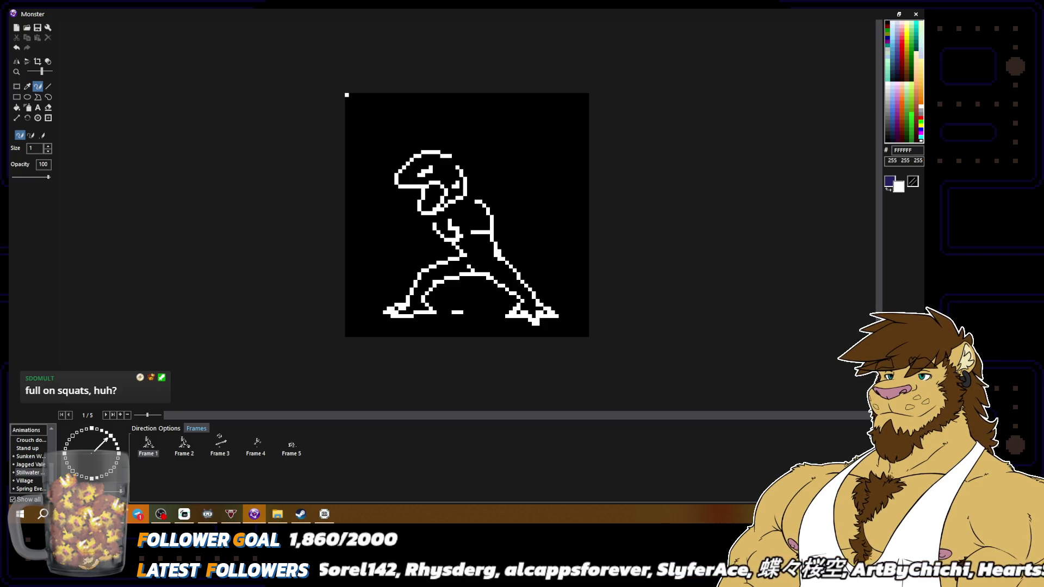
{"action": "left_click", "coordinate": [499, 251], "text": "alt"}
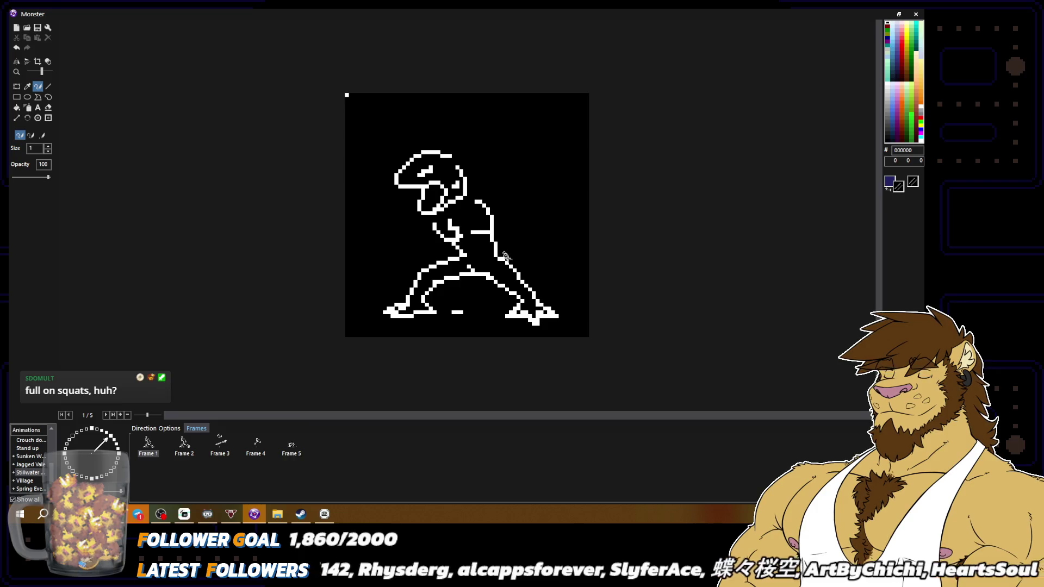
{"action": "scroll", "coordinate": [500, 250], "scroll_direction": "down", "scroll_amount": 3}
{"action": "scroll", "coordinate": [500, 251], "scroll_direction": "up", "scroll_amount": 3}
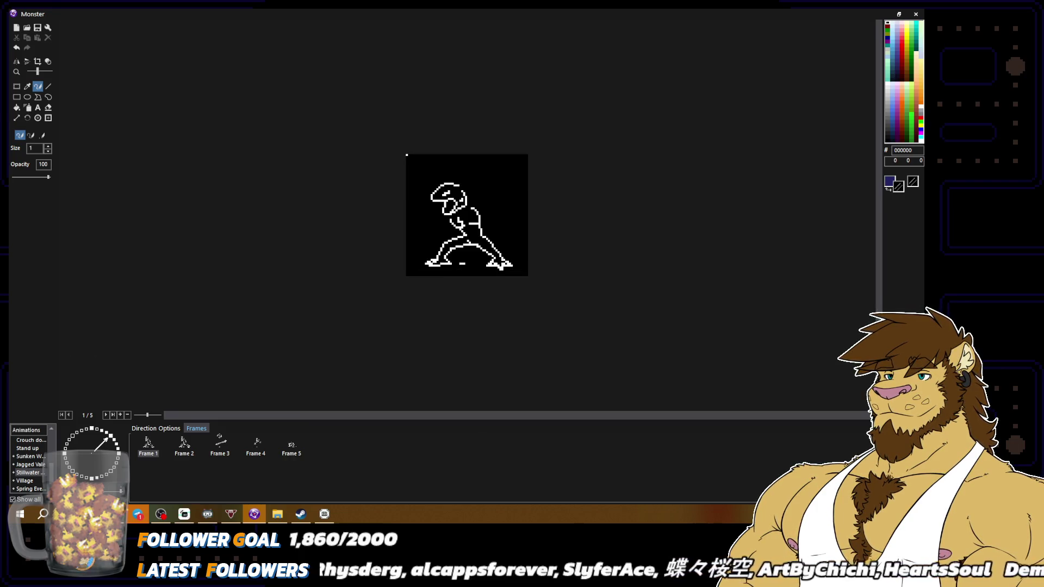
{"action": "left_click", "coordinate": [514, 269], "text": "alt"}
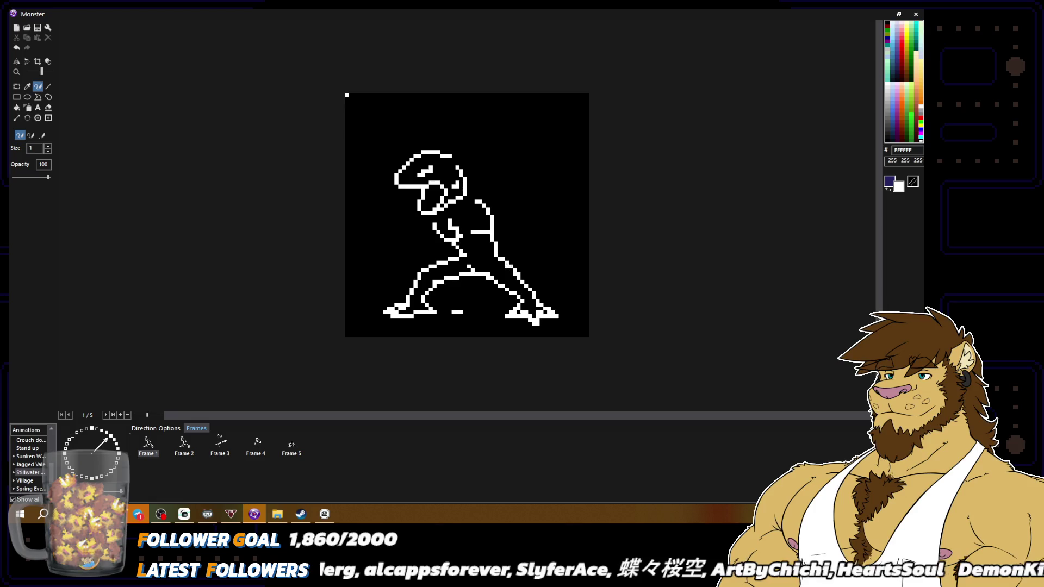
{"action": "left_click", "coordinate": [500, 254], "text": "alt"}
Erase a few pixels from the diagonal arm line.
{"action": "left_click_drag", "start_coordinate": [515, 273], "coordinate": [508, 266]}
{"action": "left_click", "coordinate": [505, 264], "text": "alt"}
{"action": "scroll", "coordinate": [467, 215], "scroll_direction": "down", "scroll_amount": 3}
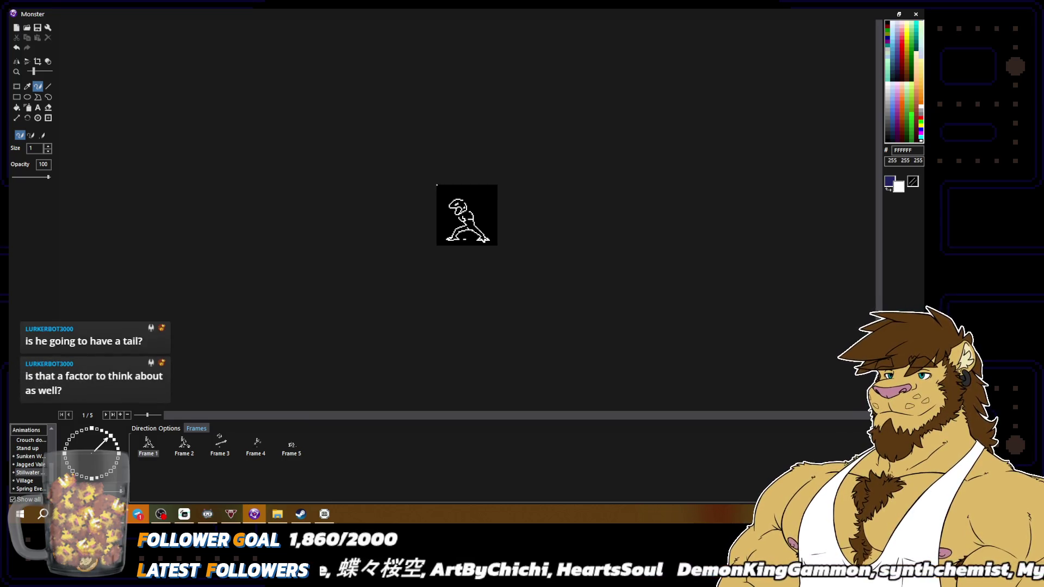
{"action": "scroll", "coordinate": [466, 215], "scroll_direction": "up", "scroll_amount": 3}
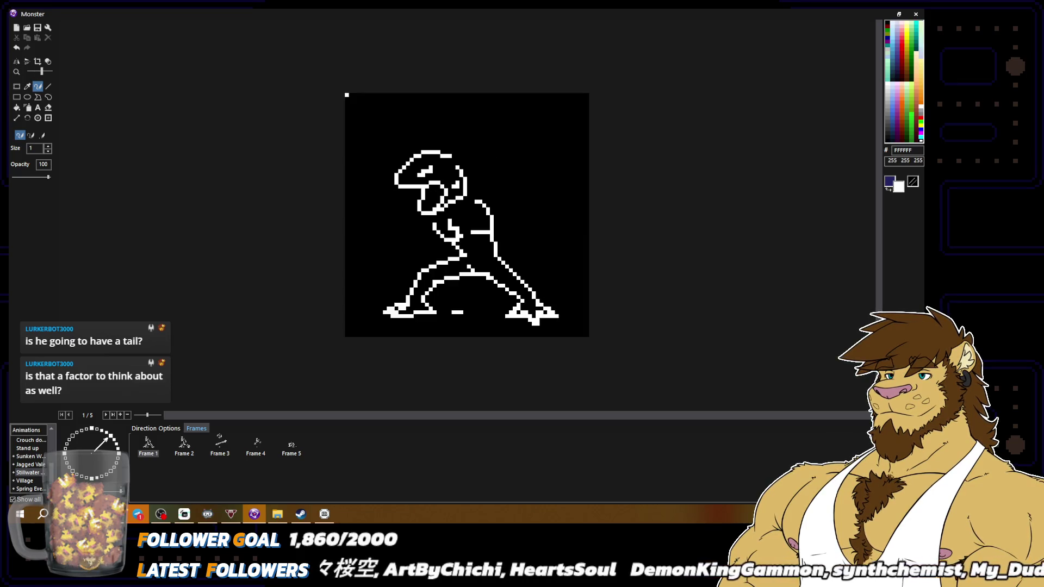
Return to the pencil with black and white colours, picking black from the canvas background.
{"action": "left_click", "coordinate": [16, 86]}
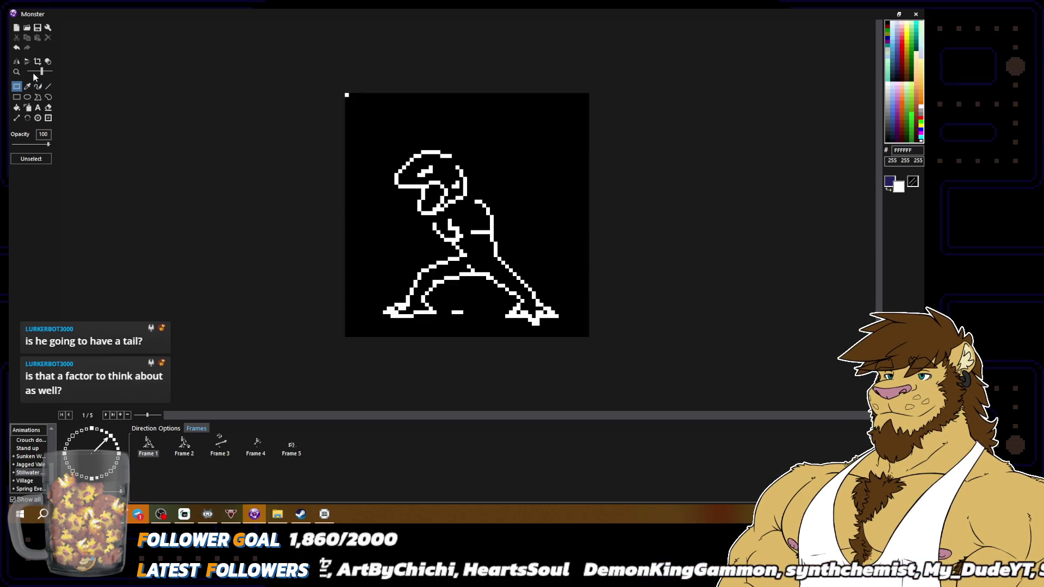
{"action": "left_click", "coordinate": [37, 86]}
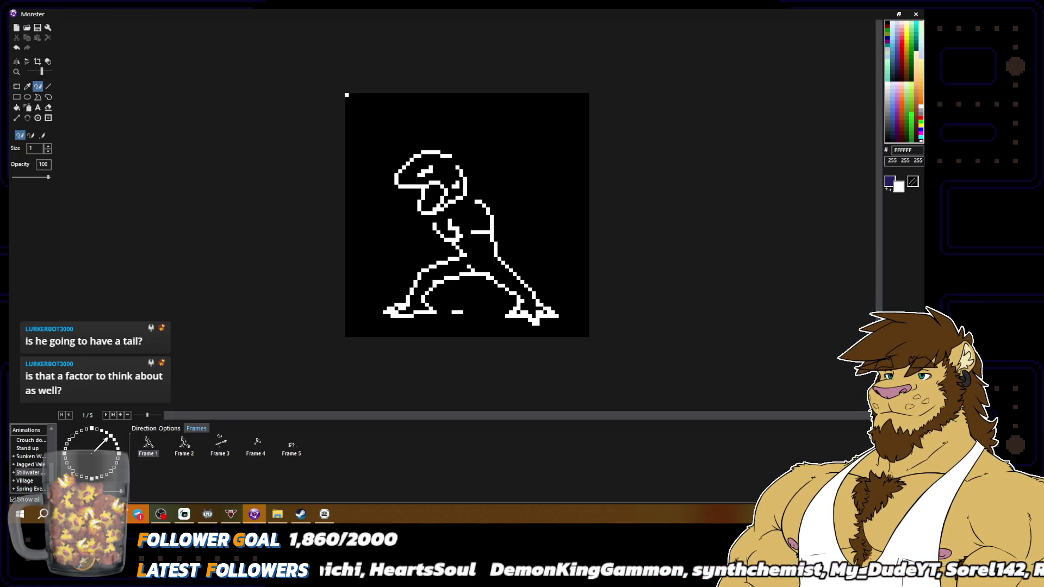
{"action": "key", "text": "x"}
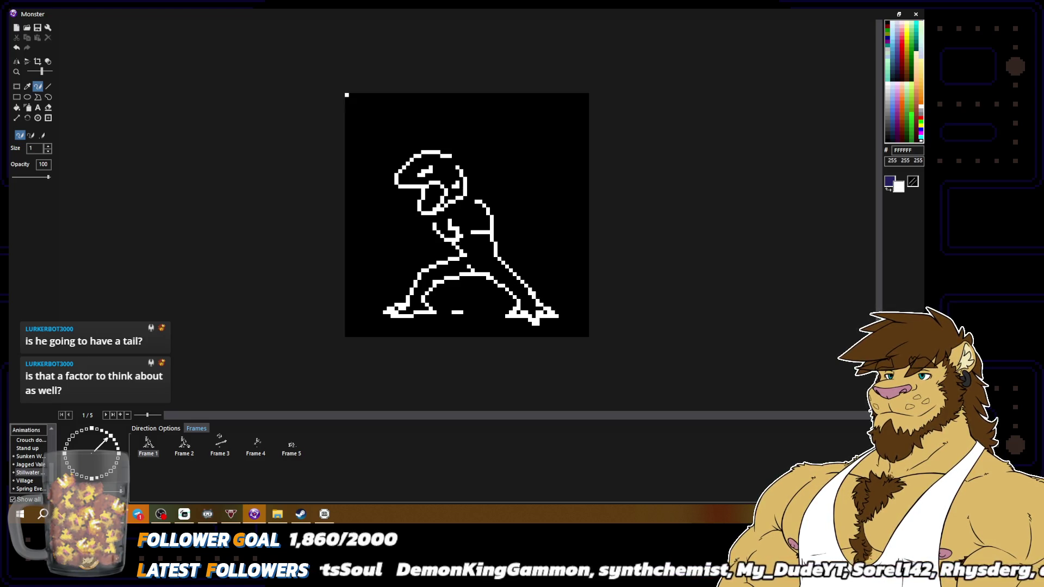
{"action": "key", "text": "x"}
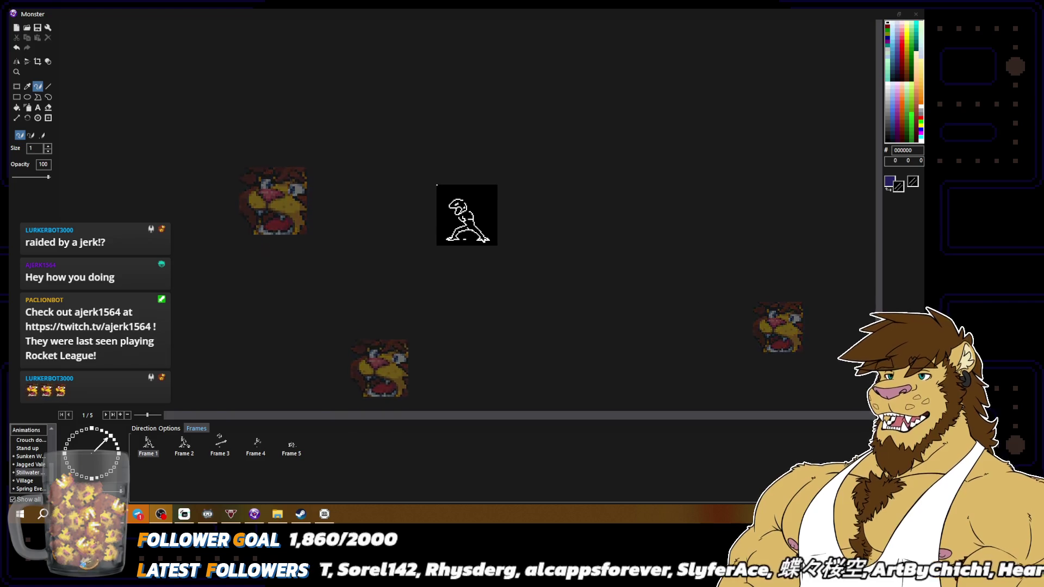
{"action": "scroll", "coordinate": [612, 302], "scroll_direction": "up", "scroll_amount": 2}
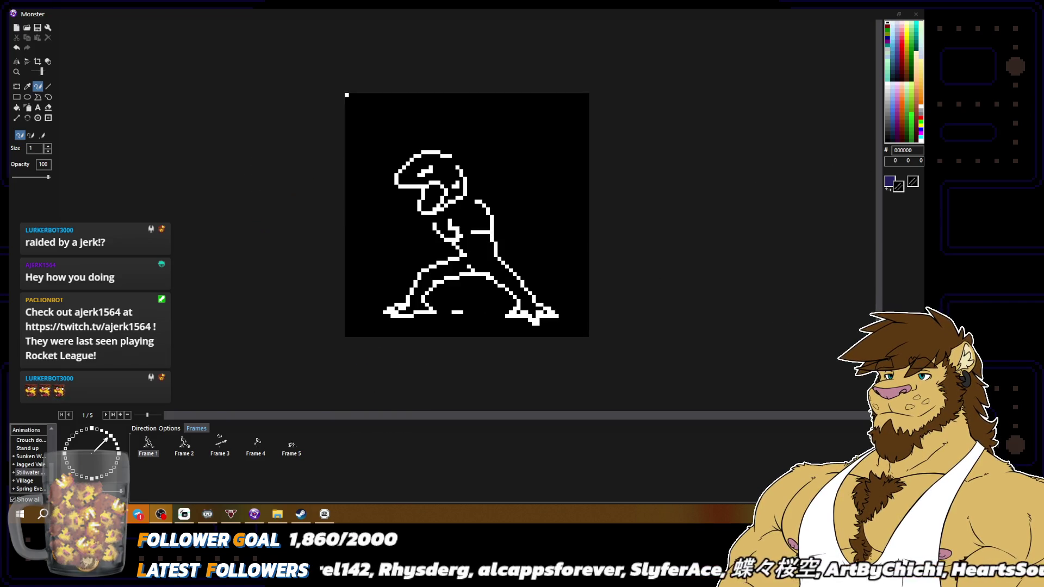
{"action": "right_click", "coordinate": [477, 274]}
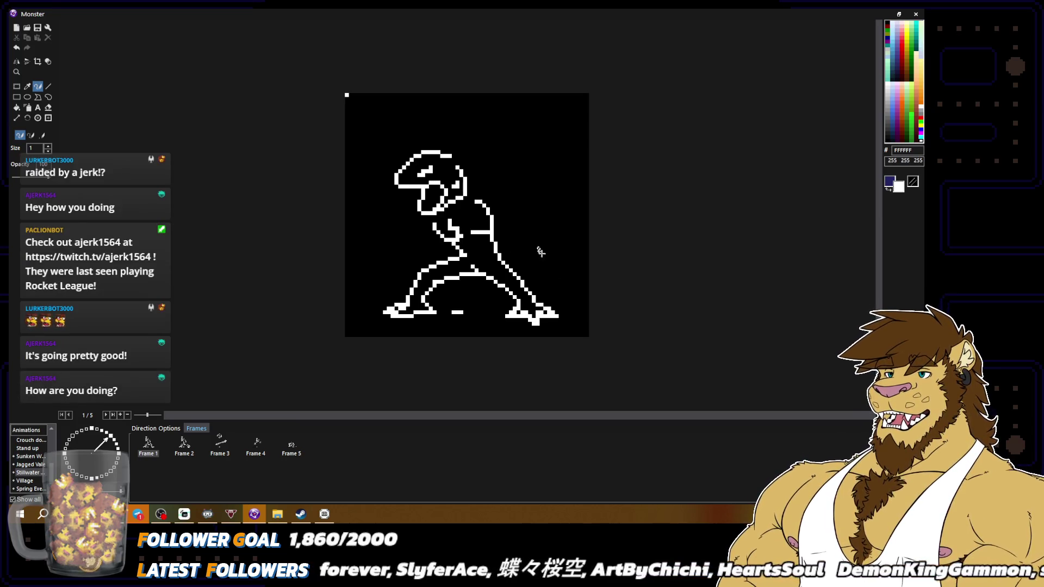
Zoom in and out on the sprite's pixels, sampling black beside the arm.
{"action": "key", "text": "ctrl+minus"}
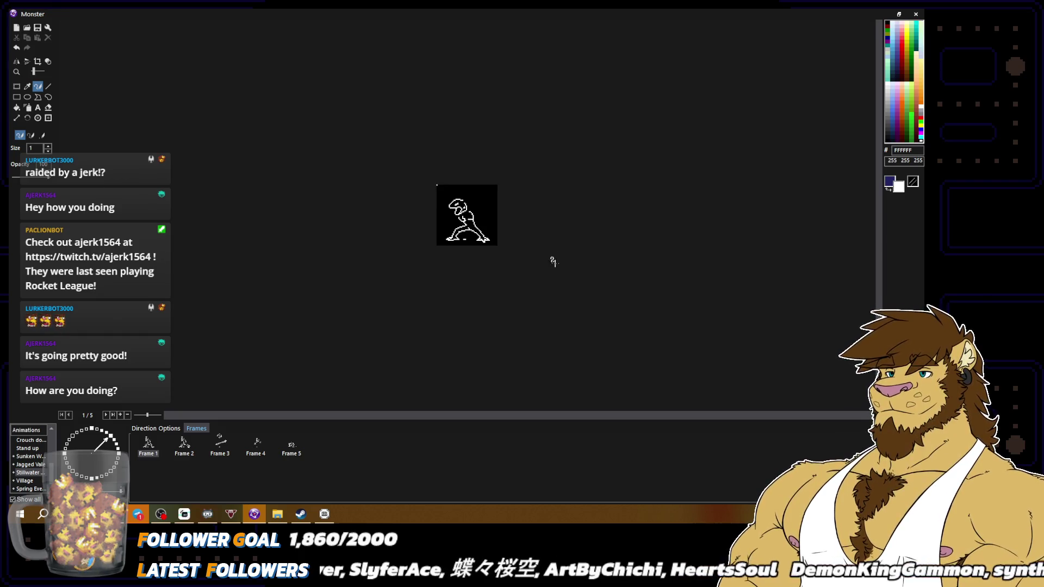
{"action": "key", "text": "ctrl+plus"}
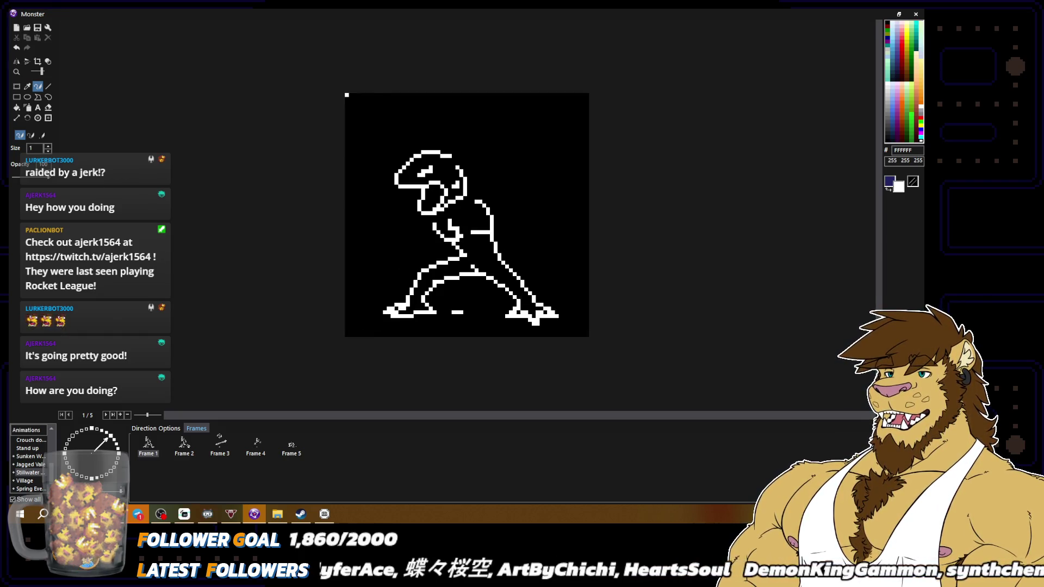
{"action": "key", "text": "ctrl+plus"}
{"action": "right_click", "coordinate": [517, 291]}
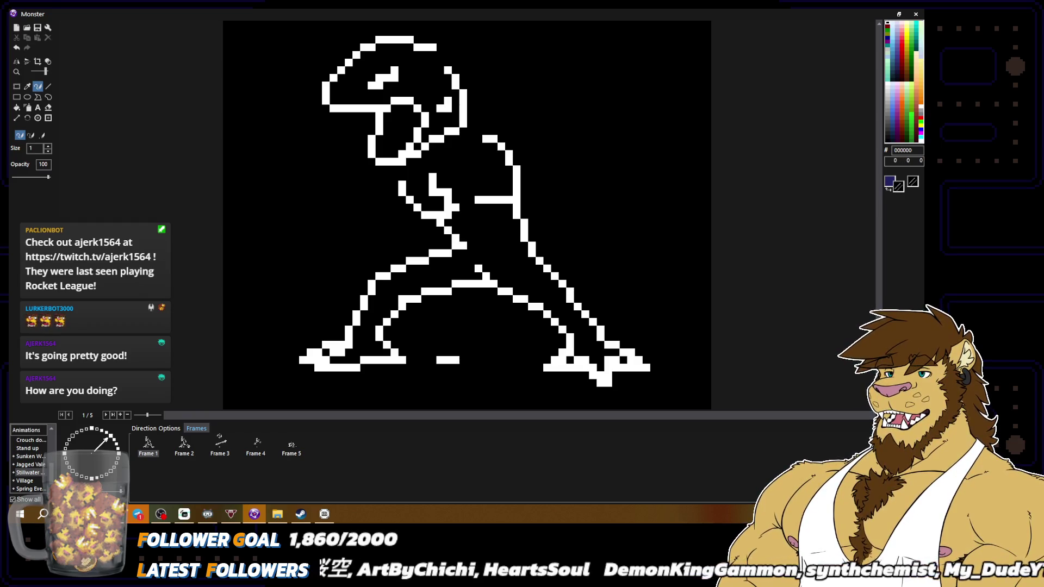
{"action": "key", "text": "ctrl+minus"}
{"action": "key", "text": "ctrl+plus"}
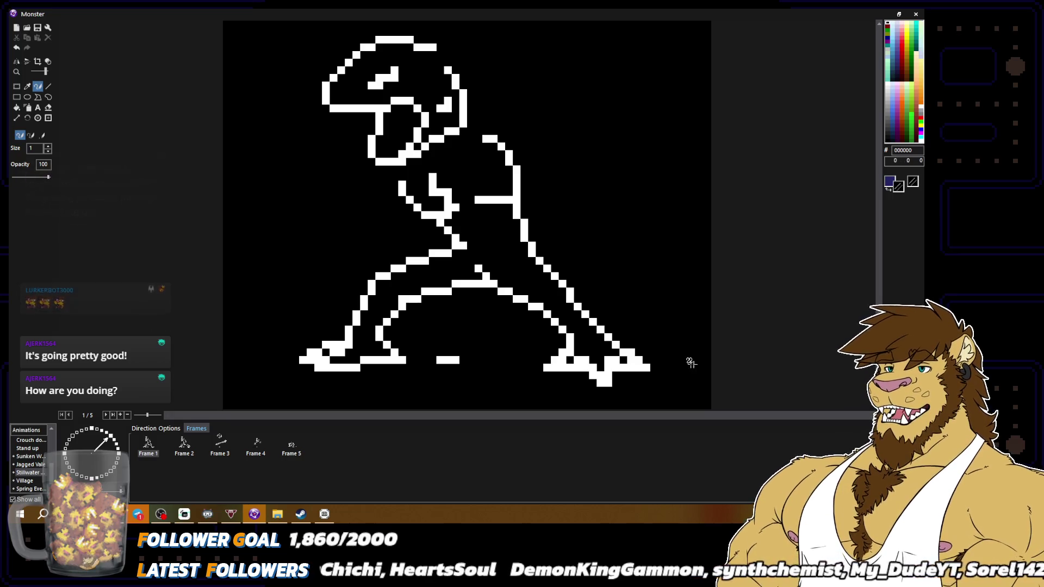
{"action": "key", "text": "ctrl+minus"}
{"action": "key", "text": "ctrl+minus"}
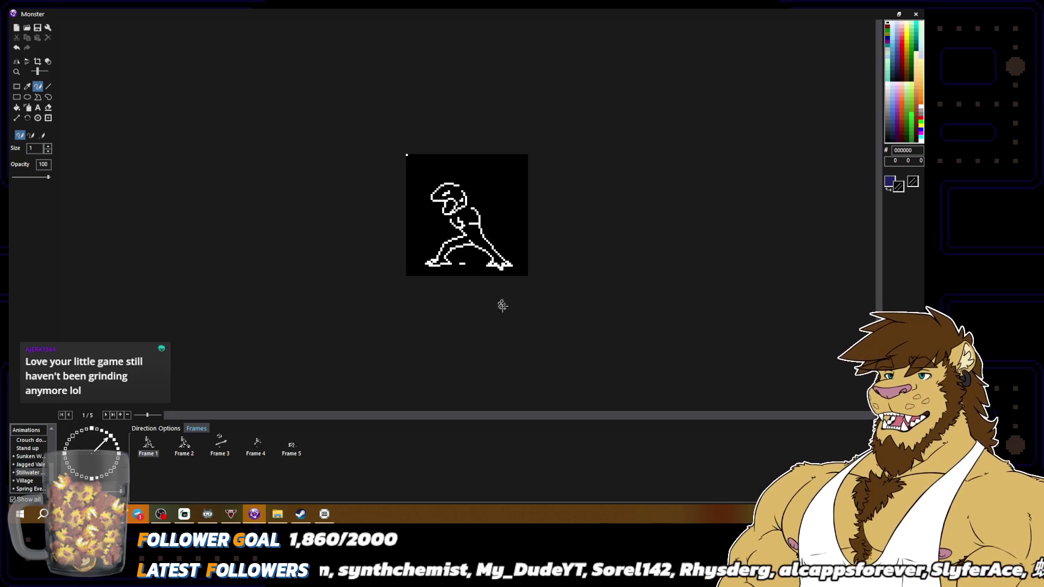
Alternately eyedrop white from the outline and black from the background around the arm.
{"action": "scroll", "coordinate": [505, 303], "scroll_direction": "up", "scroll_amount": 2}
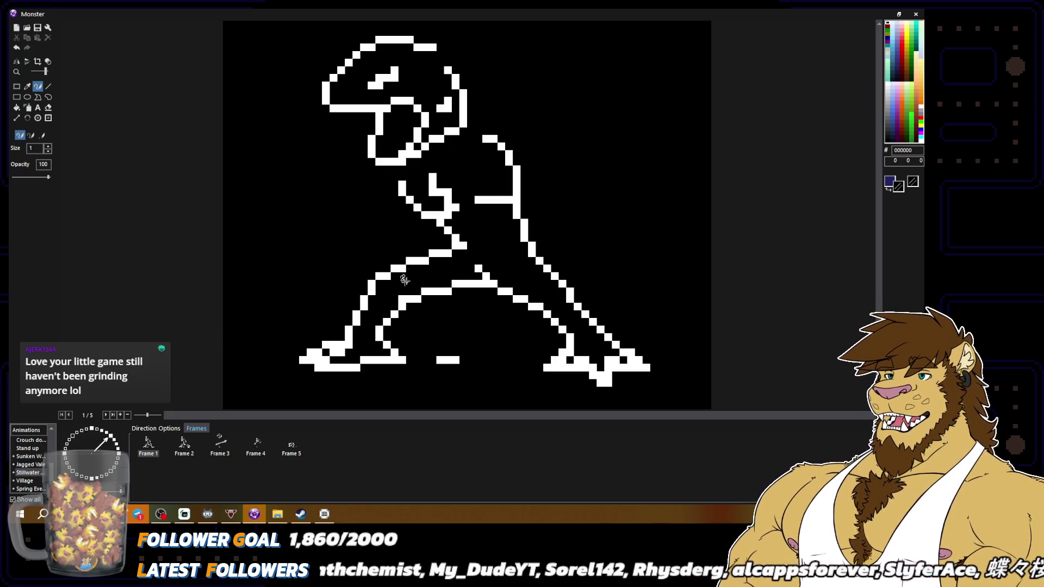
{"action": "right_click", "coordinate": [522, 294]}
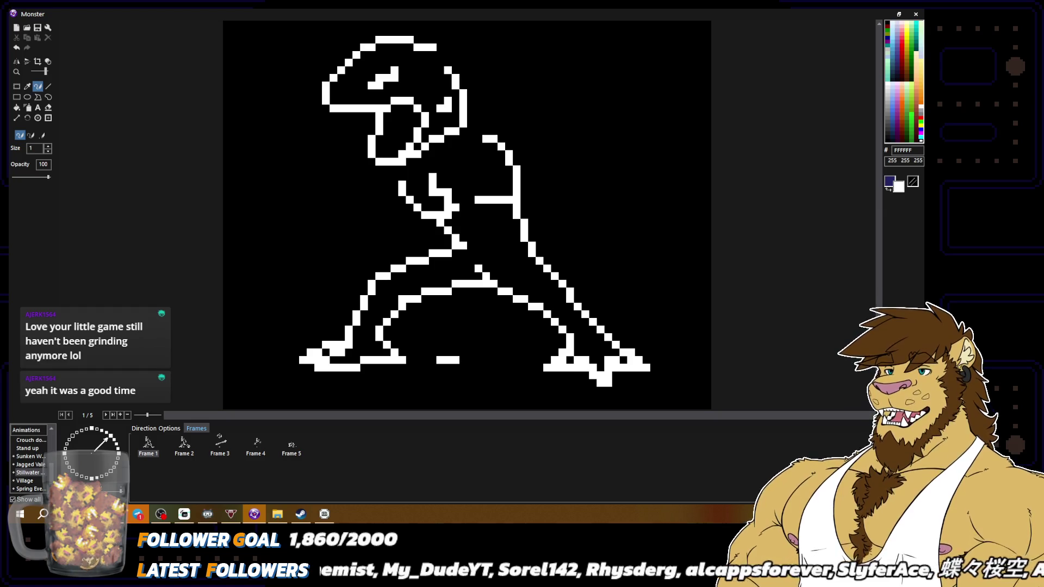
{"action": "right_click", "coordinate": [578, 280]}
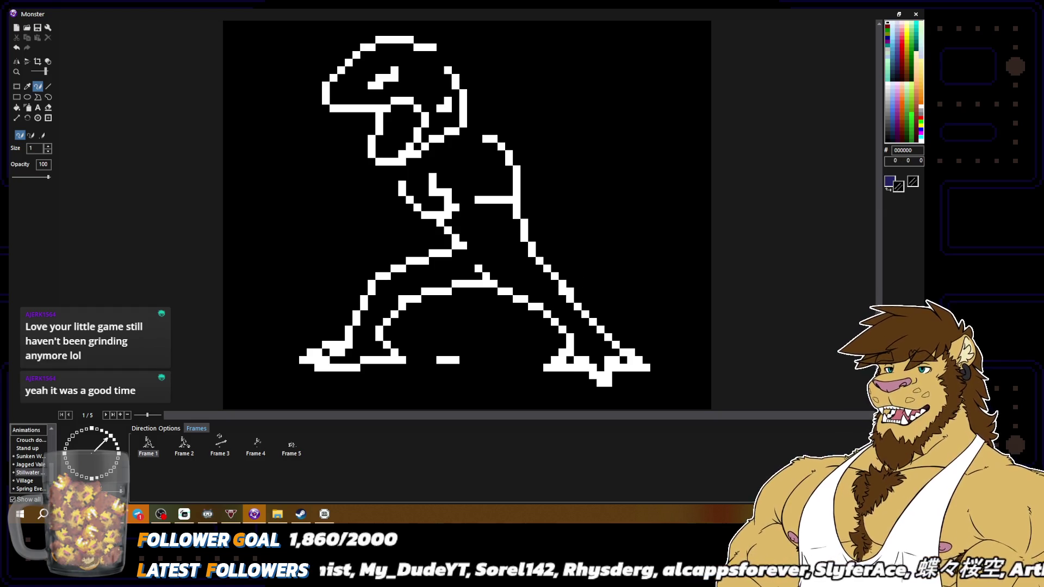
{"action": "right_click", "coordinate": [568, 287]}
{"action": "scroll", "coordinate": [686, 376], "scroll_direction": "down", "scroll_amount": 2}
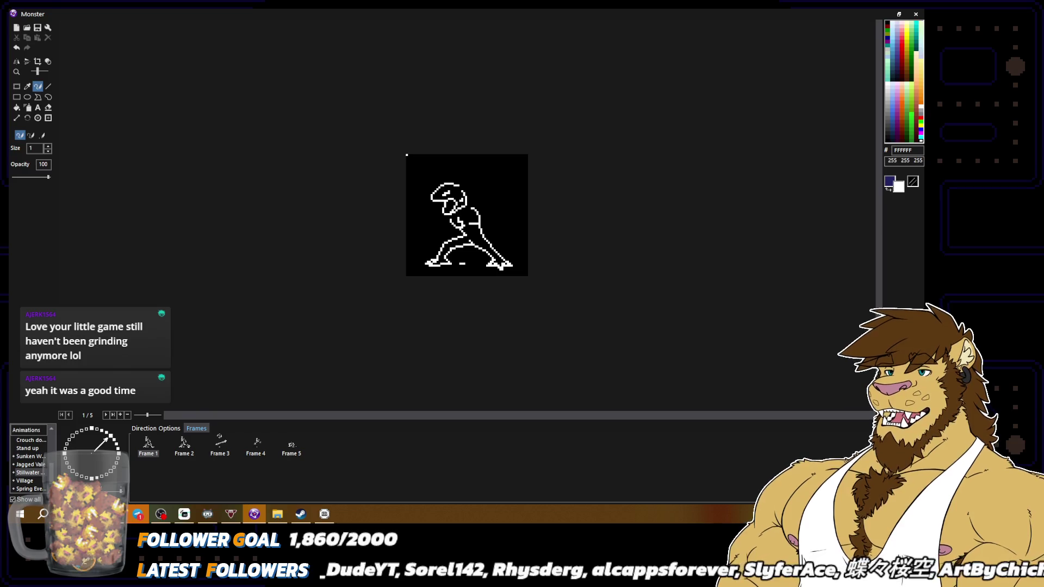
{"action": "scroll", "coordinate": [467, 215], "scroll_direction": "up", "scroll_amount": 2}
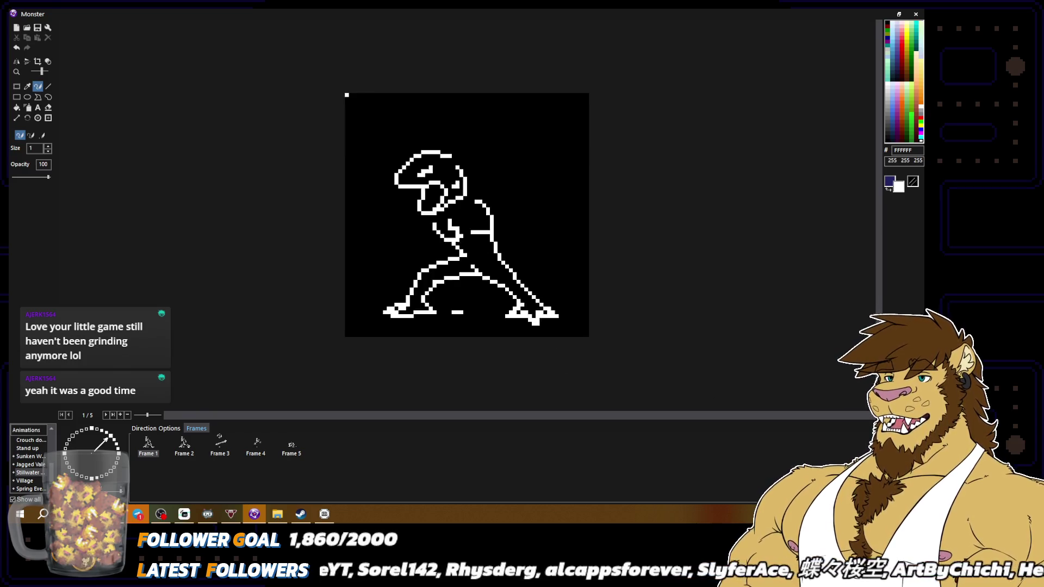
{"action": "right_click", "coordinate": [565, 295]}
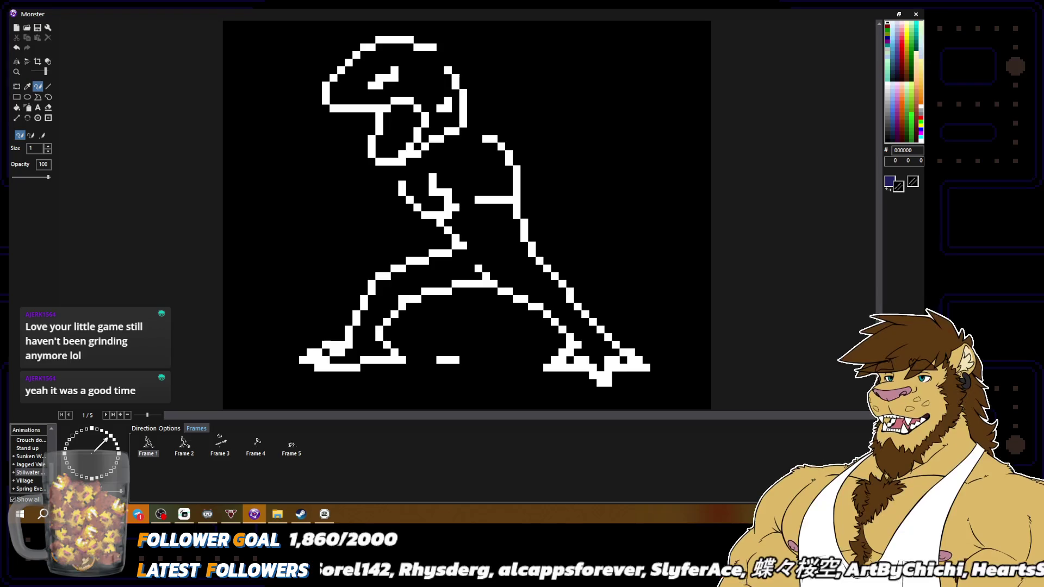
{"action": "right_click", "coordinate": [447, 218]}
Thicken the monster's shoulder and arm outline with white pixels.
{"action": "mouse_move", "coordinate": [424, 176]}
{"action": "left_mouse_down"}
{"action": "mouse_move", "coordinate": [425, 194]}
{"action": "mouse_move", "coordinate": [454, 194]}
{"action": "left_mouse_up"}
{"action": "right_click", "coordinate": [433, 180]}
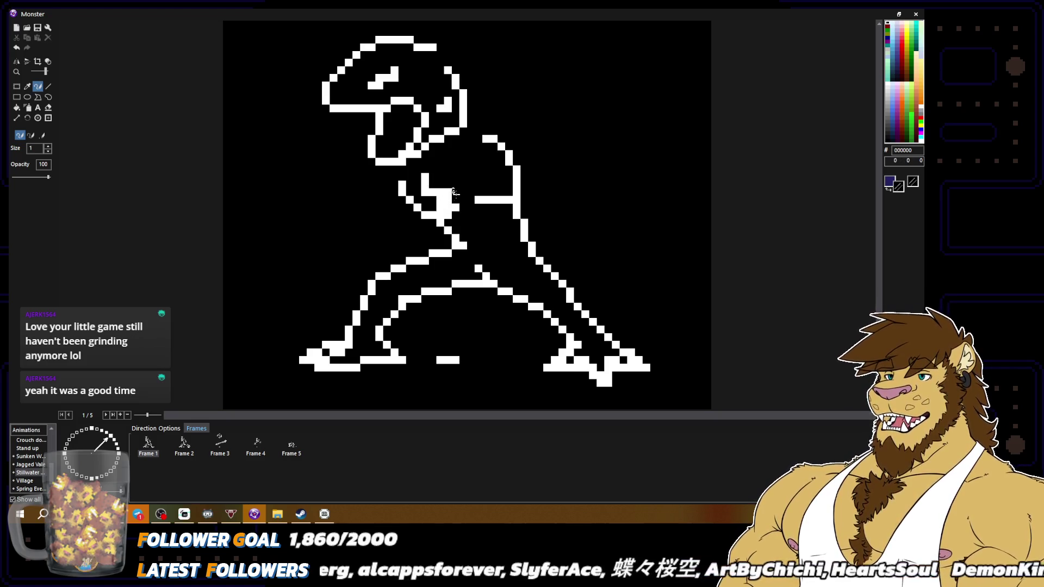
{"action": "right_click", "coordinate": [529, 255]}
{"action": "scroll", "coordinate": [529, 255], "scroll_direction": "down", "scroll_amount": 3}
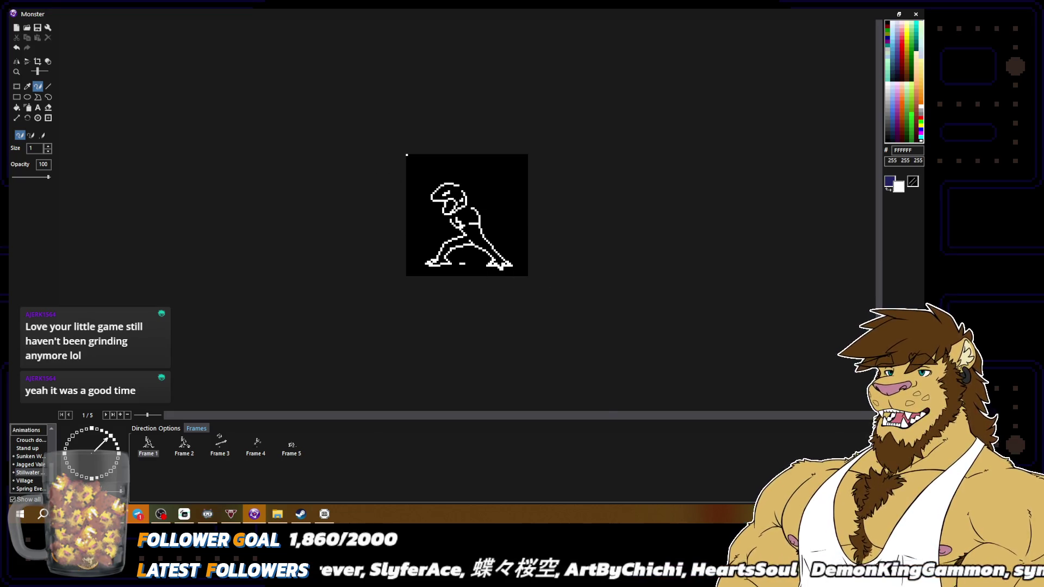
{"action": "scroll", "coordinate": [467, 216], "scroll_direction": "up", "scroll_amount": 3}
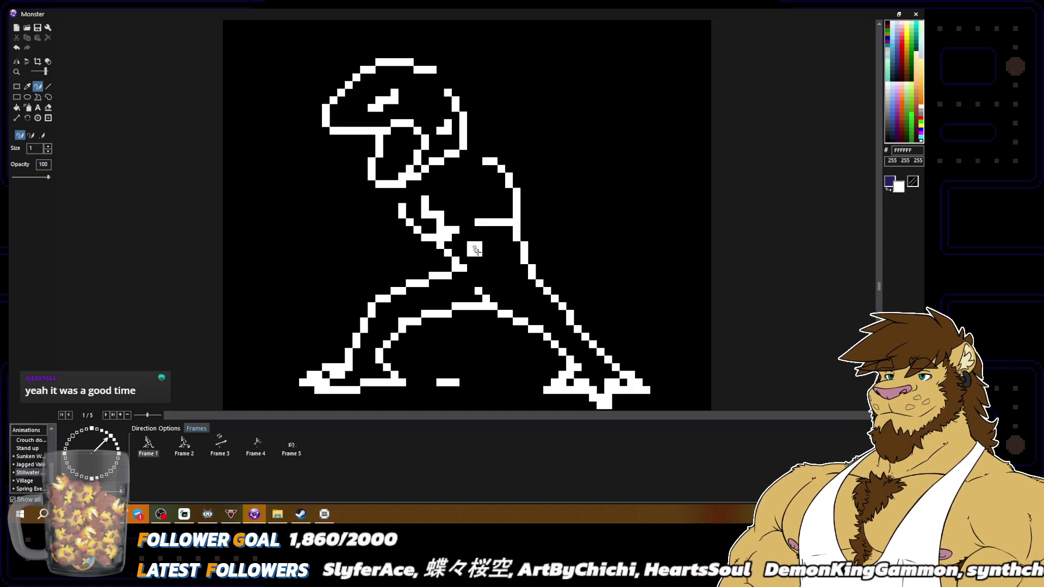
Draw a trial V-shaped white line at the monster's waist.
{"action": "left_click", "coordinate": [470, 245]}
{"action": "left_click_drag", "start_coordinate": [479, 253], "coordinate": [503, 239]}
{"action": "scroll", "coordinate": [478, 260], "scroll_direction": "down", "scroll_amount": 1}
{"action": "left_click", "coordinate": [478, 238]}
{"action": "left_click", "coordinate": [478, 245]}
{"action": "left_click", "coordinate": [486, 253]}
{"action": "left_click", "coordinate": [494, 253]}
{"action": "left_click", "coordinate": [501, 246]}
{"action": "left_click", "coordinate": [508, 245]}
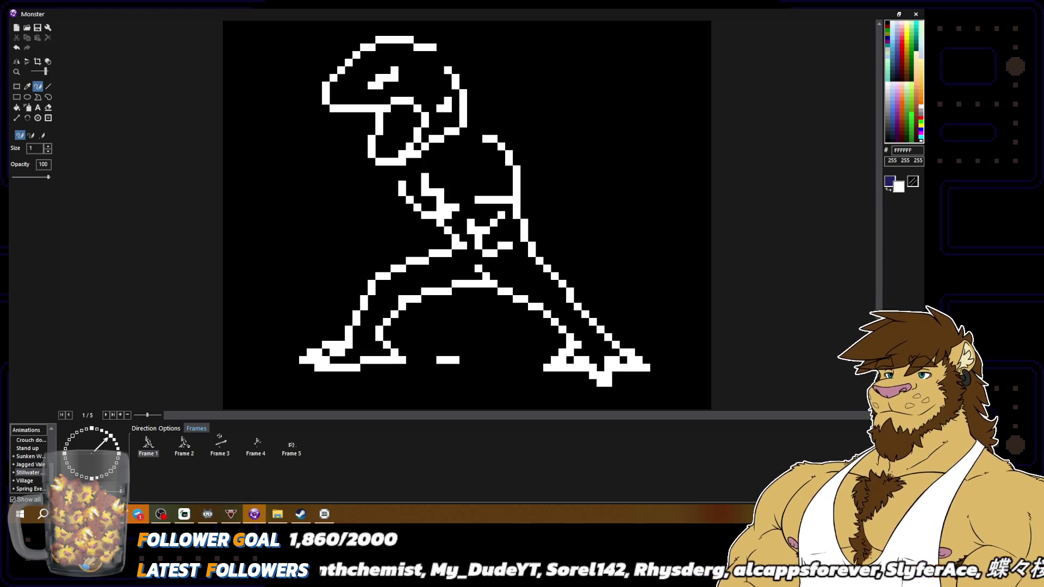
Eyedrop black and paint out the V-shaped waist pixels.
{"action": "left_click", "coordinate": [463, 242], "text": "alt"}
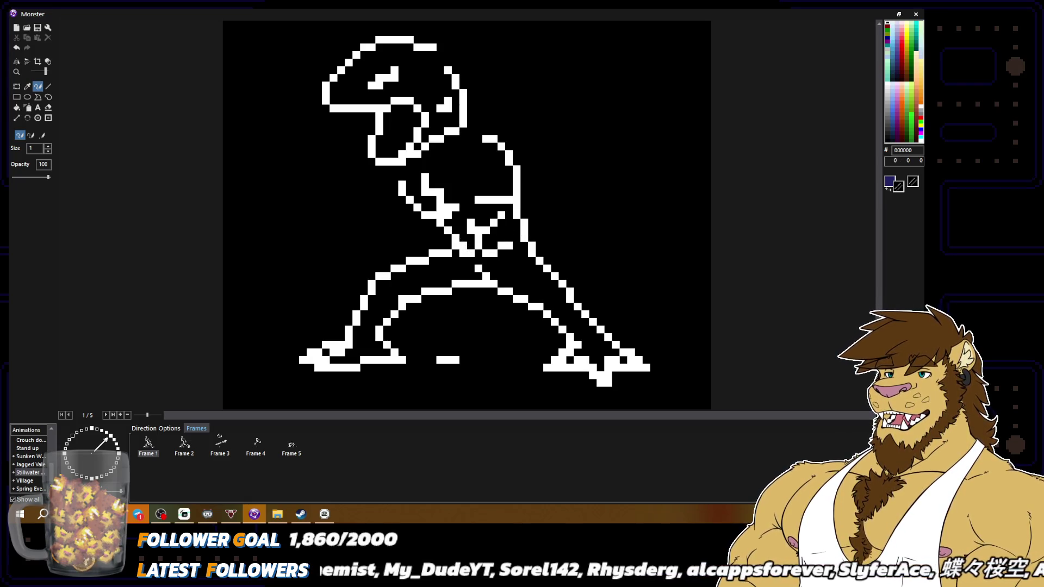
{"action": "scroll", "coordinate": [407, 155], "scroll_direction": "down", "scroll_amount": 2}
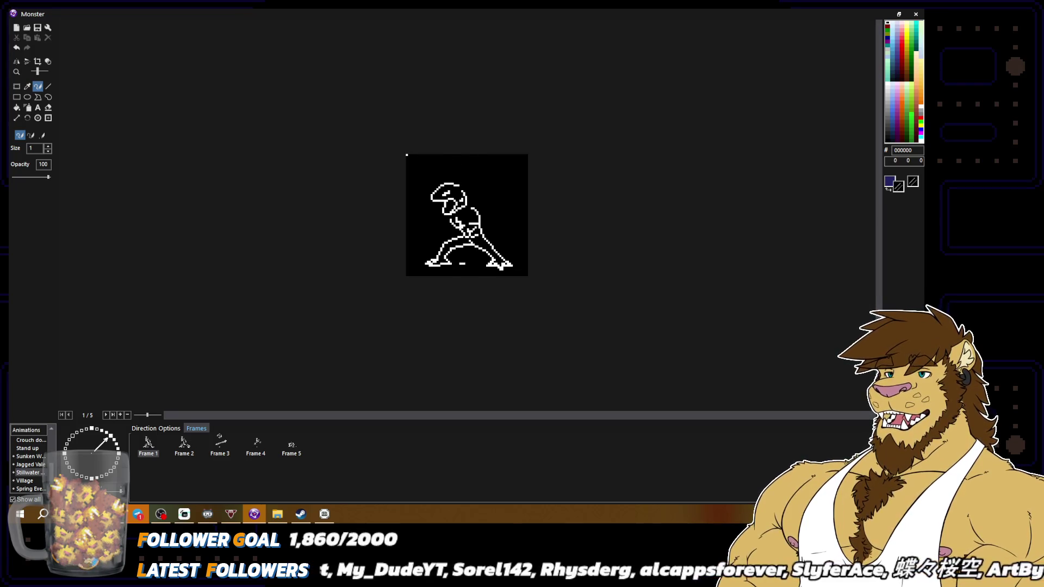
{"action": "scroll", "coordinate": [546, 257], "scroll_direction": "up", "scroll_amount": 2}
{"action": "left_click", "coordinate": [543, 274], "text": "alt"}
{"action": "left_click", "coordinate": [464, 260], "text": "alt"}
{"action": "scroll", "coordinate": [552, 272], "scroll_direction": "down", "scroll_amount": 2}
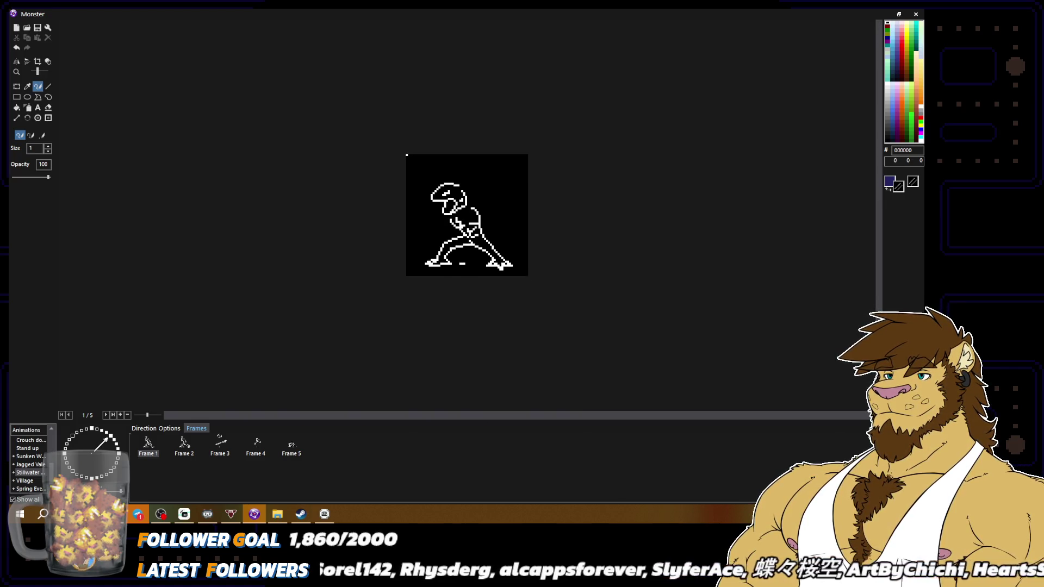
{"action": "scroll", "coordinate": [531, 273], "scroll_direction": "up", "scroll_amount": 2}
{"action": "mouse_move", "coordinate": [483, 253]}
{"action": "left_mouse_down"}
{"action": "mouse_move", "coordinate": [468, 249]}
{"action": "mouse_move", "coordinate": [500, 245]}
{"action": "mouse_move", "coordinate": [470, 223]}
{"action": "mouse_move", "coordinate": [505, 209]}
{"action": "left_mouse_up"}
{"action": "left_click", "coordinate": [516, 209], "text": "alt"}
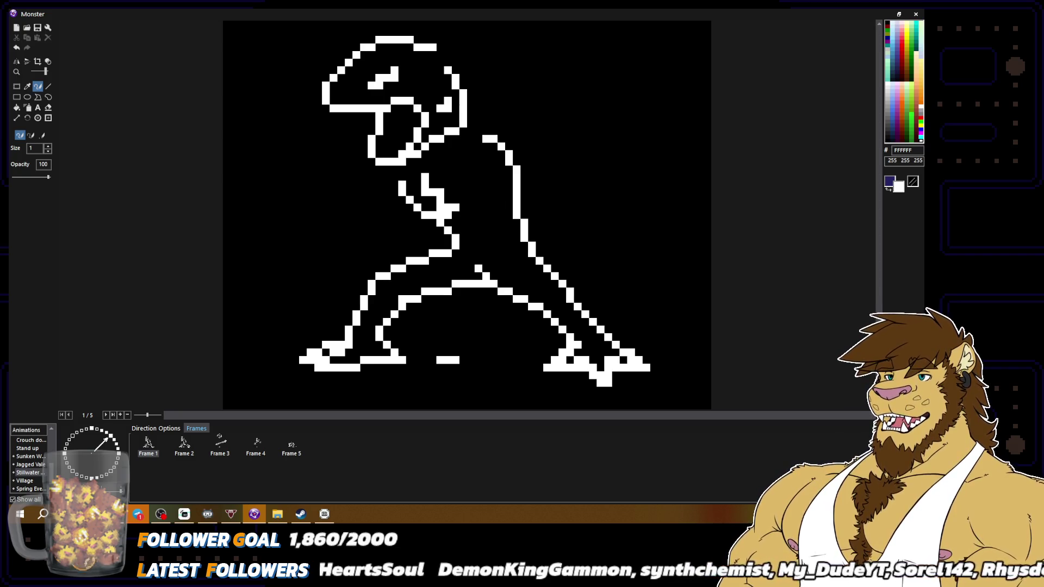
Erase the left foot's left edge, a stray pixel, and the right foot's bottom toe pixels.
{"action": "right_click", "coordinate": [616, 382]}
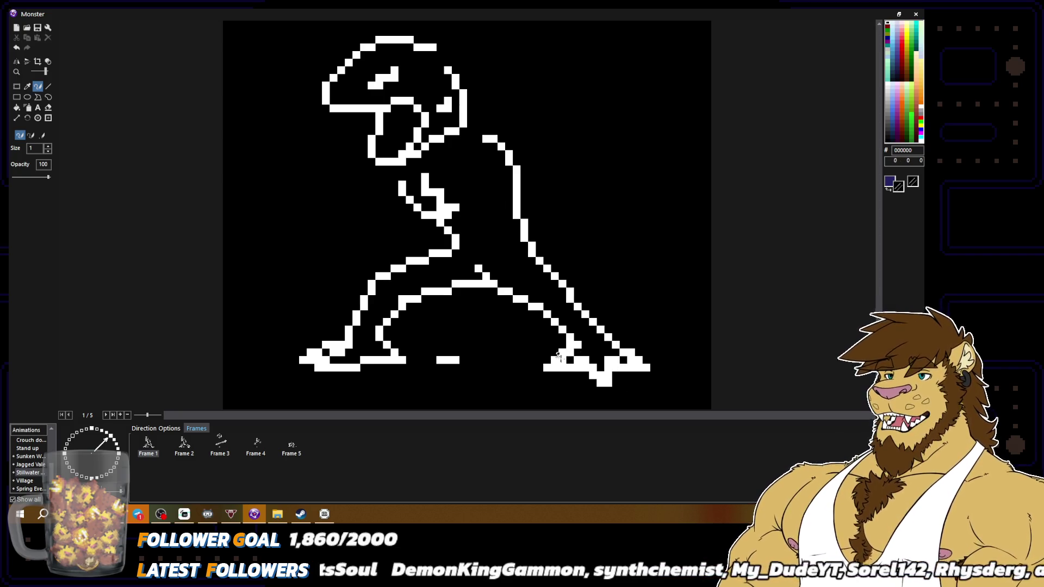
{"action": "left_click_drag", "start_coordinate": [563, 351], "coordinate": [546, 370]}
{"action": "left_click", "coordinate": [578, 360]}
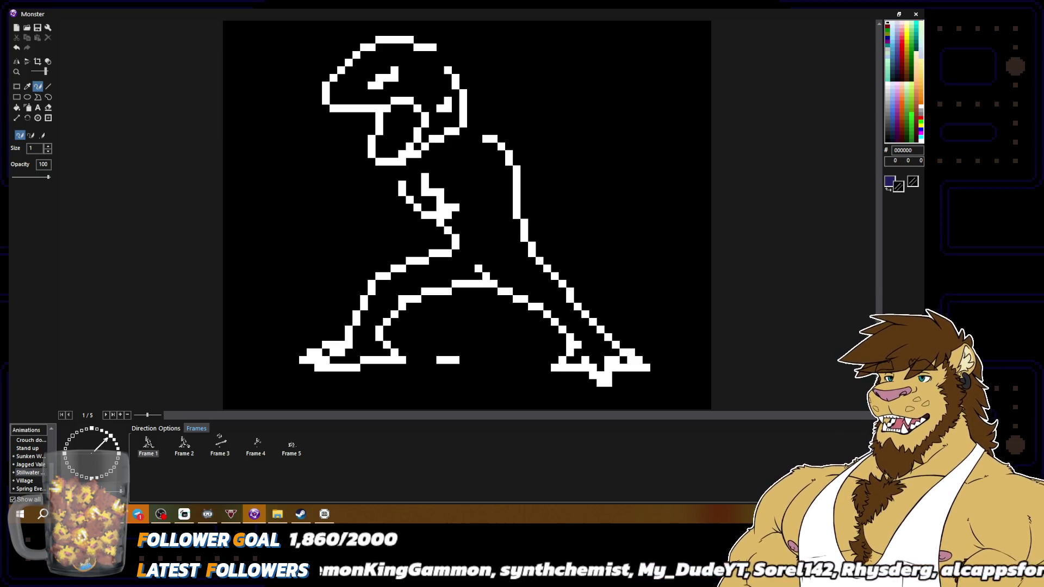
{"action": "right_click", "coordinate": [594, 363]}
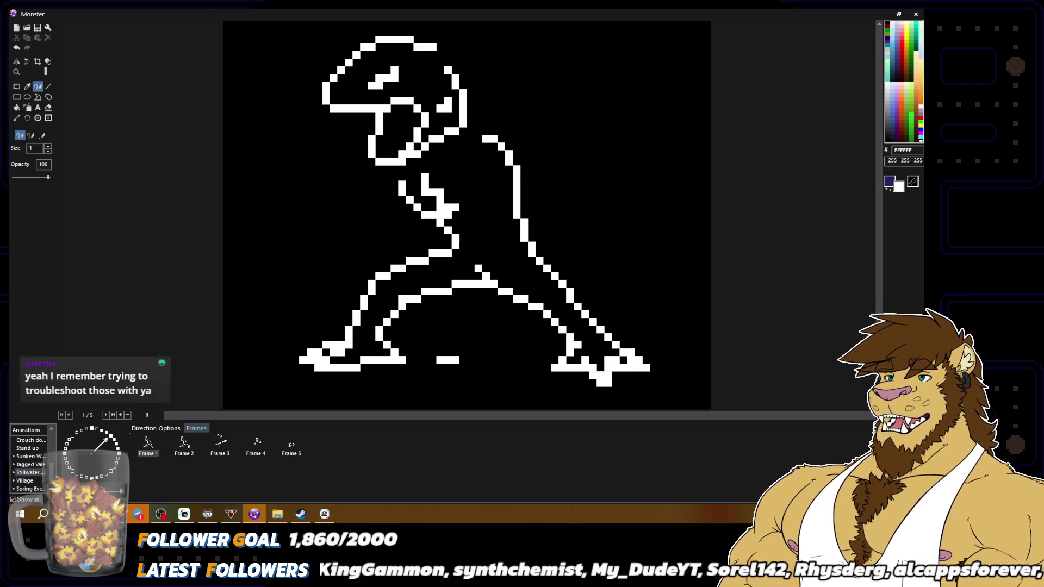
{"action": "right_click", "coordinate": [604, 367]}
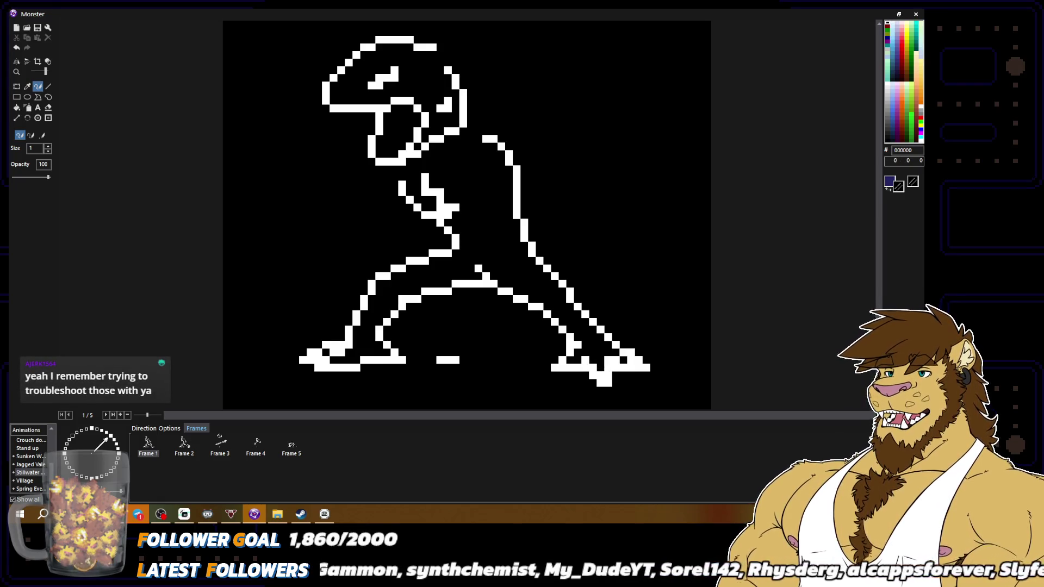
{"action": "left_click_drag", "start_coordinate": [600, 383], "coordinate": [609, 383]}
Reshape the right toes, adding a white pixel and erasing extra pixels at the tip.
{"action": "left_click", "coordinate": [608, 360]}
{"action": "right_click", "coordinate": [623, 360]}
{"action": "right_click", "coordinate": [631, 353]}
{"action": "right_click", "coordinate": [639, 360]}
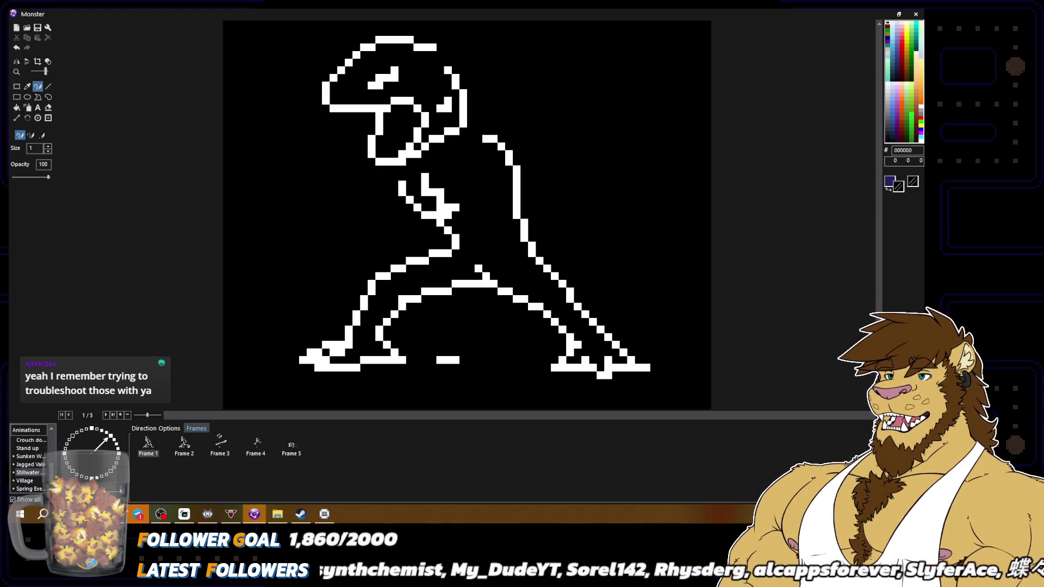
{"action": "scroll", "coordinate": [721, 375], "scroll_direction": "down", "scroll_amount": 3}
{"action": "scroll", "coordinate": [686, 363], "scroll_direction": "up", "scroll_amount": 3}
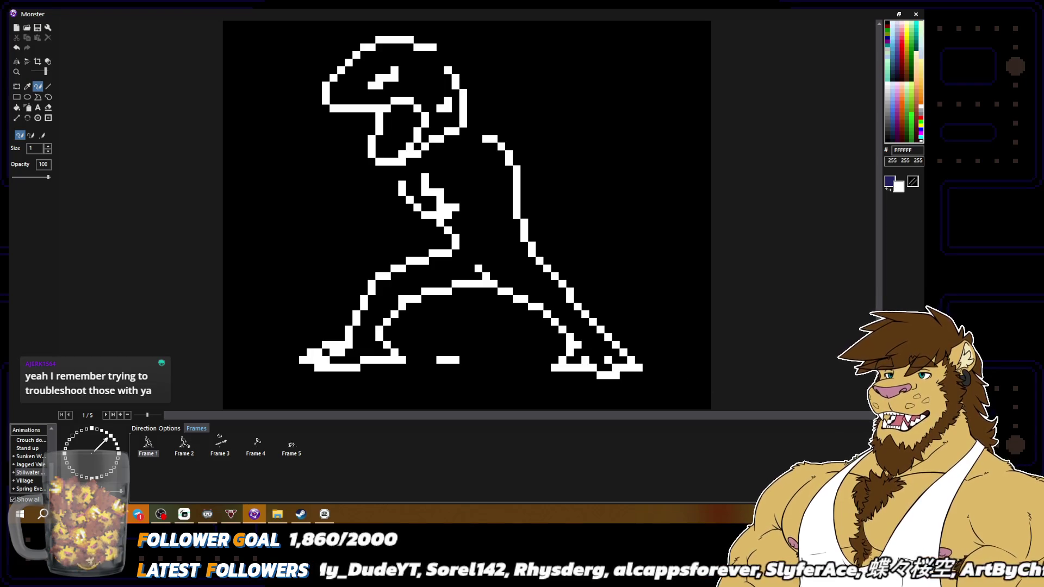
{"action": "scroll", "coordinate": [716, 391], "scroll_direction": "down", "scroll_amount": 3}
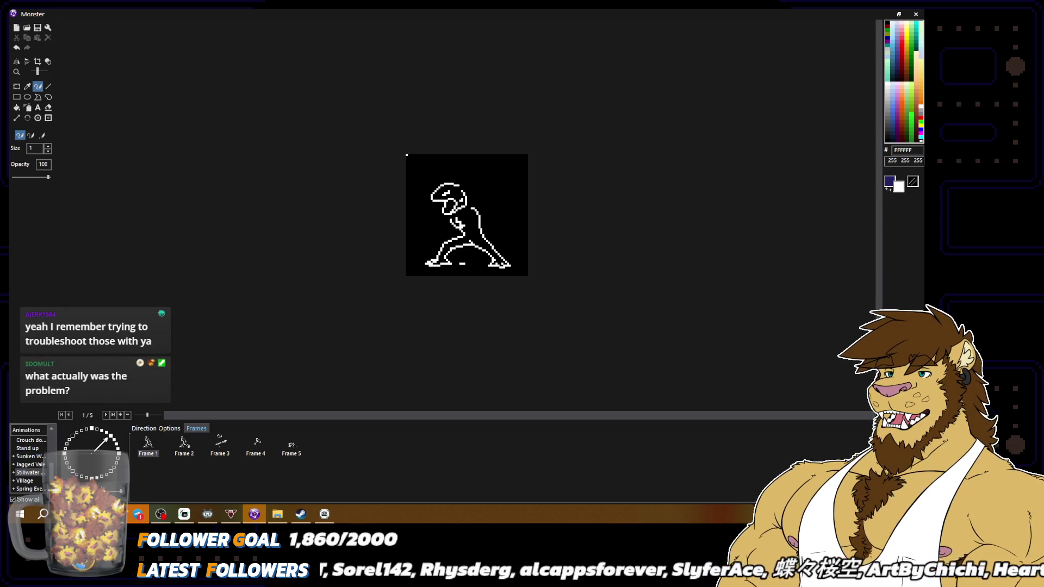
{"action": "scroll", "coordinate": [407, 155], "scroll_direction": "up", "scroll_amount": 3}
Redraw pixels around the right foot and add a white pixel at its tip.
{"action": "mouse_move", "coordinate": [563, 353]}
{"action": "left_mouse_down"}
{"action": "mouse_move", "coordinate": [555, 359]}
{"action": "mouse_move", "coordinate": [571, 349]}
{"action": "left_mouse_up"}
{"action": "left_click", "coordinate": [548, 368]}
{"action": "left_click", "coordinate": [569, 358]}
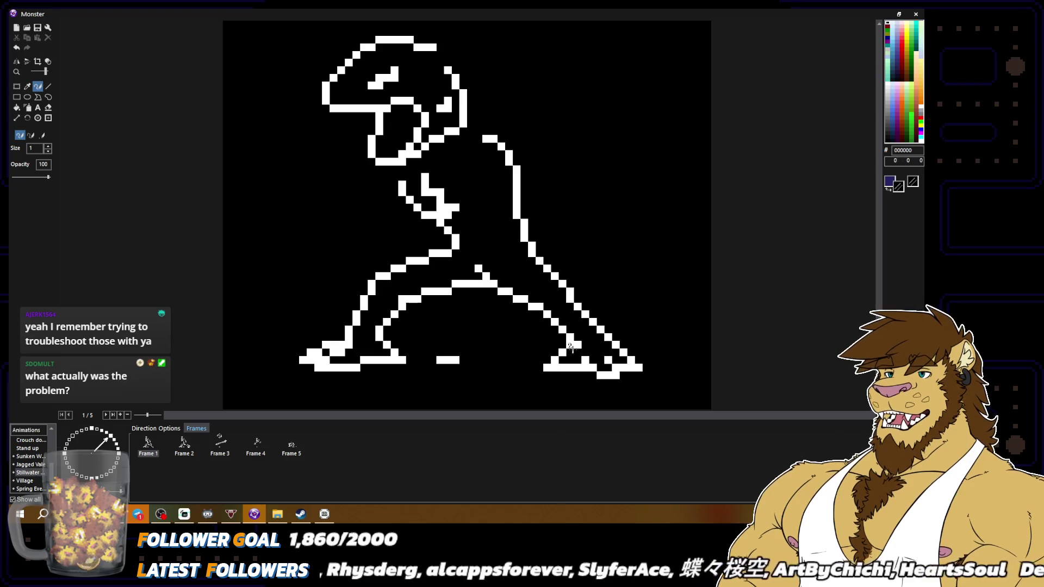
{"action": "right_click", "coordinate": [572, 347], "text": "alt"}
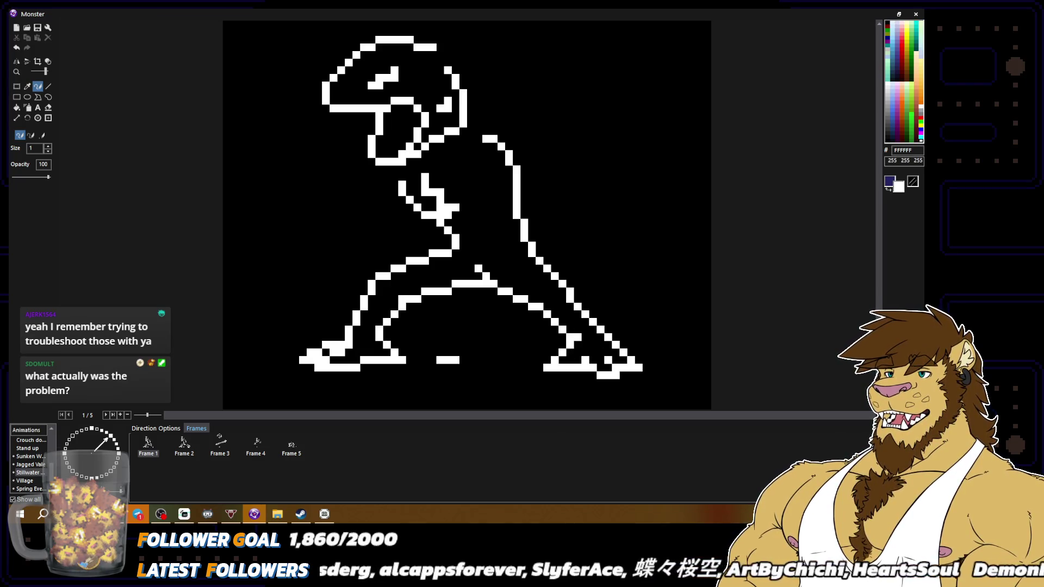
{"action": "scroll", "coordinate": [467, 215], "scroll_direction": "down", "scroll_amount": 3}
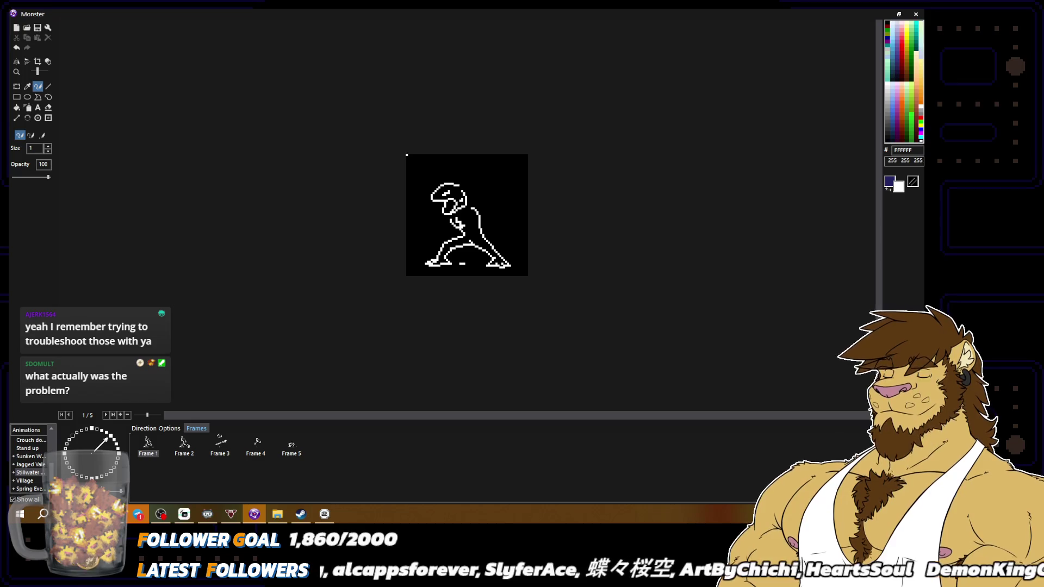
{"action": "scroll", "coordinate": [562, 323], "scroll_direction": "up", "scroll_amount": 3}
{"action": "right_click", "coordinate": [582, 337], "text": "alt"}
{"action": "right_click", "coordinate": [626, 353], "text": "alt"}
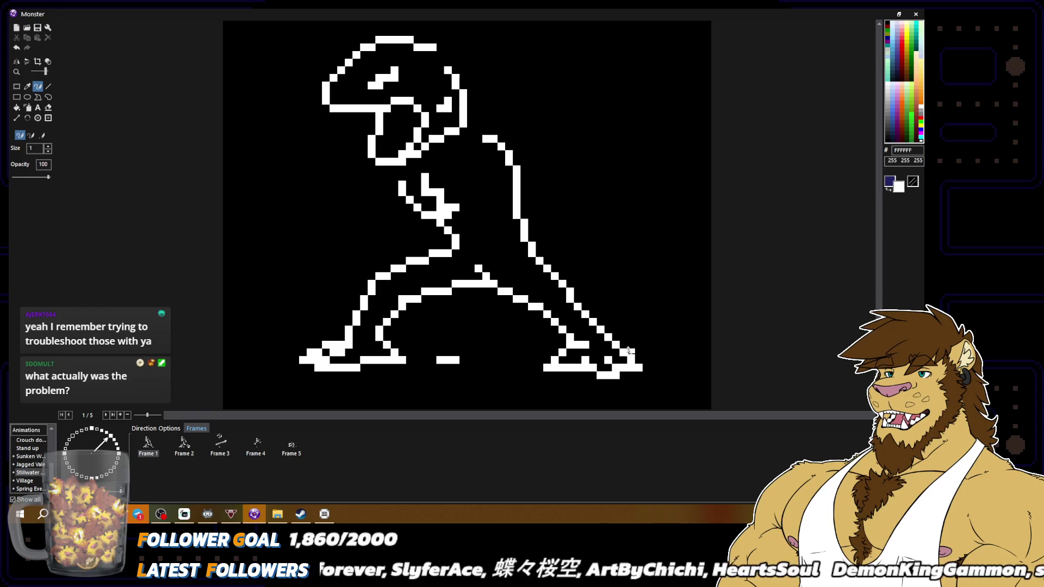
{"action": "right_click", "coordinate": [647, 368]}
Alternately eyedrop black and white around the right foot's tip to finish the touch-up.
{"action": "right_click", "coordinate": [654, 366], "text": "alt"}
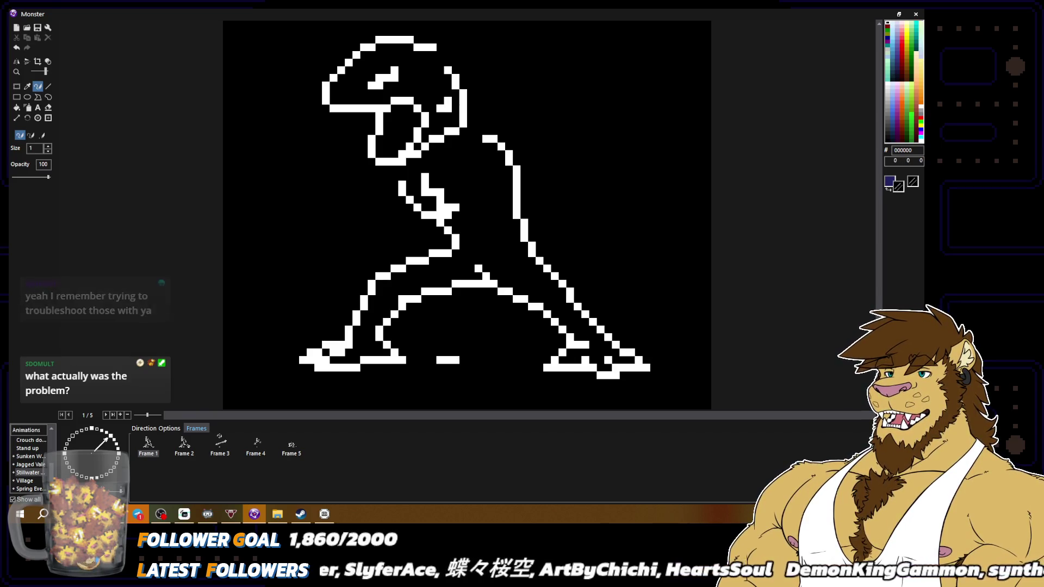
{"action": "scroll", "coordinate": [642, 359], "scroll_direction": "down", "scroll_amount": 3}
{"action": "scroll", "coordinate": [634, 354], "scroll_direction": "up", "scroll_amount": 3}
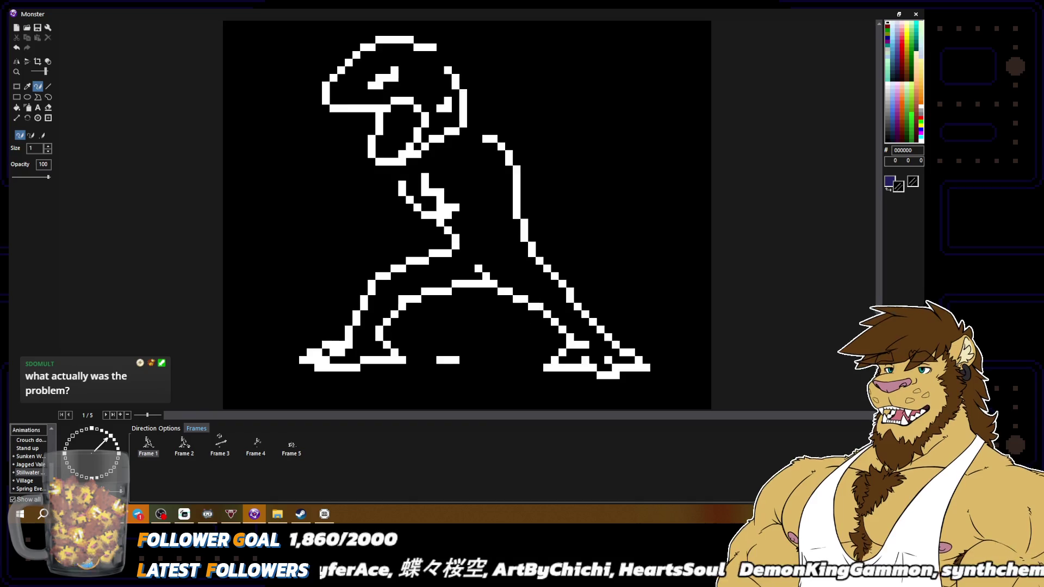
{"action": "right_click", "coordinate": [599, 374], "text": "alt"}
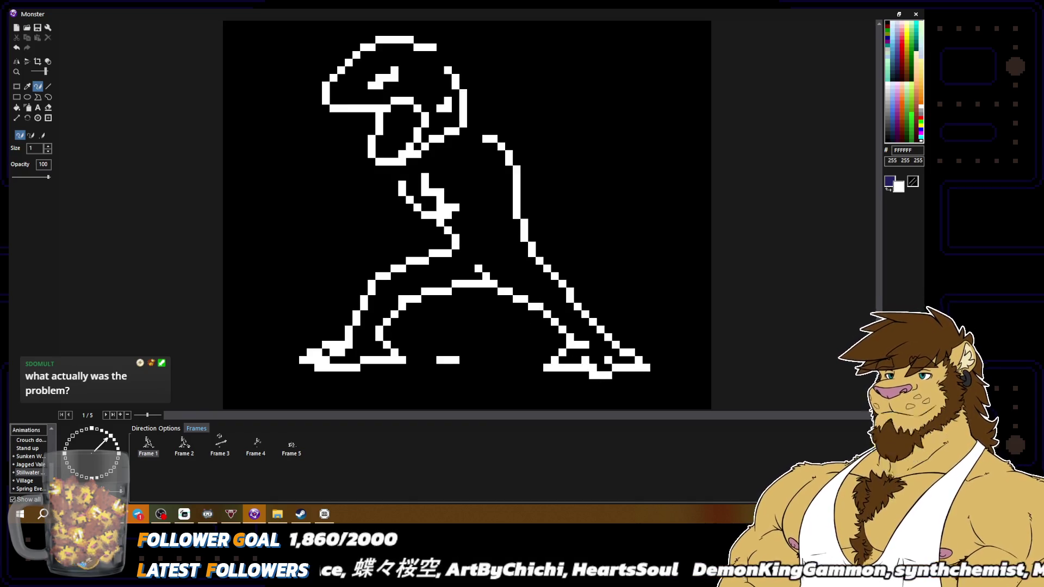
{"action": "scroll", "coordinate": [665, 380], "scroll_direction": "down", "scroll_amount": 3}
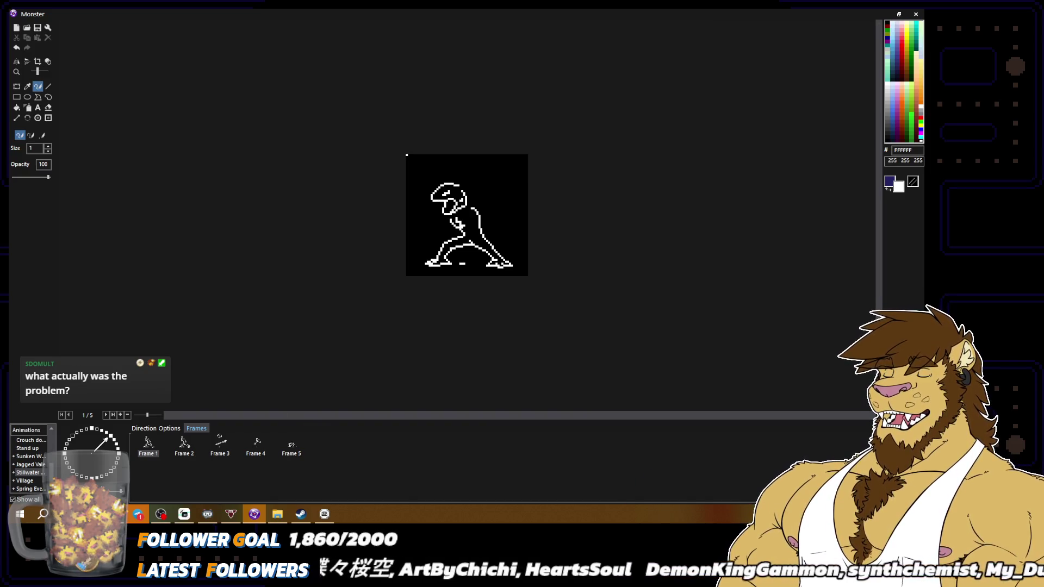
{"action": "scroll", "coordinate": [552, 311], "scroll_direction": "up", "scroll_amount": 3}
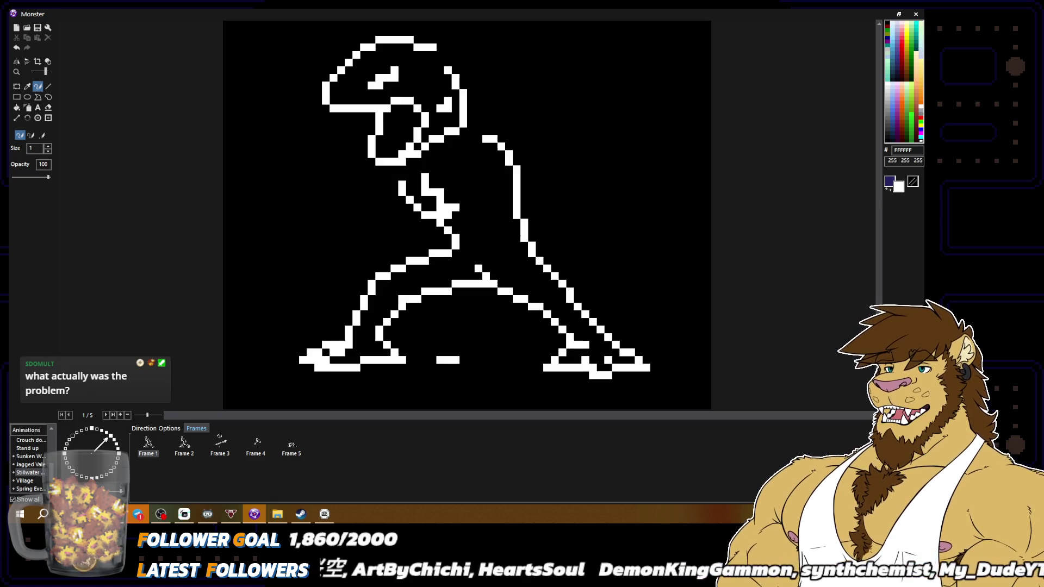
{"action": "right_click", "coordinate": [625, 343], "text": "alt"}
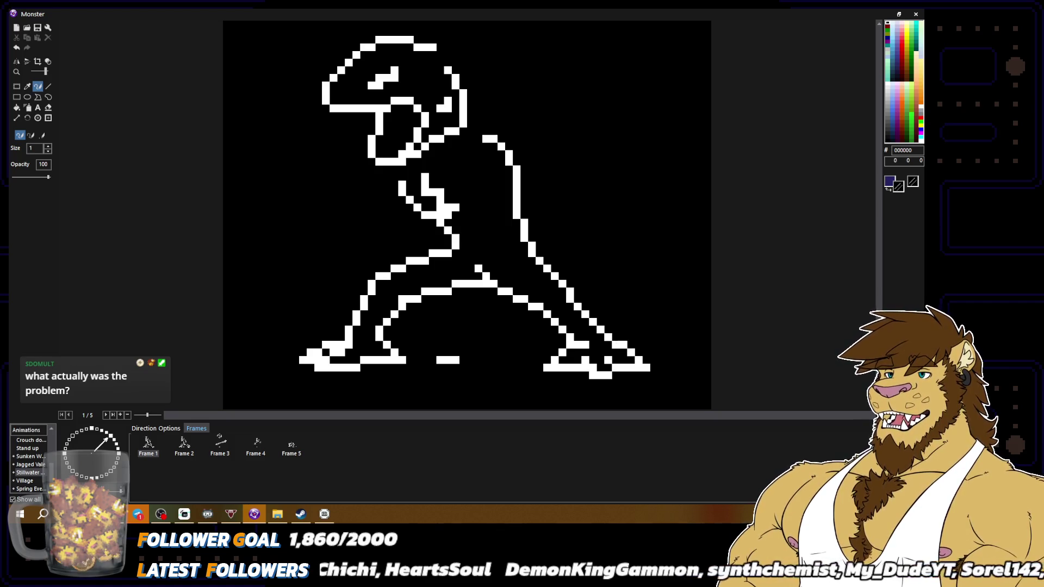
{"action": "right_click", "coordinate": [636, 353], "text": "alt"}
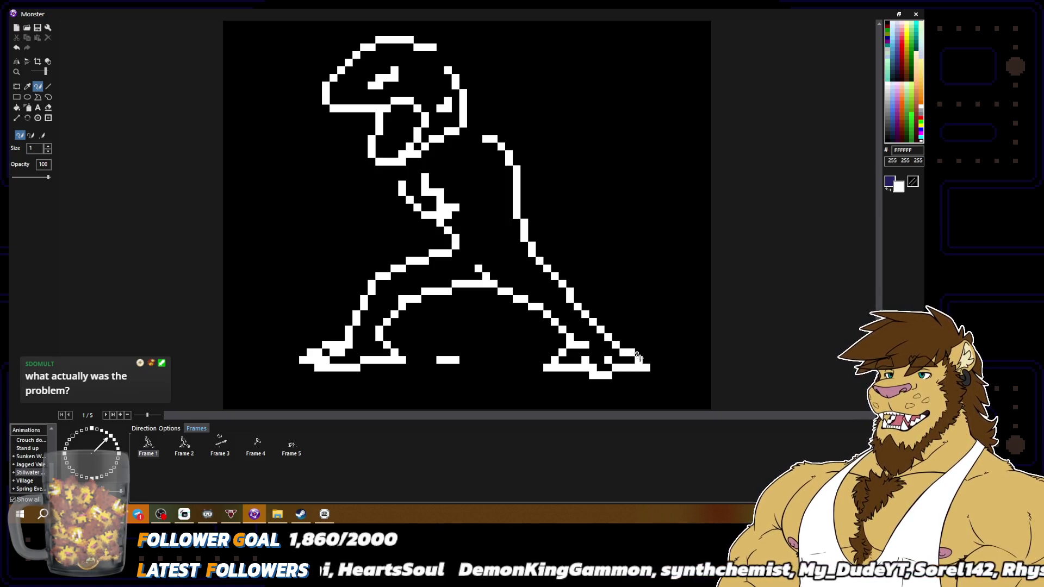
{"action": "right_click", "coordinate": [647, 359], "text": "alt"}
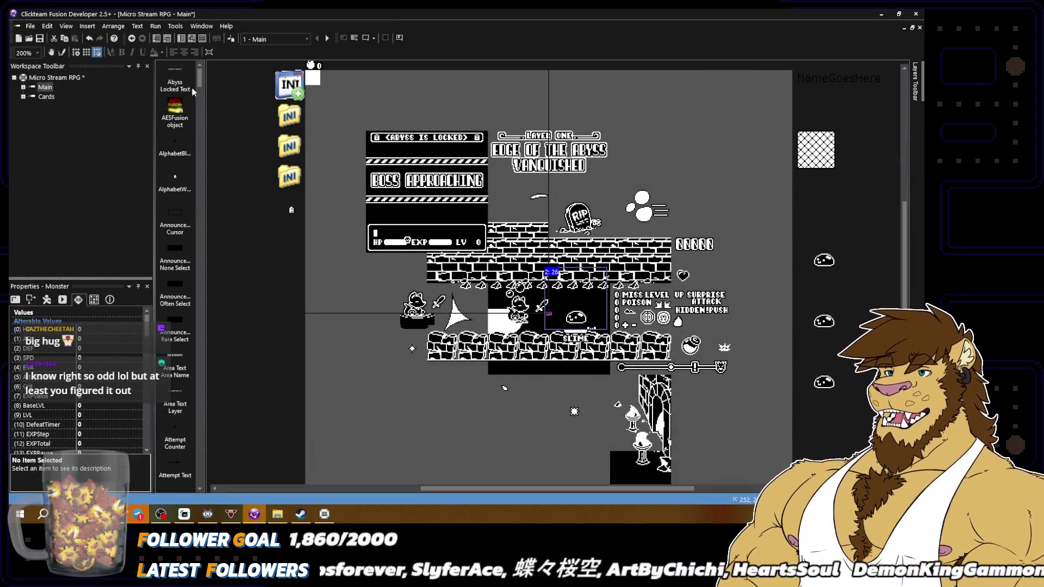
Save the Micro Stream RPG project from the File menu.
{"action": "left_click", "coordinate": [30, 26]}
{"action": "left_click", "coordinate": [44, 68]}
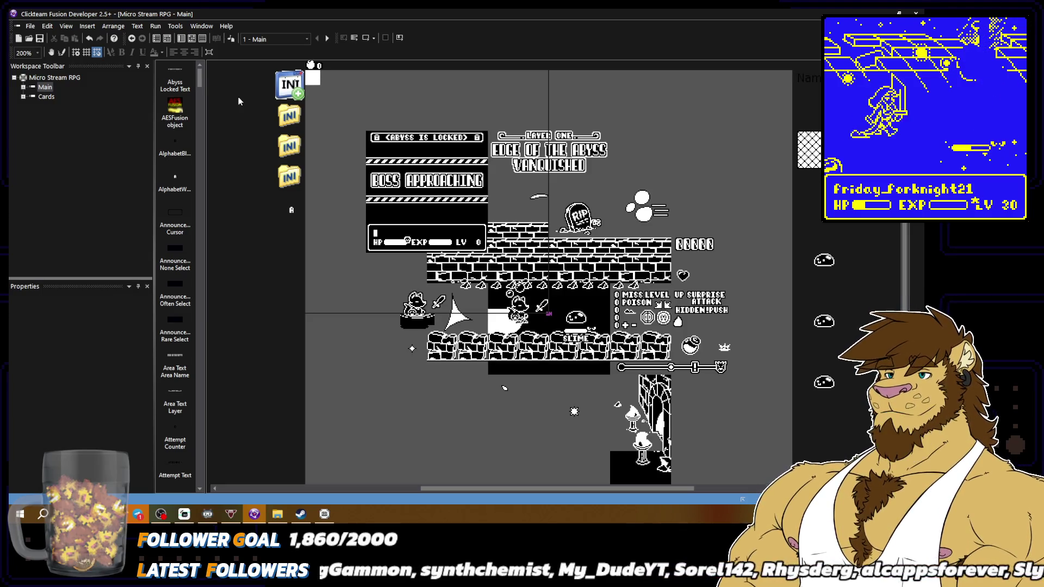
Open the Monster's editor on Stillwater, facing up-right, showing its five lunging frames.
{"action": "double_click", "coordinate": [575, 324]}
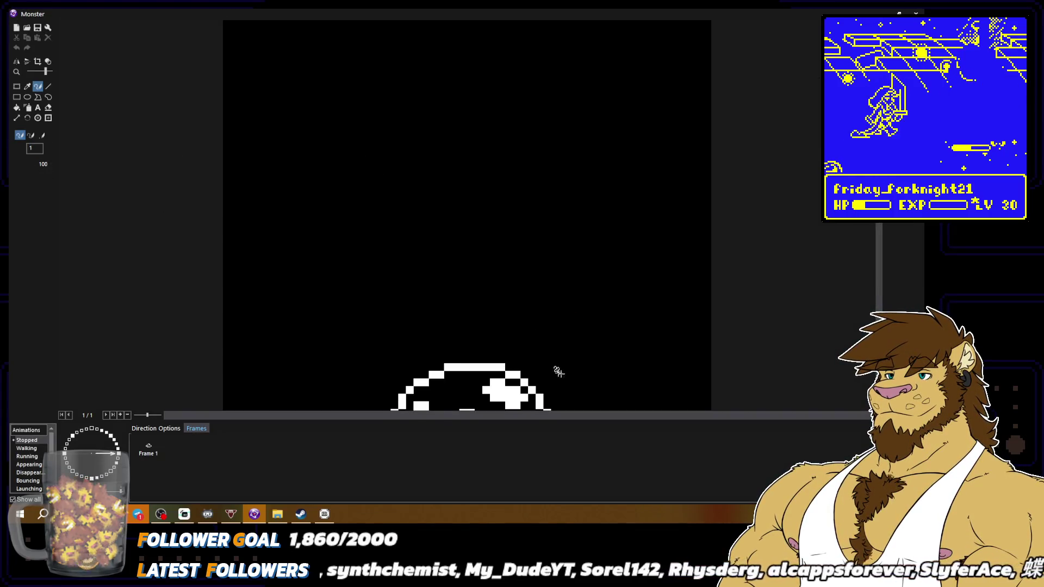
{"action": "scroll", "coordinate": [30, 466], "scroll_direction": "down", "scroll_amount": 3}
{"action": "left_click", "coordinate": [29, 472]}
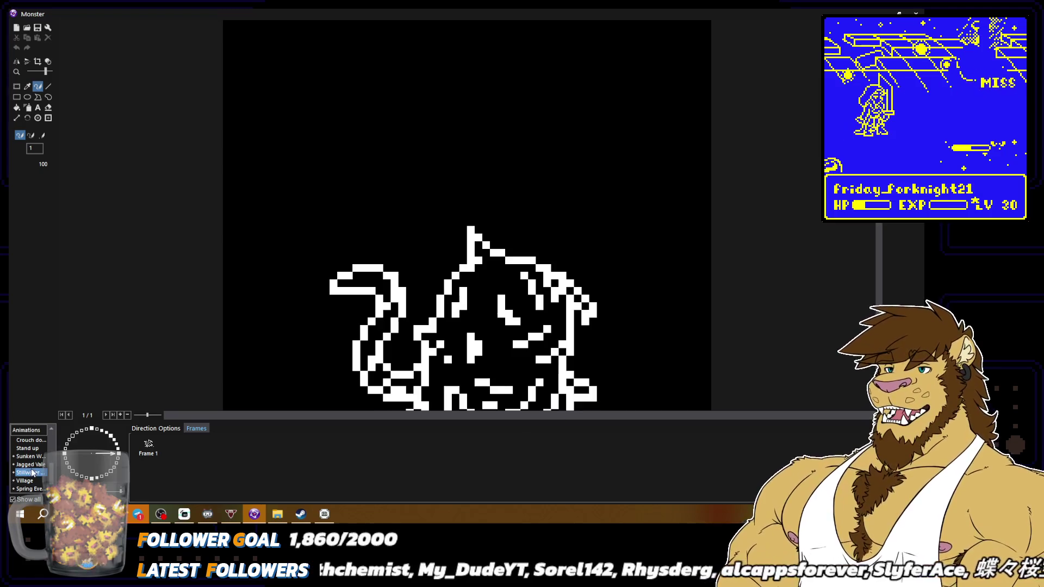
{"action": "scroll", "coordinate": [315, 300], "scroll_direction": "down", "scroll_amount": 1}
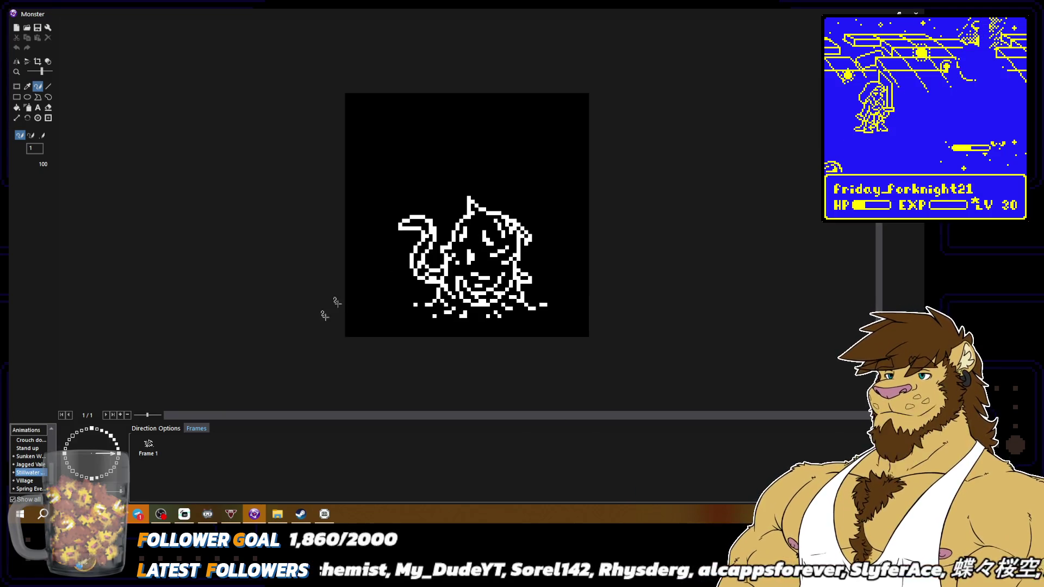
{"action": "left_click", "coordinate": [112, 438]}
{"action": "left_click", "coordinate": [111, 439]}
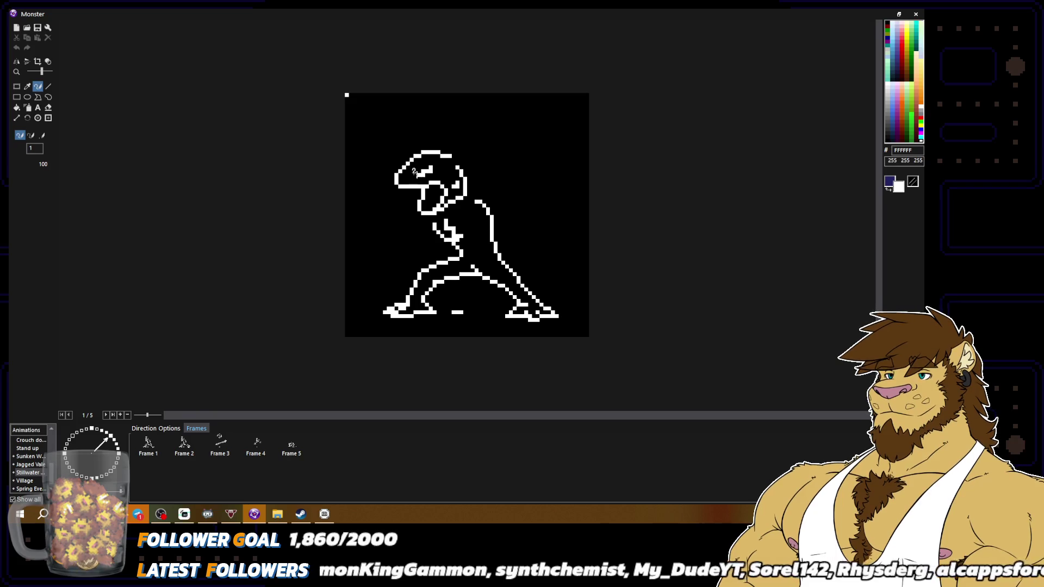
Pick black and paint two white pixels in the monster's eye black.
{"action": "right_click", "coordinate": [438, 171]}
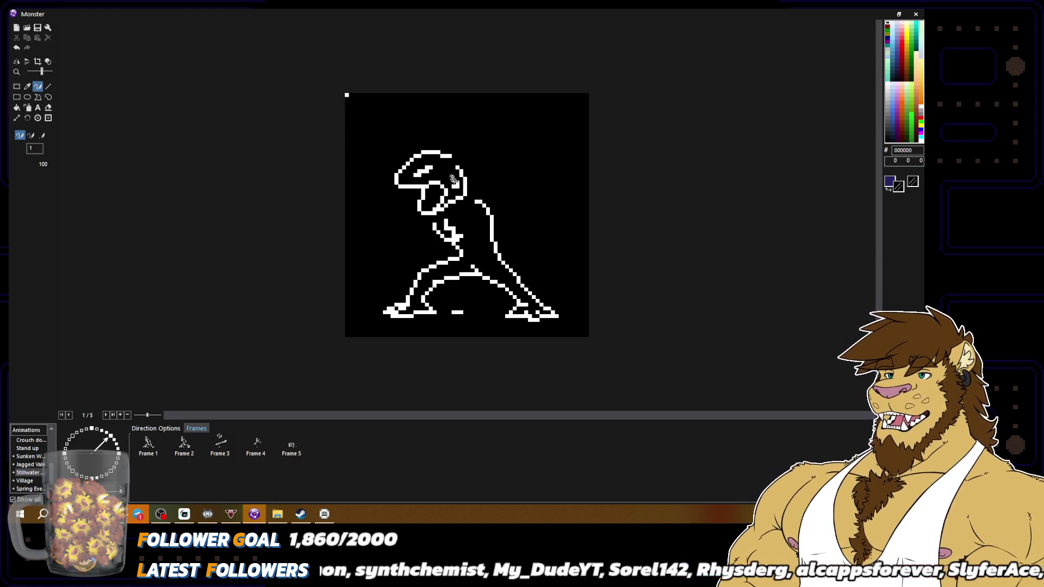
{"action": "right_click", "coordinate": [459, 182]}
{"action": "scroll", "coordinate": [456, 180], "scroll_direction": "down", "scroll_amount": 1}
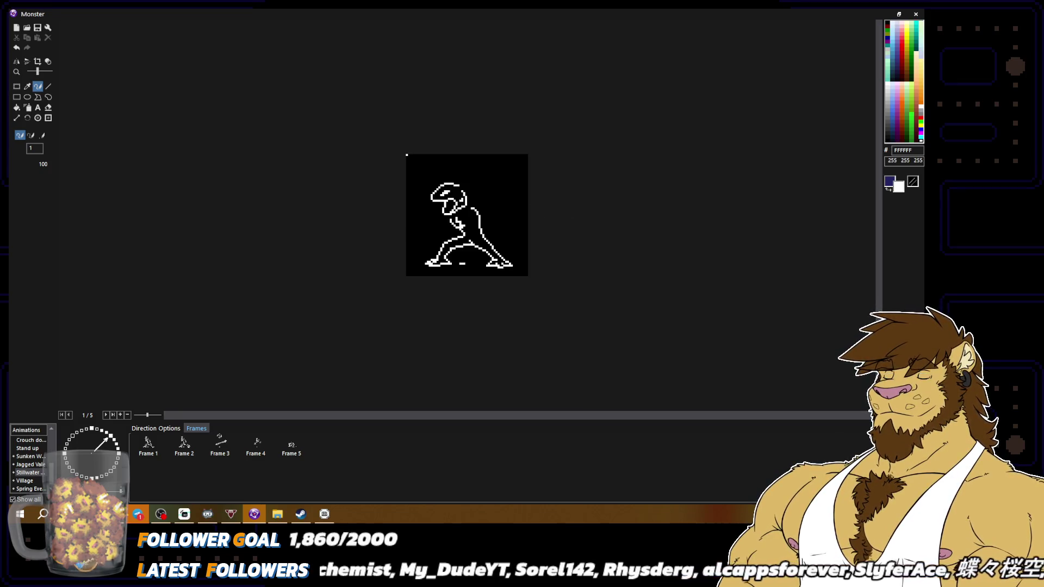
{"action": "scroll", "coordinate": [467, 215], "scroll_direction": "up", "scroll_amount": 2}
{"action": "right_click", "coordinate": [378, 135]}
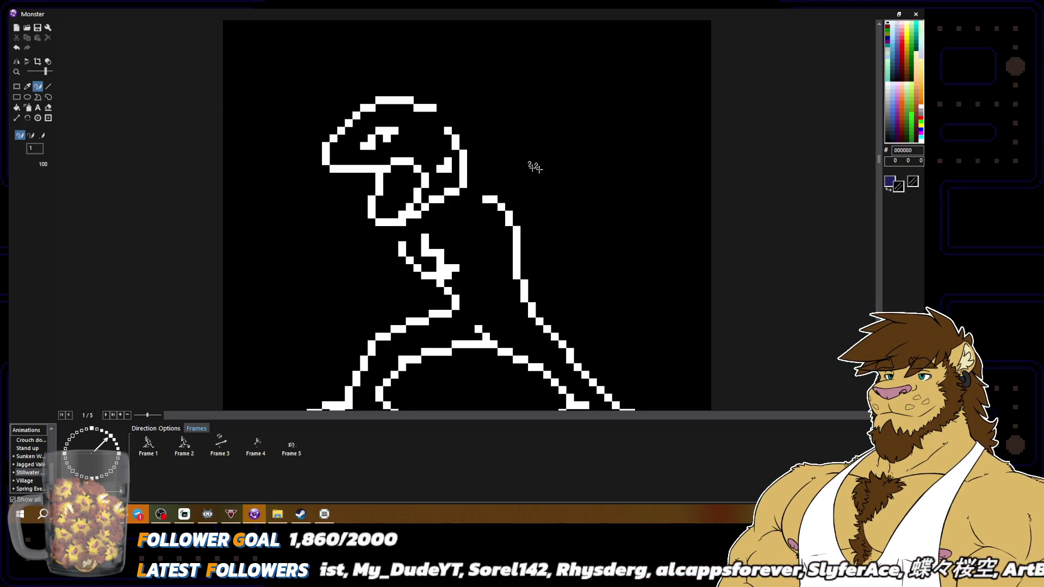
{"action": "scroll", "coordinate": [497, 180], "scroll_direction": "down", "scroll_amount": 2}
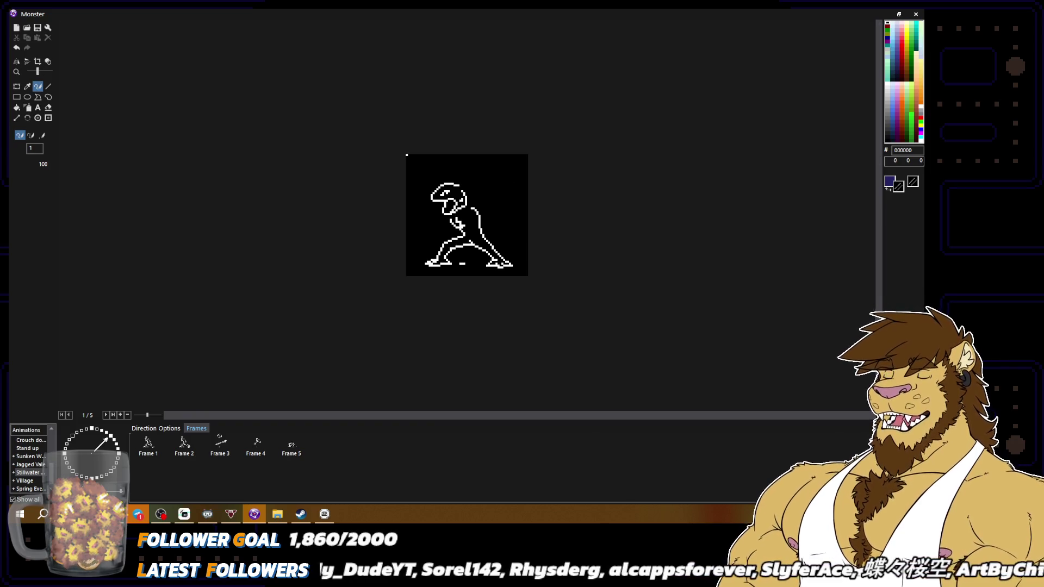
{"action": "scroll", "coordinate": [385, 167], "scroll_direction": "up", "scroll_amount": 1}
{"action": "scroll", "coordinate": [385, 168], "scroll_direction": "up", "scroll_amount": 1}
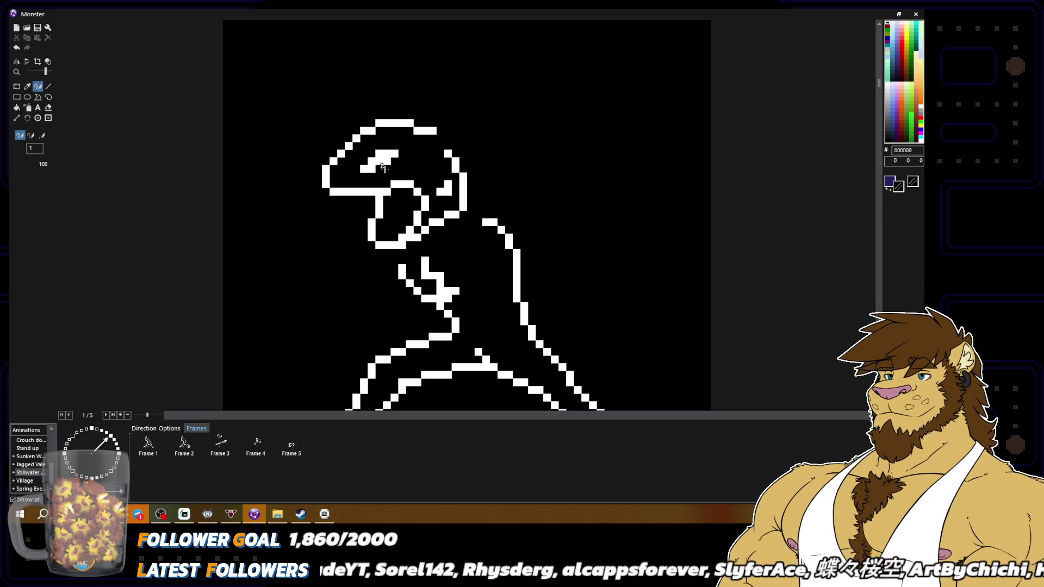
{"action": "left_click", "coordinate": [371, 162]}
{"action": "left_click", "coordinate": [371, 169]}
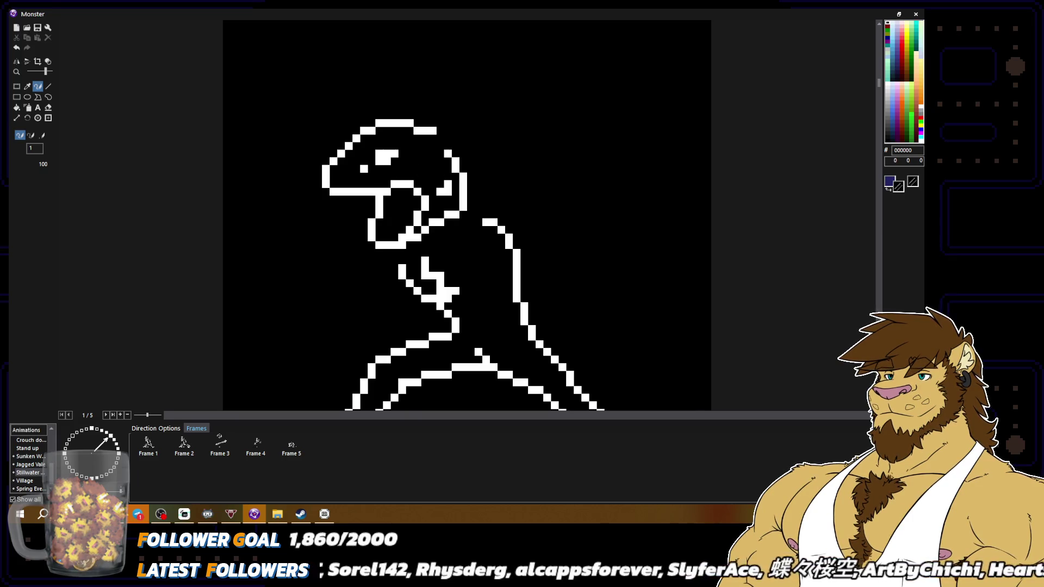
Sample white from beside the eye as the secondary colour.
{"action": "scroll", "coordinate": [411, 185], "scroll_direction": "down", "scroll_amount": 2}
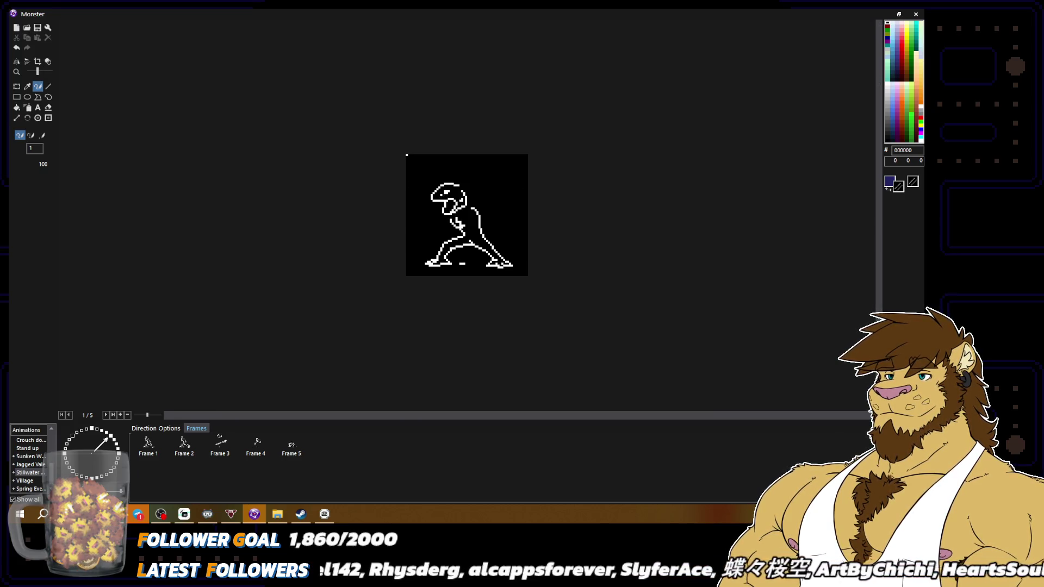
{"action": "scroll", "coordinate": [466, 215], "scroll_direction": "up", "scroll_amount": 2}
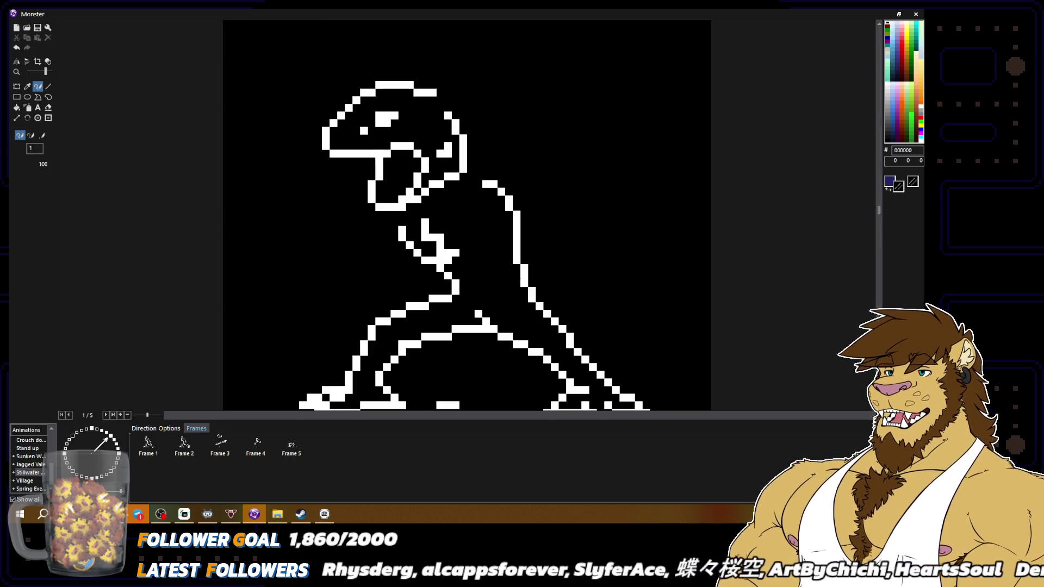
{"action": "right_click", "coordinate": [381, 123]}
{"action": "scroll", "coordinate": [430, 137], "scroll_direction": "down", "scroll_amount": 2}
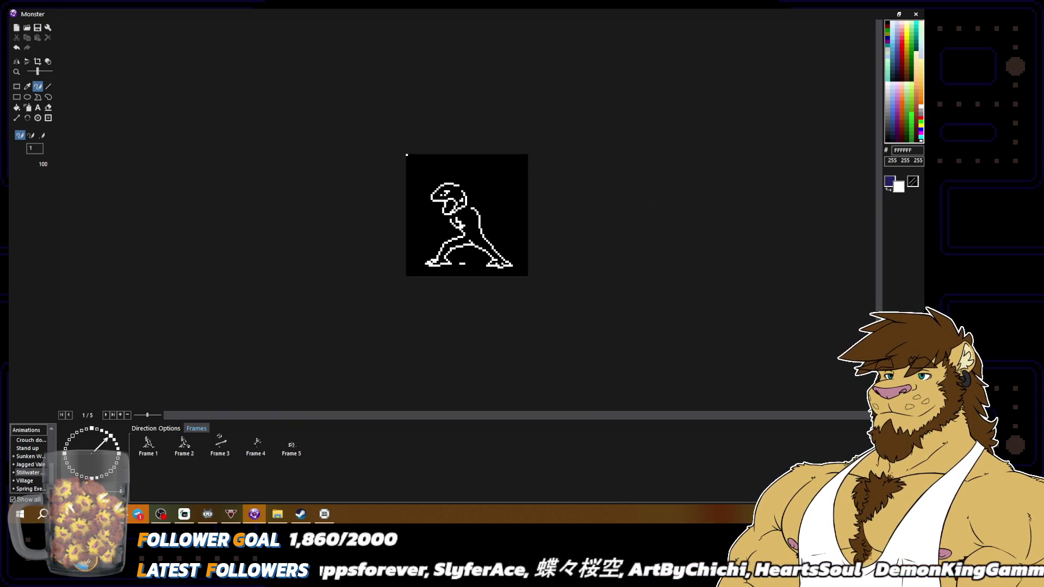
{"action": "left_click", "coordinate": [179, 455]}
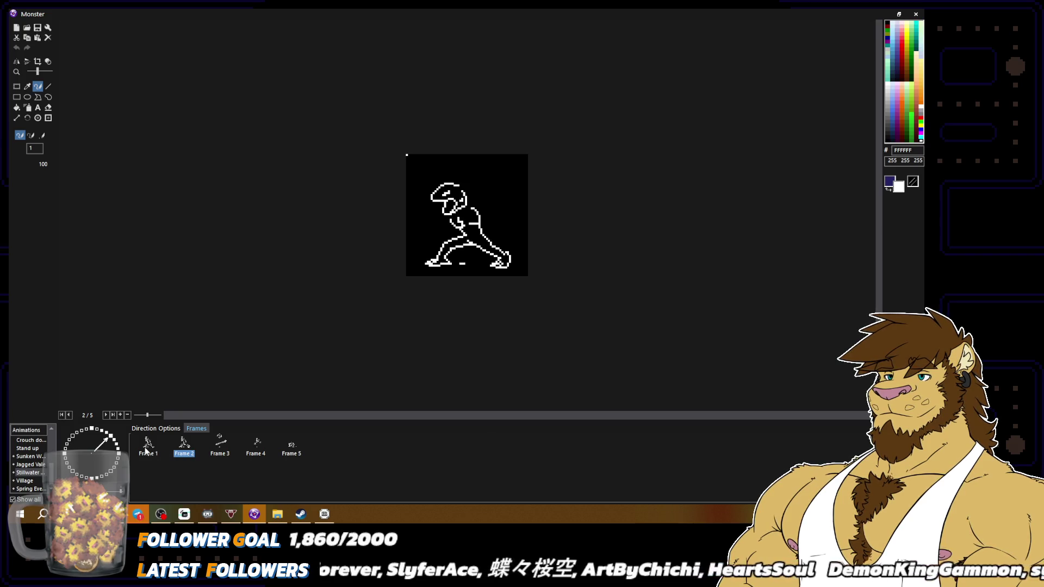
{"action": "left_click", "coordinate": [147, 451]}
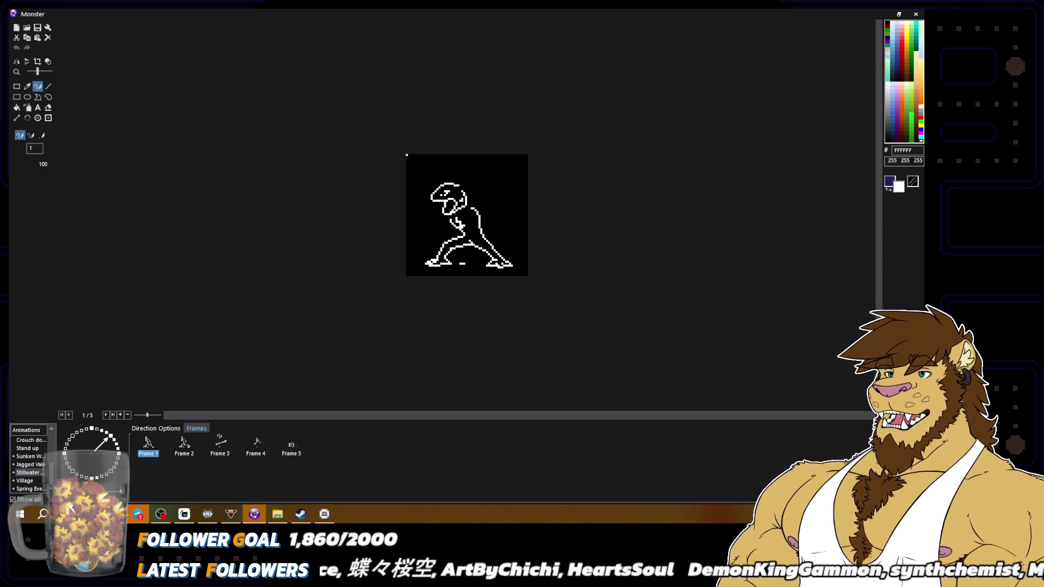
{"action": "scroll", "coordinate": [467, 215], "scroll_direction": "up", "scroll_amount": 1}
{"action": "right_click", "coordinate": [887, 23]}
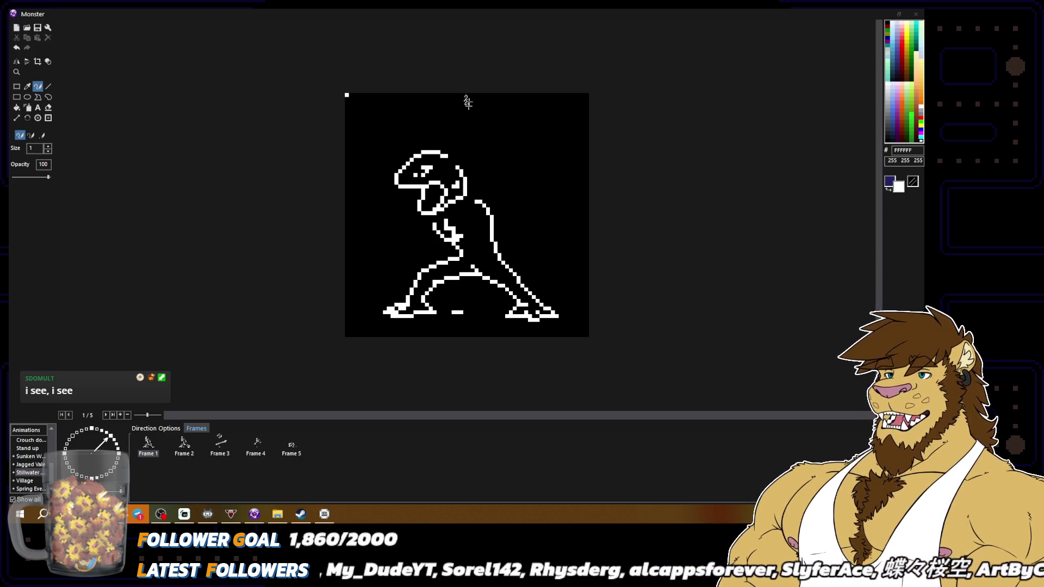
Draw a spike stroke on top of the head, then undo it and the diagonal stroke behind.
{"action": "left_click", "coordinate": [254, 514]}
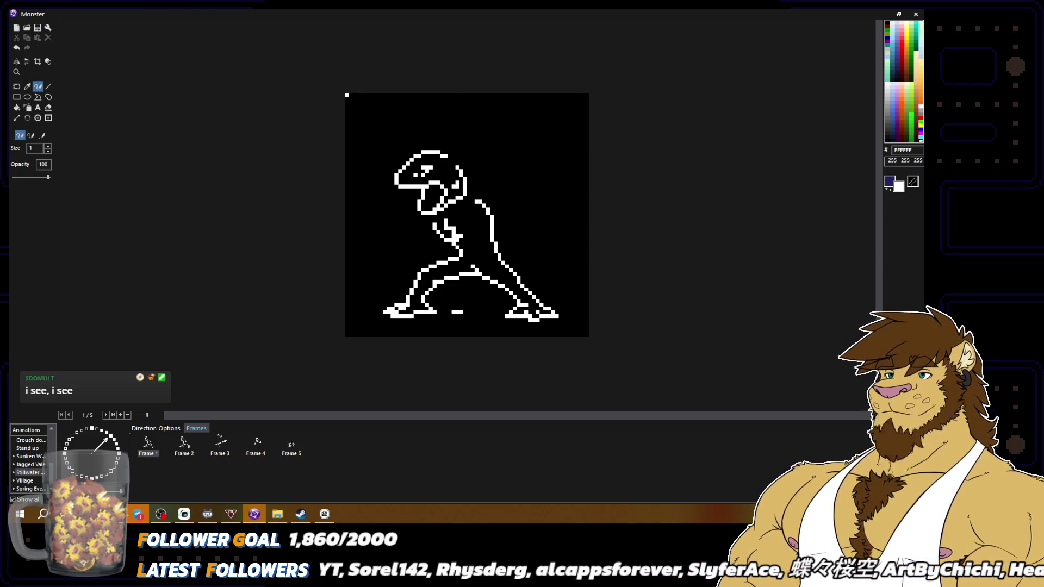
{"action": "mouse_move", "coordinate": [428, 152]}
{"action": "left_mouse_down"}
{"action": "mouse_move", "coordinate": [460, 132]}
{"action": "mouse_move", "coordinate": [433, 125]}
{"action": "mouse_move", "coordinate": [470, 125]}
{"action": "mouse_move", "coordinate": [458, 126]}
{"action": "mouse_move", "coordinate": [471, 128]}
{"action": "mouse_move", "coordinate": [461, 137]}
{"action": "mouse_move", "coordinate": [501, 157]}
{"action": "mouse_move", "coordinate": [468, 144]}
{"action": "mouse_move", "coordinate": [491, 144]}
{"action": "mouse_move", "coordinate": [480, 167]}
{"action": "mouse_move", "coordinate": [499, 195]}
{"action": "left_mouse_up"}
{"action": "key", "text": "ctrl+z"}
{"action": "key", "text": "ctrl+z"}
{"action": "key", "text": "ctrl+z"}
{"action": "key", "text": "ctrl+z"}
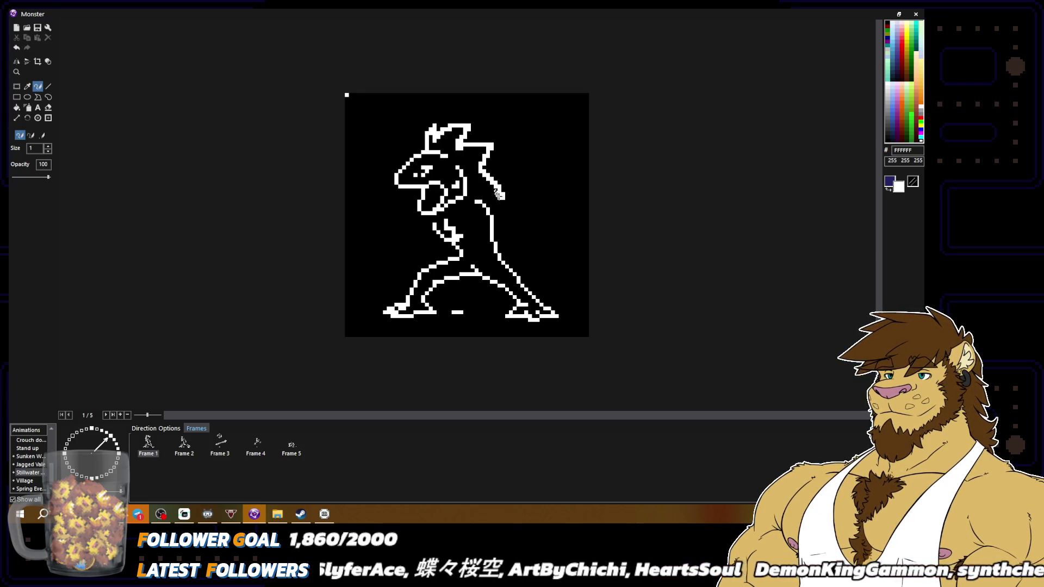
{"action": "key", "text": "ctrl+z"}
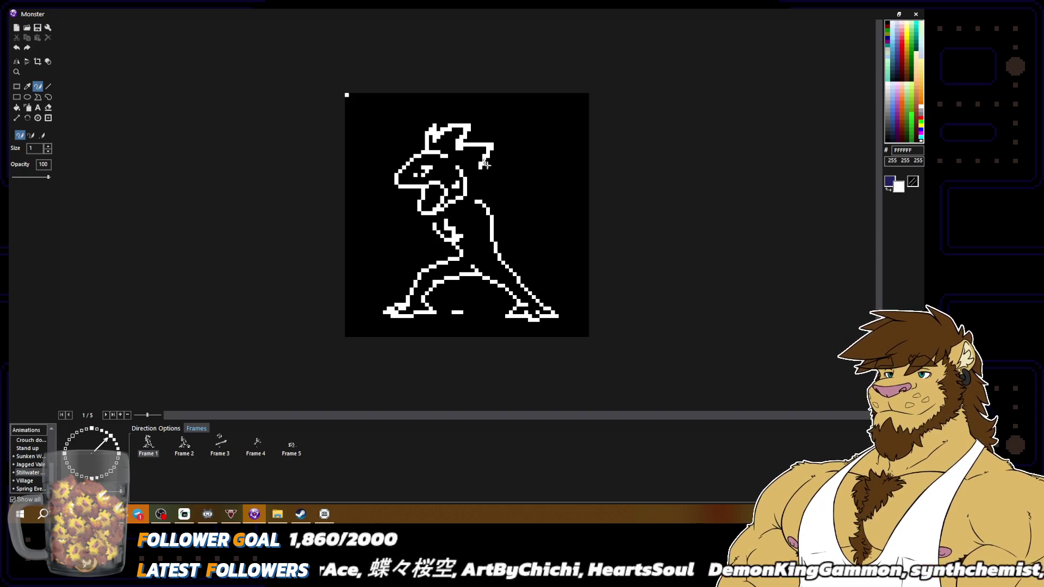
Draw a spike down the back of the head, touching up crest pixels in black and white.
{"action": "mouse_move", "coordinate": [488, 166]}
{"action": "left_mouse_down"}
{"action": "mouse_move", "coordinate": [504, 186]}
{"action": "mouse_move", "coordinate": [483, 193]}
{"action": "left_mouse_up"}
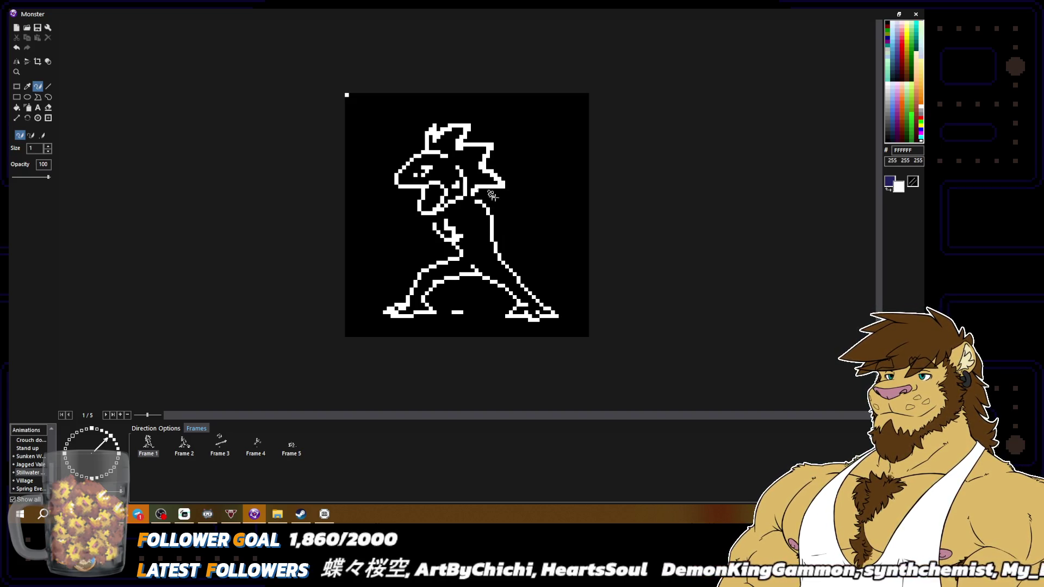
{"action": "left_click", "coordinate": [465, 160], "text": "alt"}
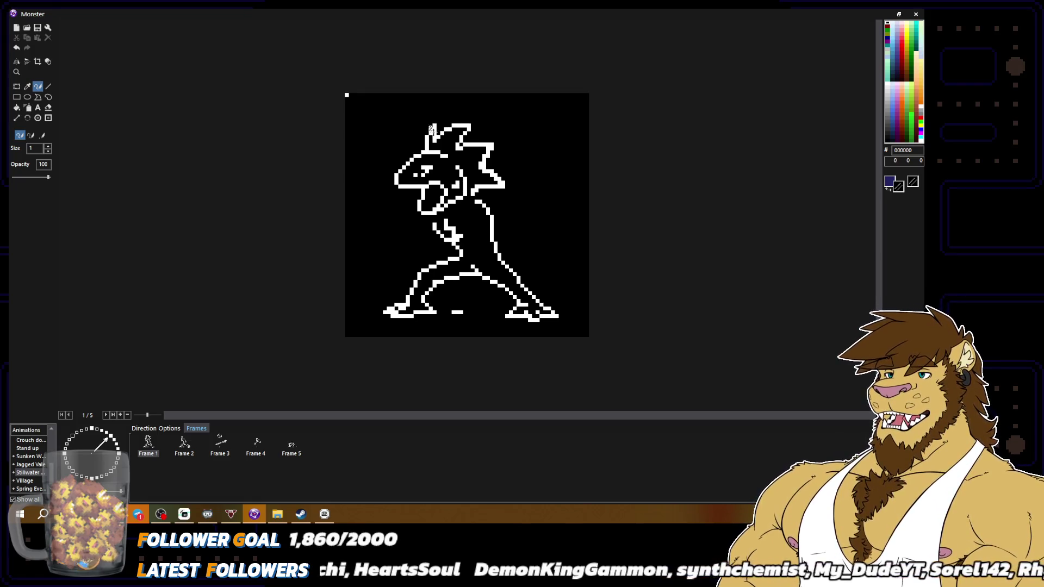
{"action": "left_click", "coordinate": [429, 143], "text": "alt"}
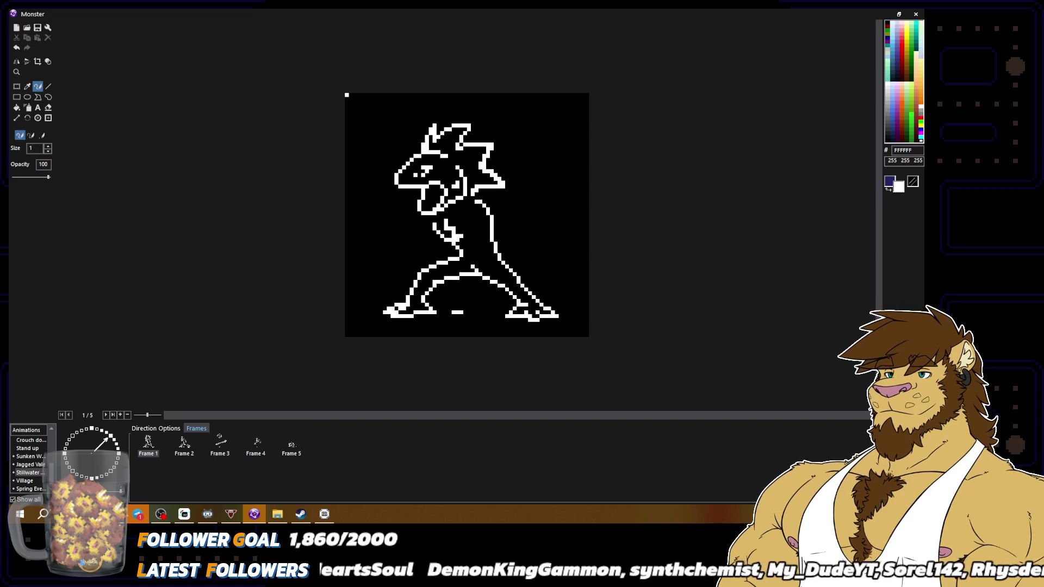
{"action": "left_click", "coordinate": [430, 143], "text": "alt"}
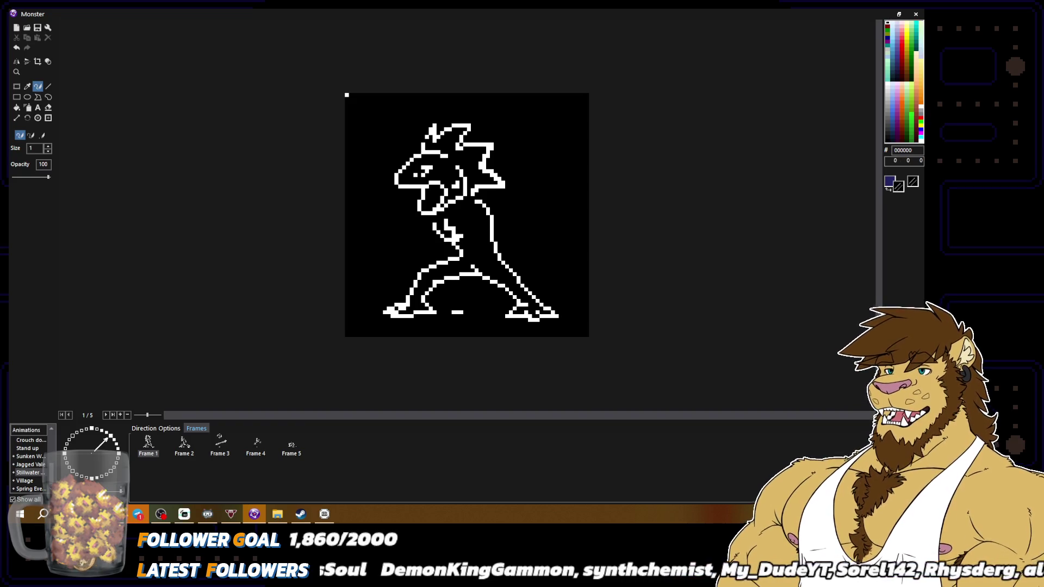
{"action": "left_click", "coordinate": [428, 130], "text": "alt"}
{"action": "left_click", "coordinate": [429, 131], "text": "alt"}
{"action": "left_click", "coordinate": [426, 148], "text": "alt"}
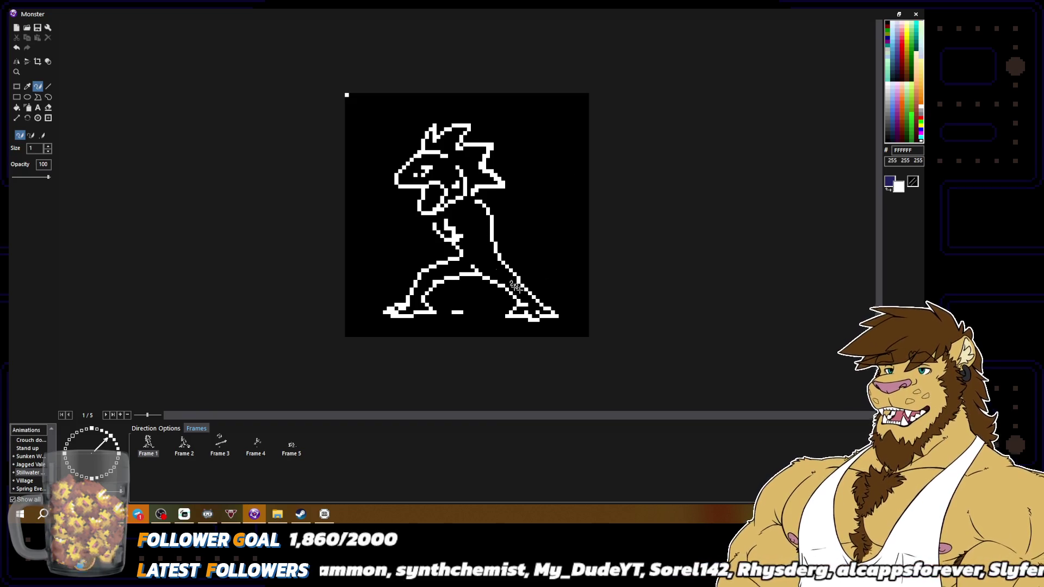
{"action": "left_click", "coordinate": [346, 95], "text": "alt"}
{"action": "left_click", "coordinate": [455, 163], "text": "alt"}
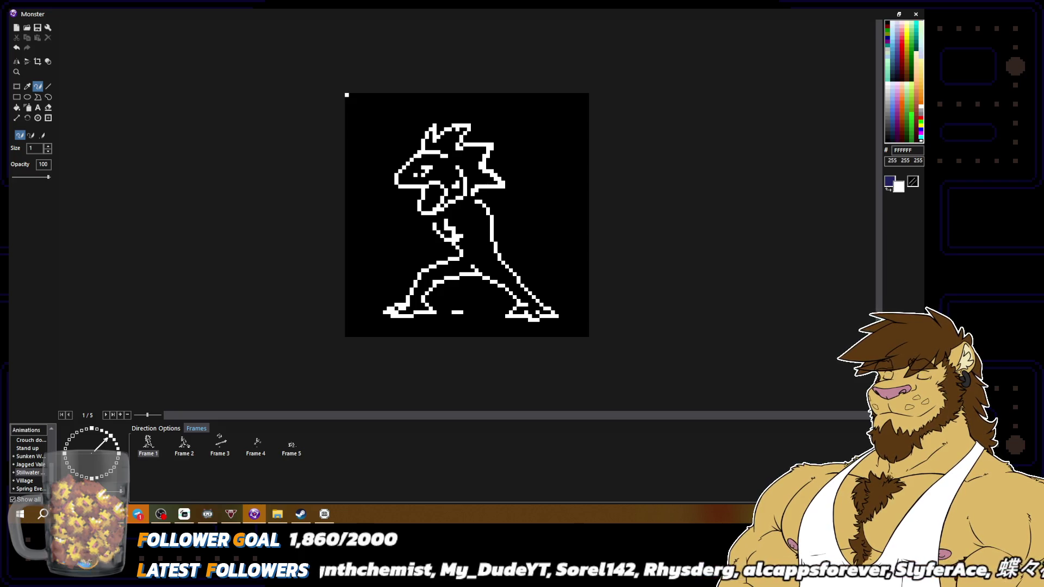
{"action": "left_click", "coordinate": [457, 132], "text": "alt"}
{"action": "left_click", "coordinate": [458, 127], "text": "alt"}
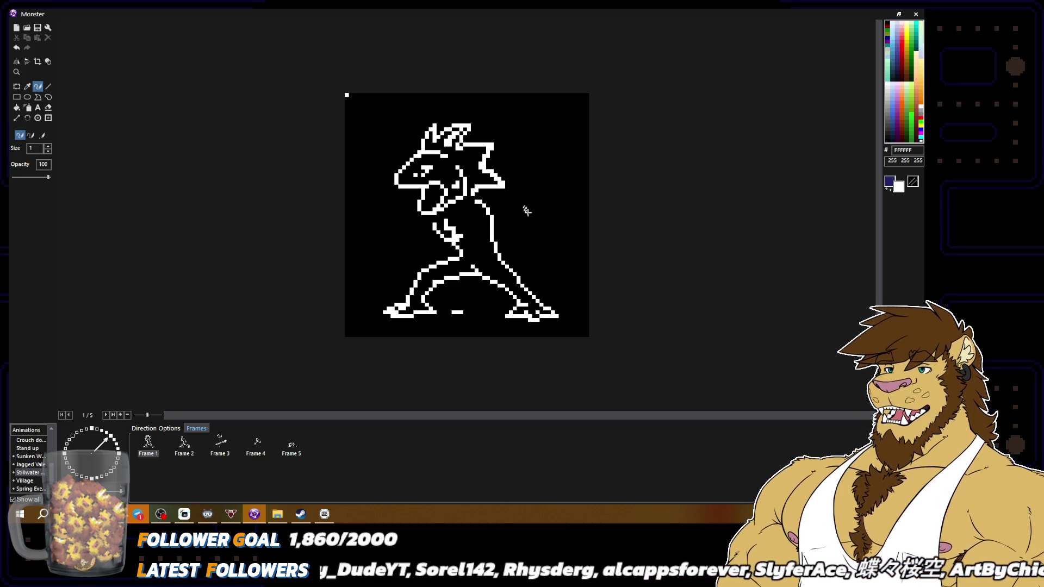
{"action": "scroll", "coordinate": [525, 209], "scroll_direction": "down", "scroll_amount": 2}
{"action": "scroll", "coordinate": [601, 270], "scroll_direction": "up", "scroll_amount": 2}
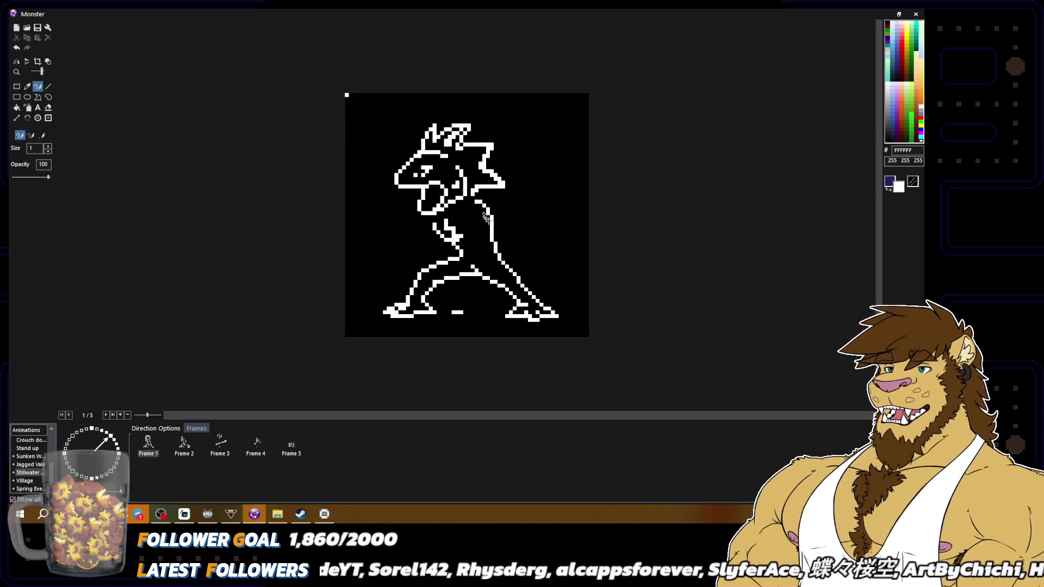
{"action": "right_click", "coordinate": [485, 150]}
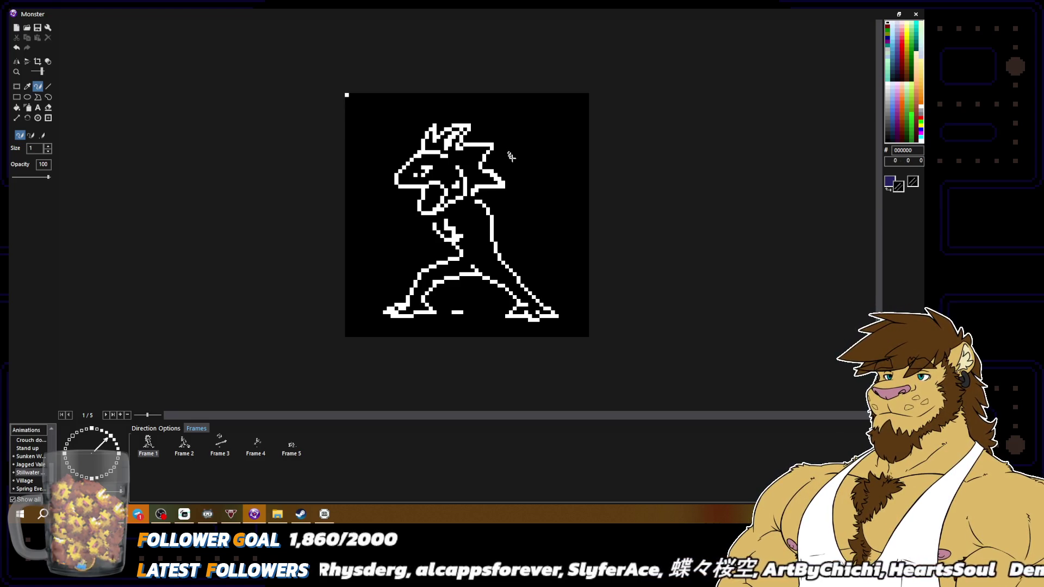
{"action": "right_click", "coordinate": [481, 160]}
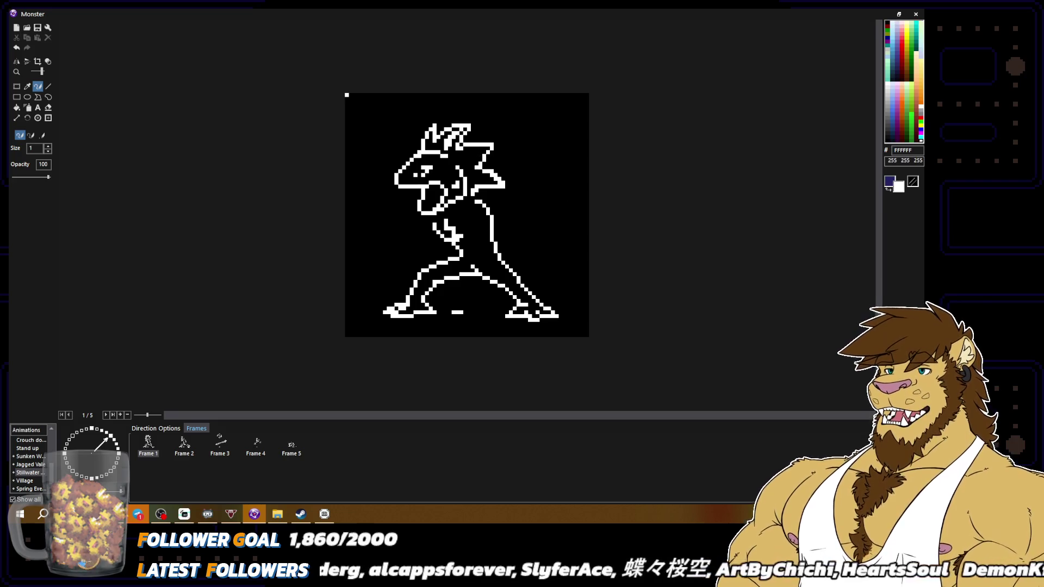
{"action": "right_click", "coordinate": [484, 172]}
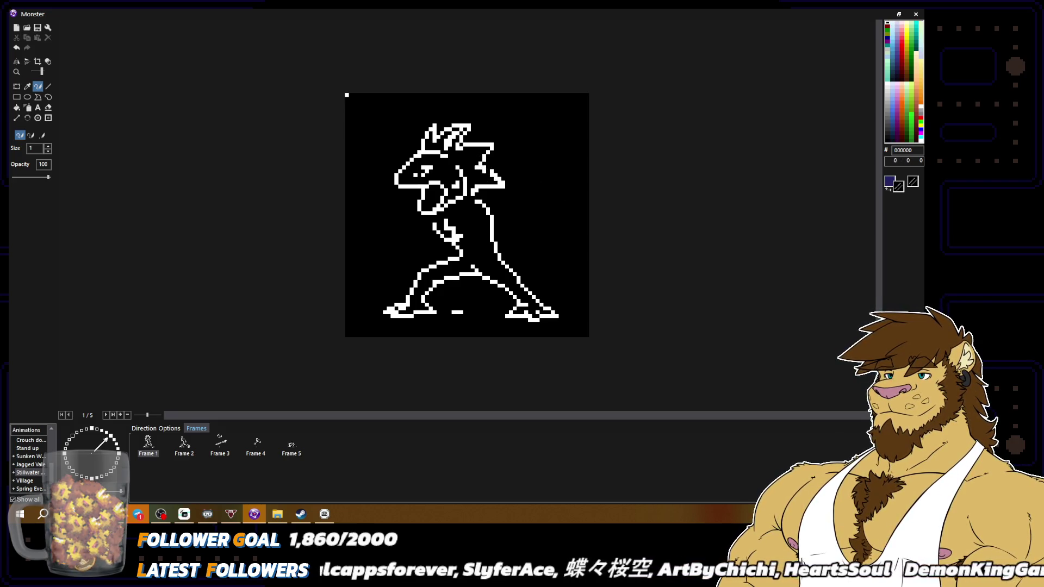
{"action": "right_click", "coordinate": [492, 174]}
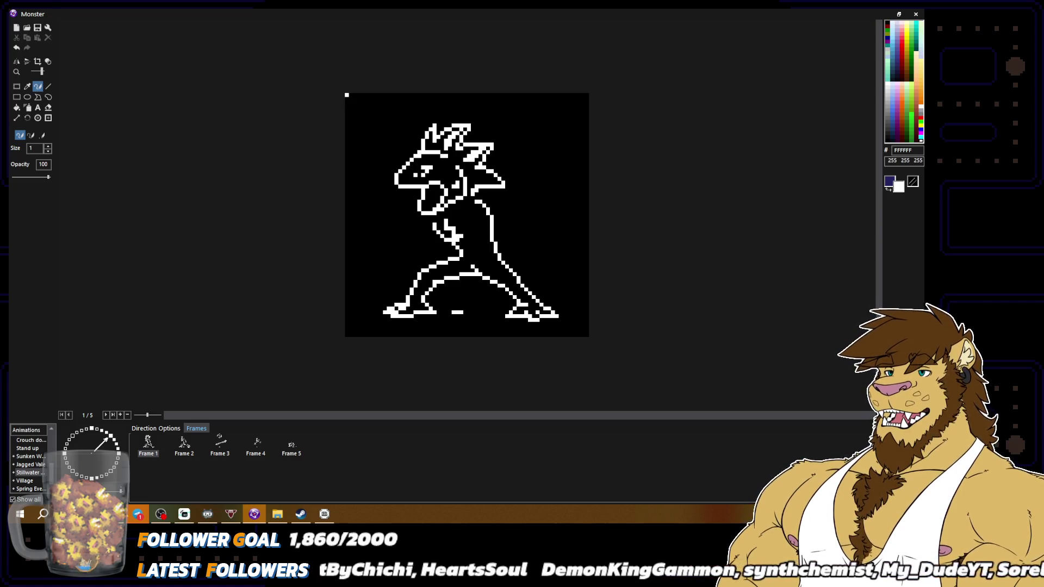
{"action": "key", "text": "ctrl+minus"}
{"action": "key", "text": "ctrl+minus"}
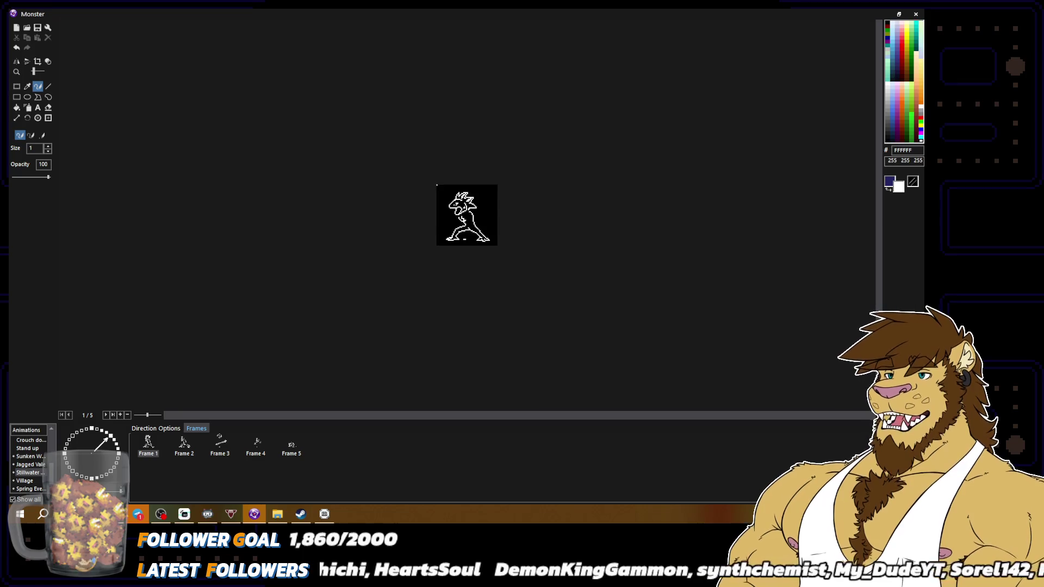
Touch up an eye pixel and compare full-size and zoomed views while sampling black and white.
{"action": "key", "text": "ctrl+plus"}
{"action": "key", "text": "ctrl+plus"}
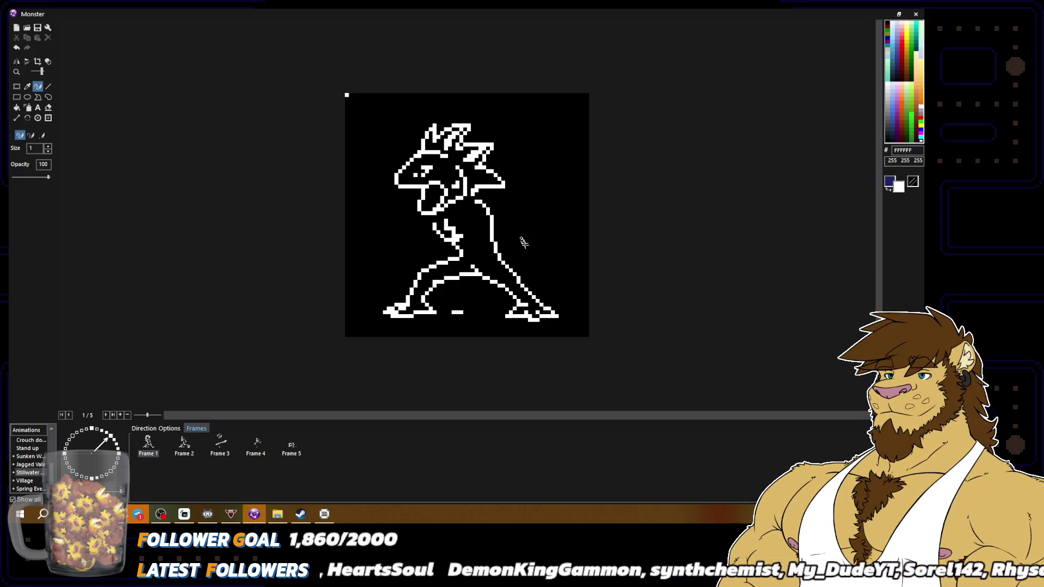
{"action": "left_click", "coordinate": [421, 173]}
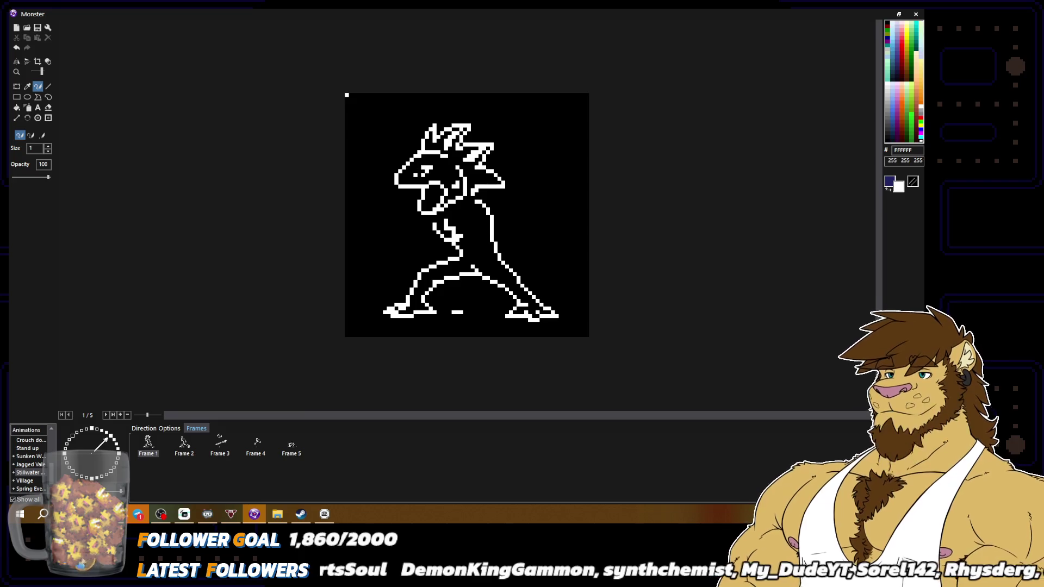
{"action": "right_click", "coordinate": [419, 169]}
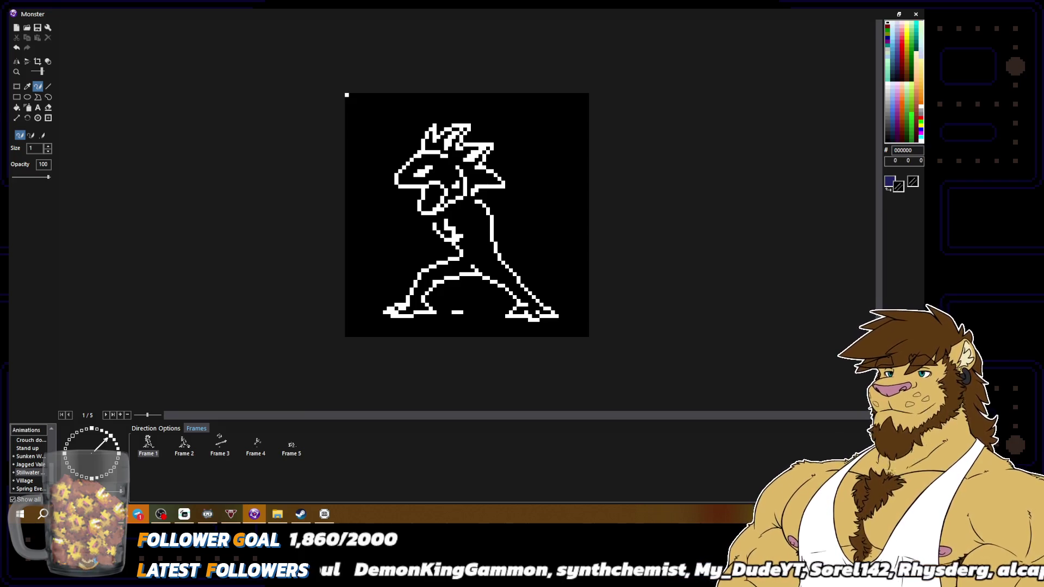
{"action": "key", "text": "ctrl+minus"}
{"action": "key", "text": "ctrl+minus"}
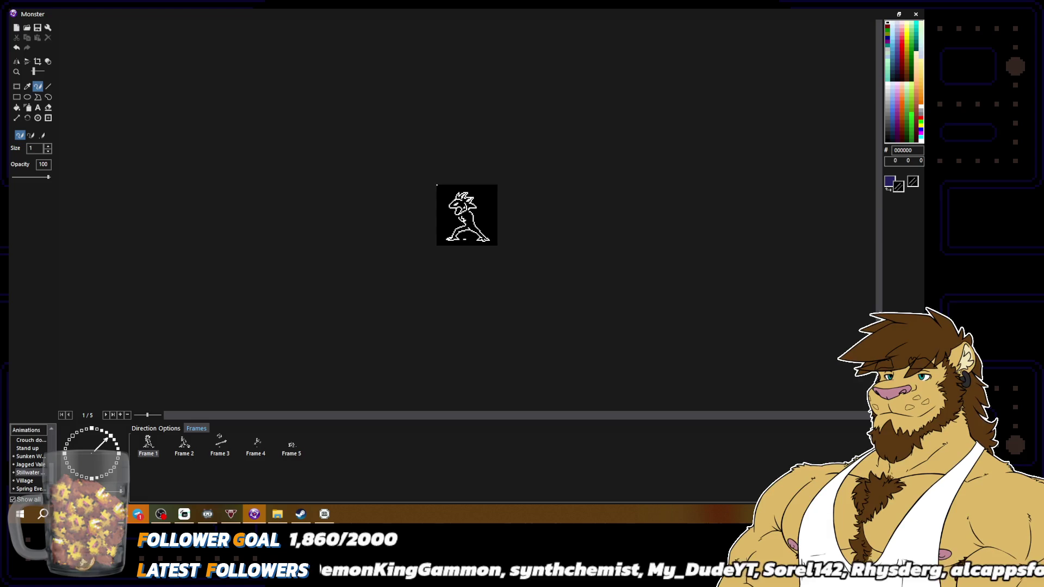
{"action": "key", "text": "ctrl+plus"}
{"action": "key", "text": "ctrl+plus"}
{"action": "right_click", "coordinate": [431, 142]}
{"action": "key", "text": "ctrl+minus"}
{"action": "key", "text": "ctrl+minus"}
{"action": "key", "text": "ctrl+plus"}
{"action": "key", "text": "ctrl+plus"}
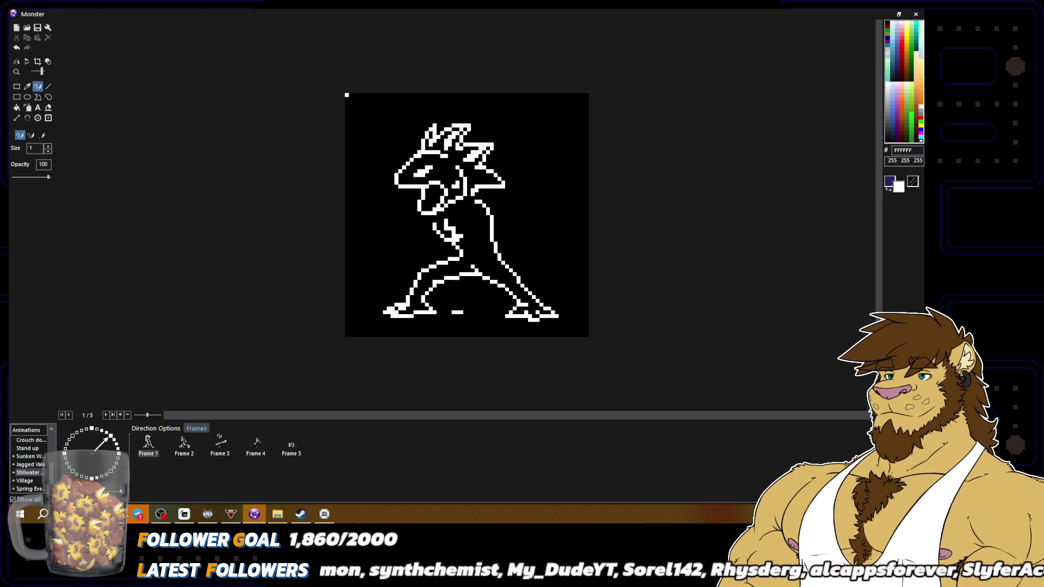
{"action": "right_click", "coordinate": [443, 150]}
{"action": "right_click", "coordinate": [441, 141]}
{"action": "key", "text": "ctrl+minus"}
{"action": "key", "text": "ctrl+minus"}
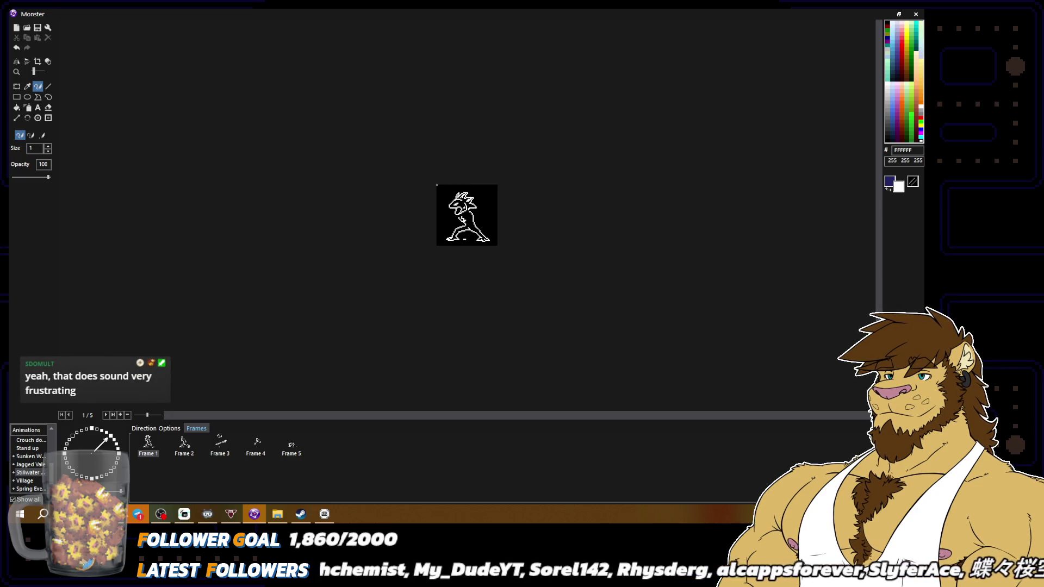
{"action": "key", "text": "ctrl+plus"}
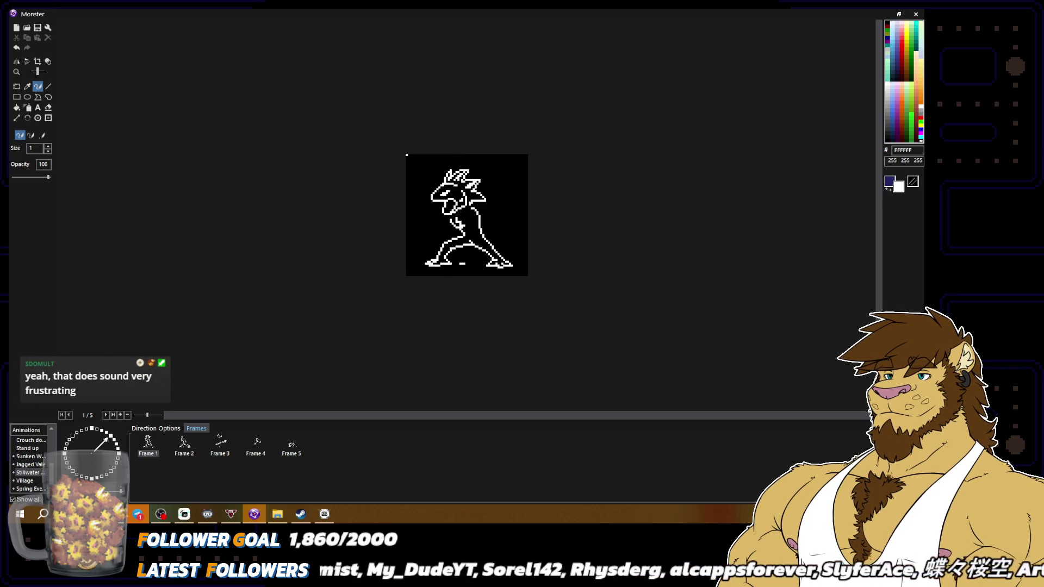
{"action": "key", "text": "ctrl+plus"}
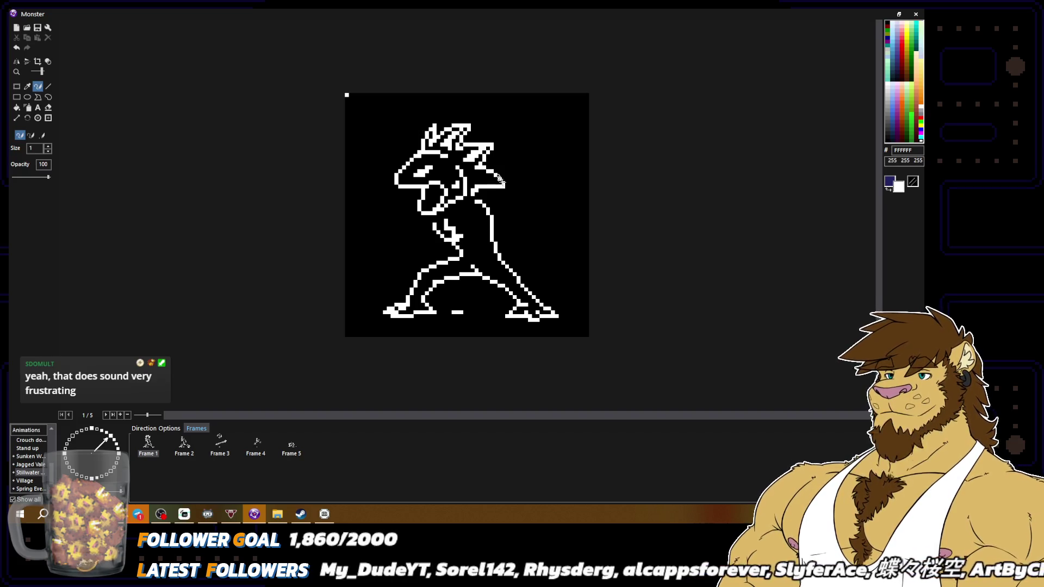
{"action": "key", "text": "ctrl+minus"}
{"action": "key", "text": "ctrl+minus"}
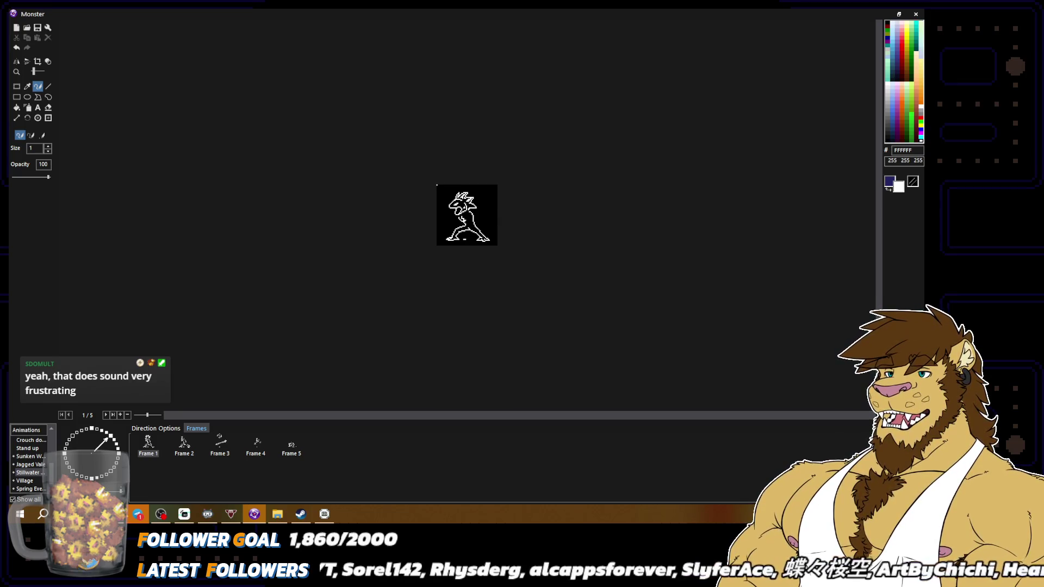
{"action": "key", "text": "ctrl+plus"}
{"action": "key", "text": "ctrl+plus"}
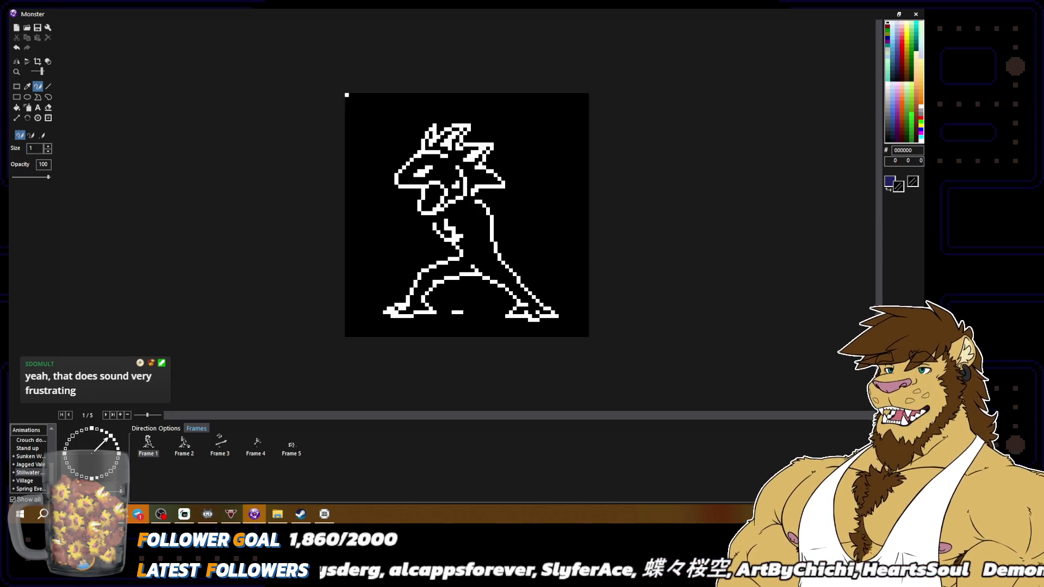
Black out the stray white pixels across the head, then set the secondary colour back to white.
{"action": "mouse_move", "coordinate": [450, 148]}
{"action": "left_mouse_down"}
{"action": "mouse_move", "coordinate": [449, 132]}
{"action": "mouse_move", "coordinate": [472, 152]}
{"action": "left_mouse_up"}
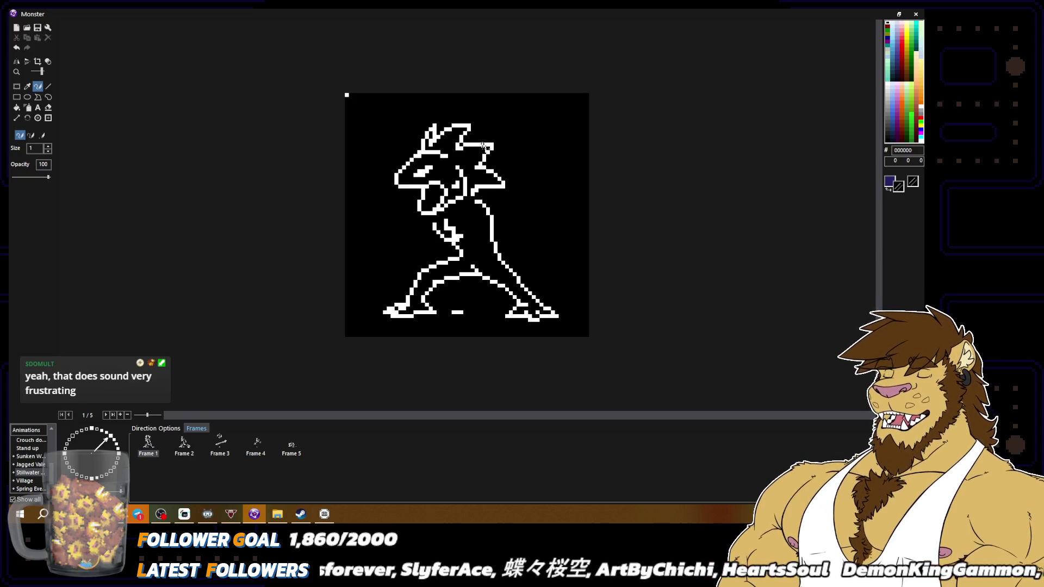
{"action": "left_click", "coordinate": [480, 142], "text": "alt"}
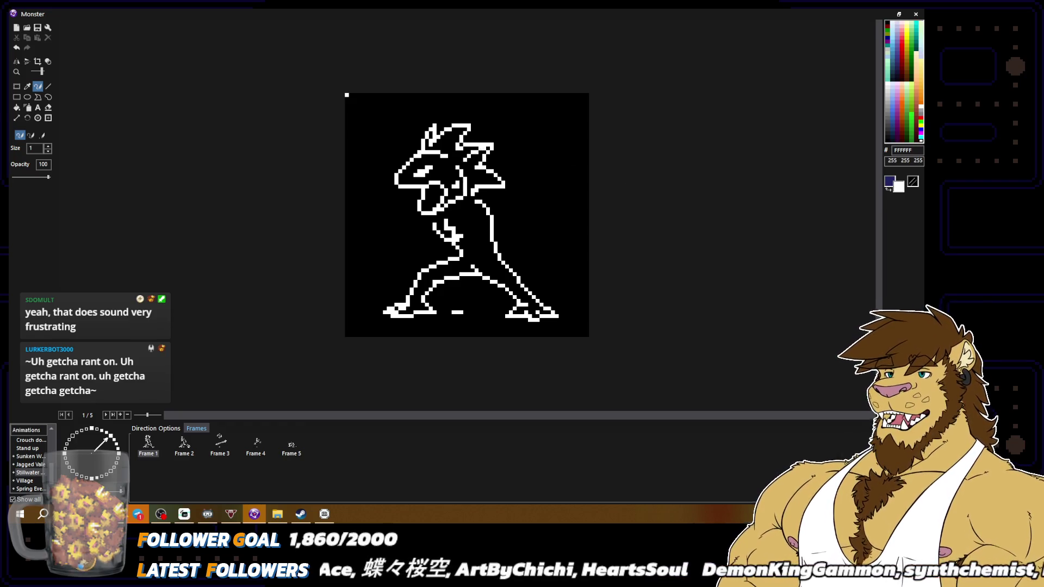
{"action": "scroll", "coordinate": [467, 215], "scroll_direction": "down", "scroll_amount": 3}
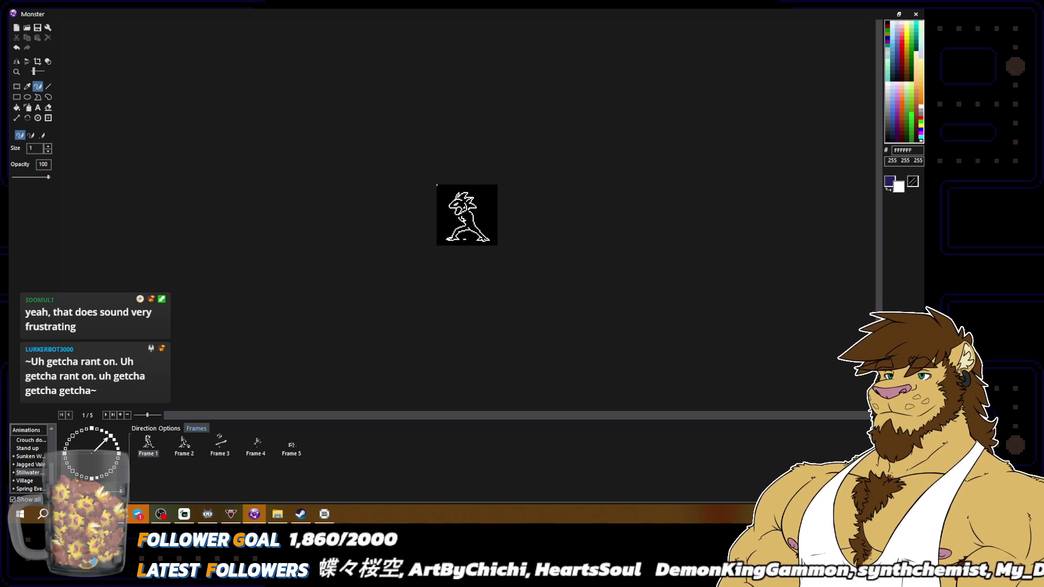
{"action": "scroll", "coordinate": [466, 215], "scroll_direction": "up", "scroll_amount": 2}
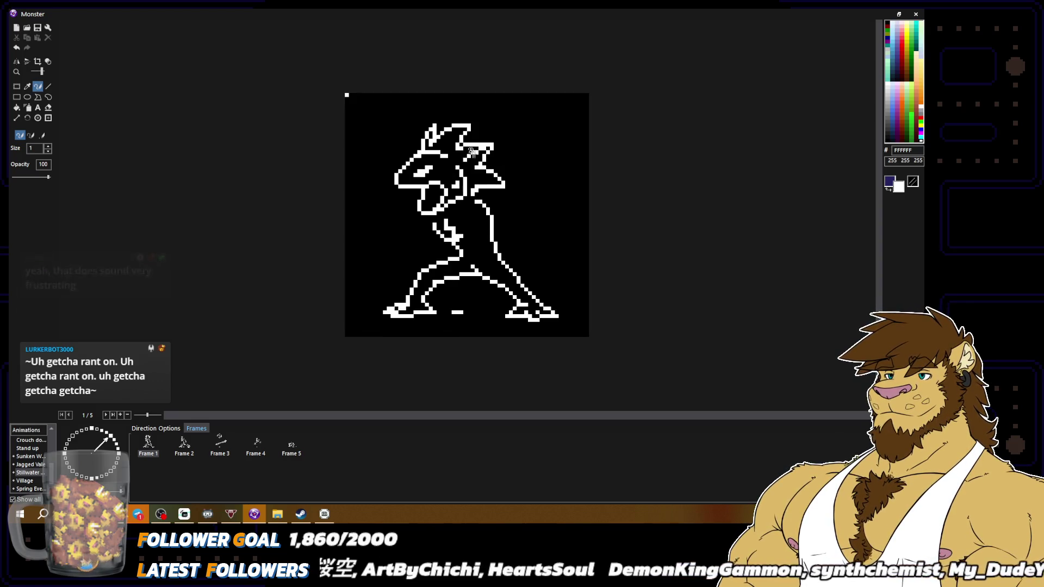
{"action": "right_click", "coordinate": [479, 161]}
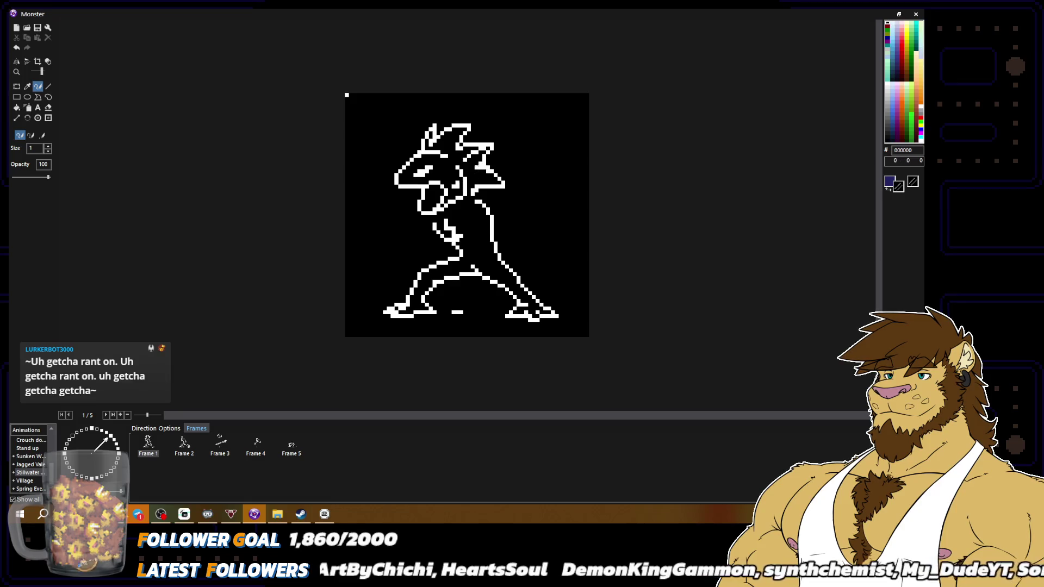
{"action": "right_click", "coordinate": [486, 170]}
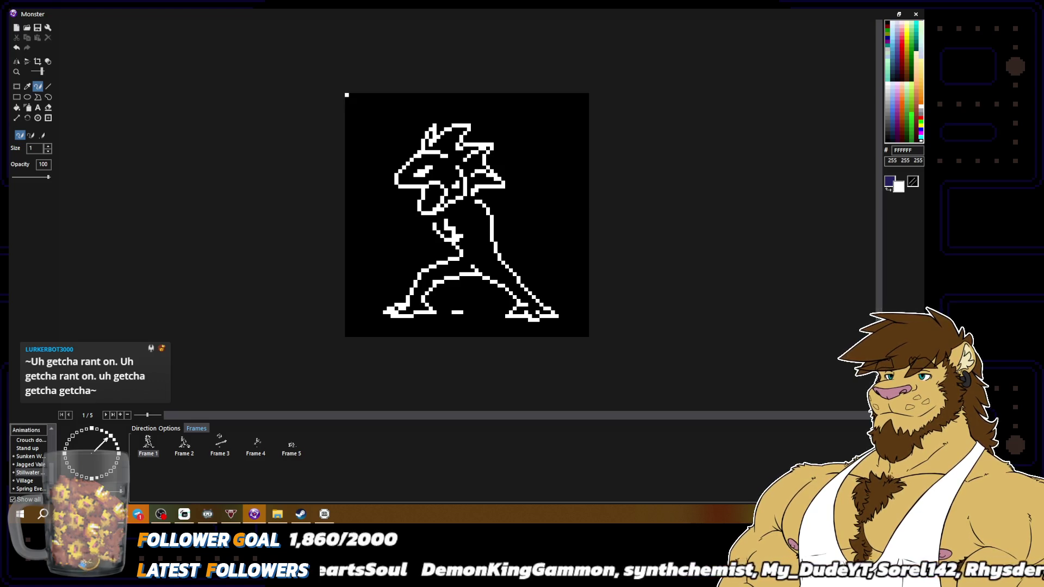
{"action": "scroll", "coordinate": [571, 226], "scroll_direction": "down", "scroll_amount": 2}
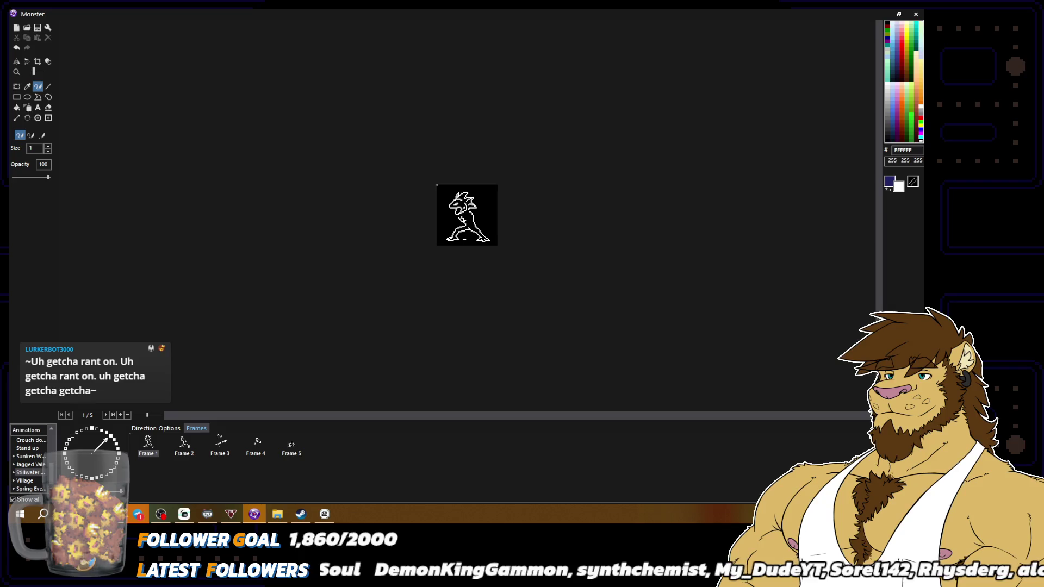
{"action": "scroll", "coordinate": [540, 216], "scroll_direction": "up", "scroll_amount": 2}
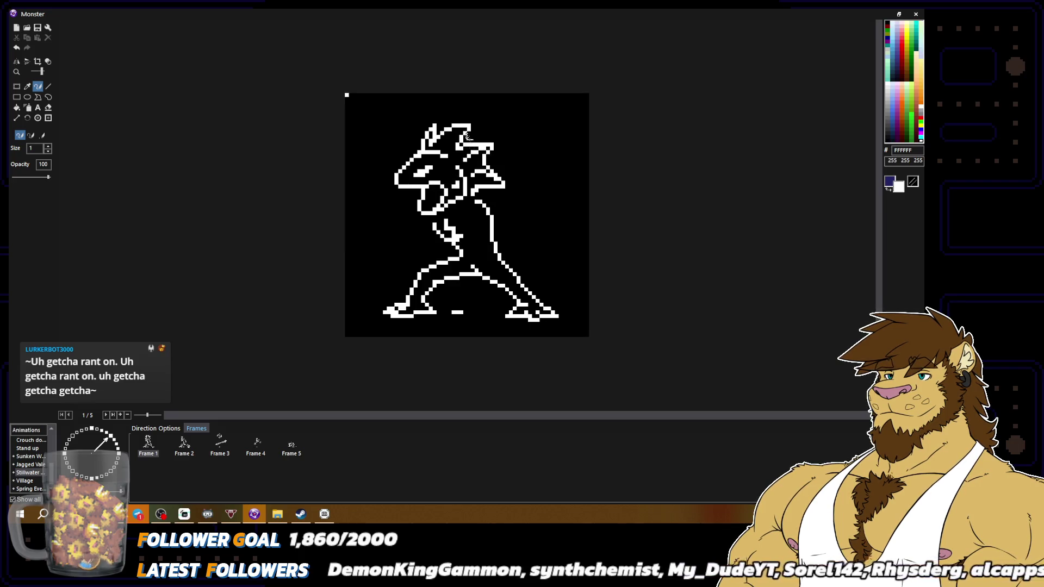
Add a row of white pixels along the top outline of the head.
{"action": "left_click", "coordinate": [462, 140], "text": "alt"}
{"action": "left_click", "coordinate": [462, 136], "text": "alt"}
{"action": "left_click_drag", "start_coordinate": [454, 129], "coordinate": [466, 127]}
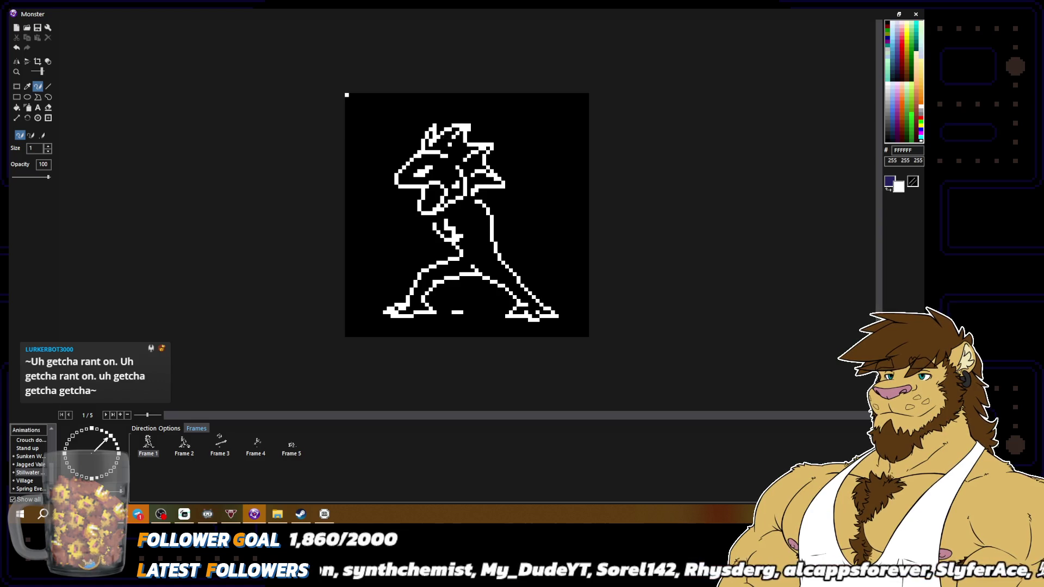
{"action": "left_click", "coordinate": [442, 140], "text": "alt"}
{"action": "left_click", "coordinate": [434, 131], "text": "alt"}
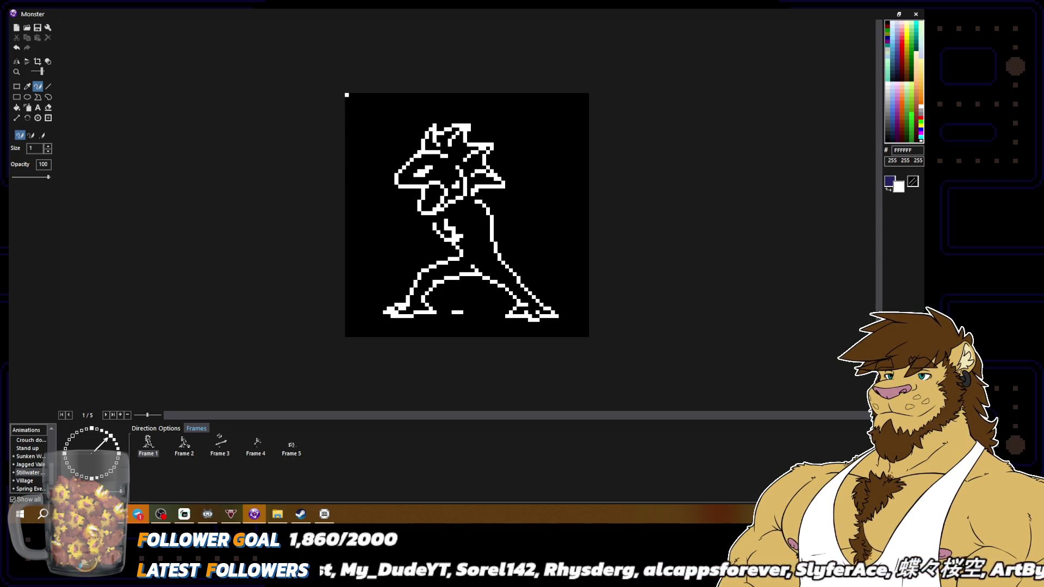
{"action": "scroll", "coordinate": [482, 224], "scroll_direction": "down", "scroll_amount": 2}
{"action": "scroll", "coordinate": [578, 289], "scroll_direction": "up", "scroll_amount": 2}
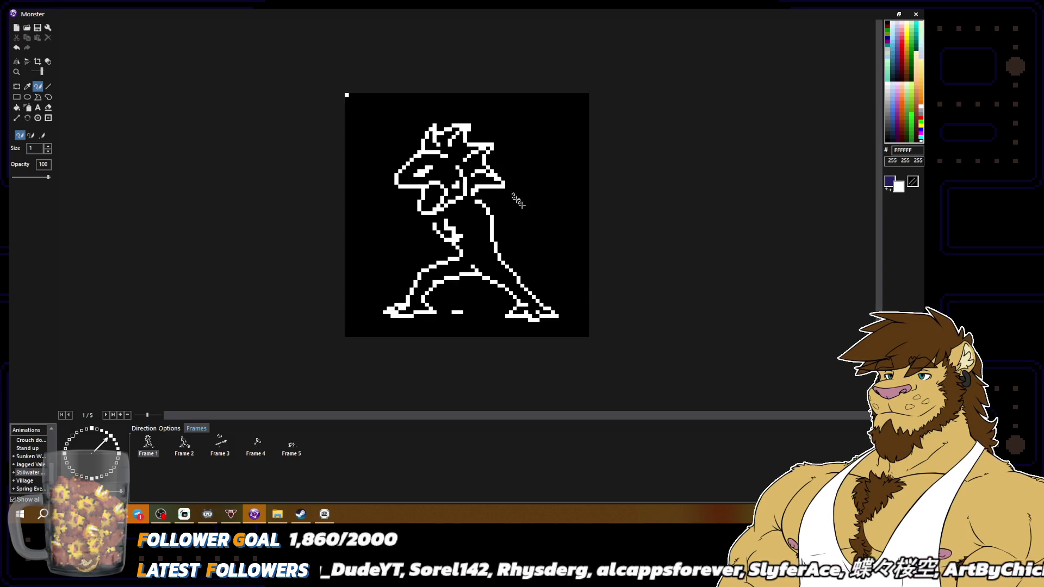
Black out several pixels inside the head and leave black as the secondary colour.
{"action": "left_click", "coordinate": [442, 138], "text": "alt"}
{"action": "left_click", "coordinate": [434, 130], "text": "alt"}
{"action": "left_click", "coordinate": [442, 139], "text": "alt"}
{"action": "left_click", "coordinate": [439, 131]}
{"action": "left_click", "coordinate": [440, 133]}
{"action": "left_click", "coordinate": [433, 131], "text": "alt"}
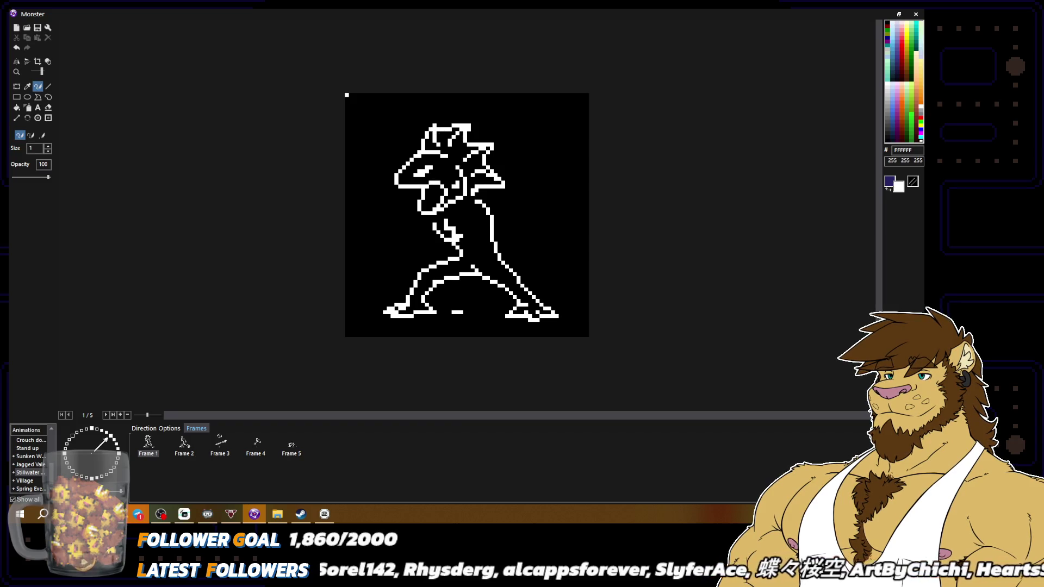
{"action": "left_click", "coordinate": [437, 128], "text": "alt"}
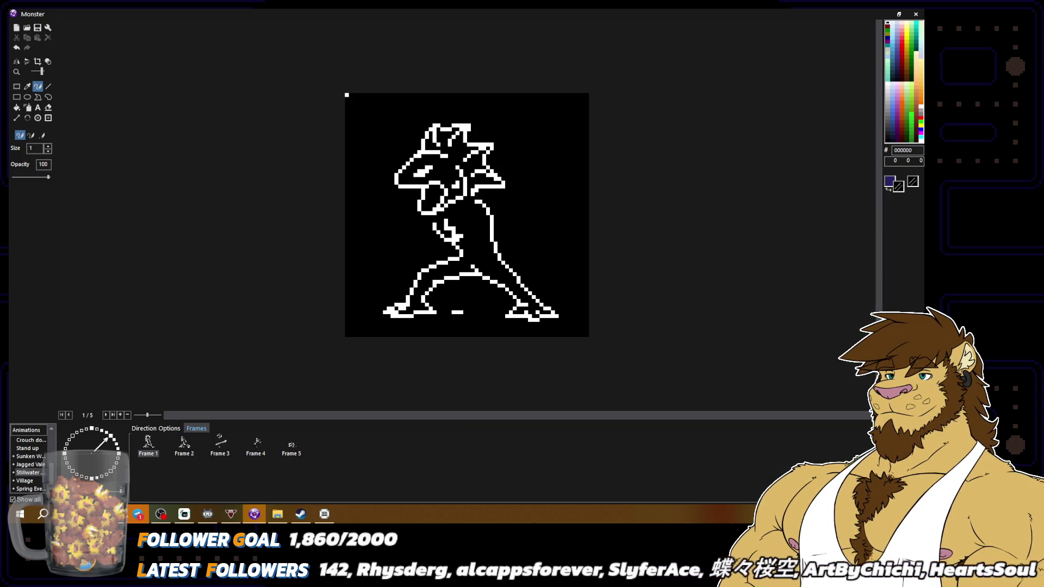
{"action": "scroll", "coordinate": [448, 127], "scroll_direction": "down", "scroll_amount": 2}
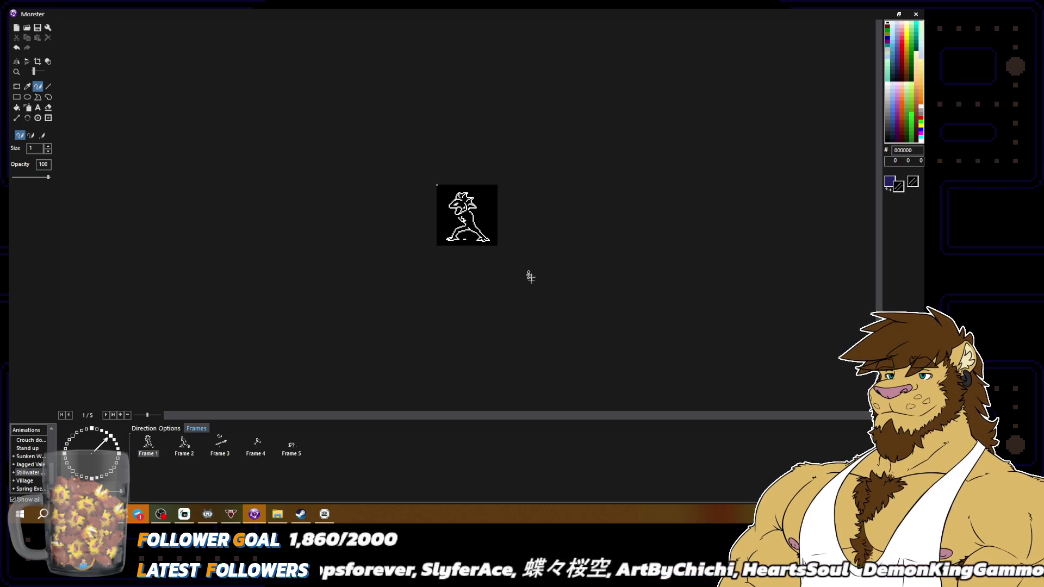
{"action": "scroll", "coordinate": [524, 284], "scroll_direction": "up", "scroll_amount": 2}
{"action": "right_click", "coordinate": [429, 126]}
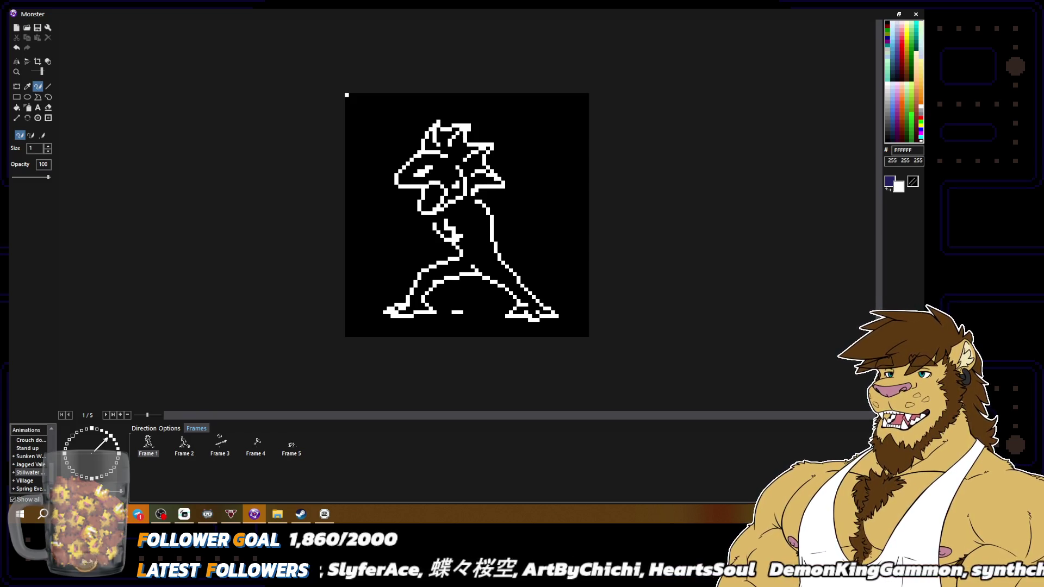
{"action": "right_click", "coordinate": [470, 131]}
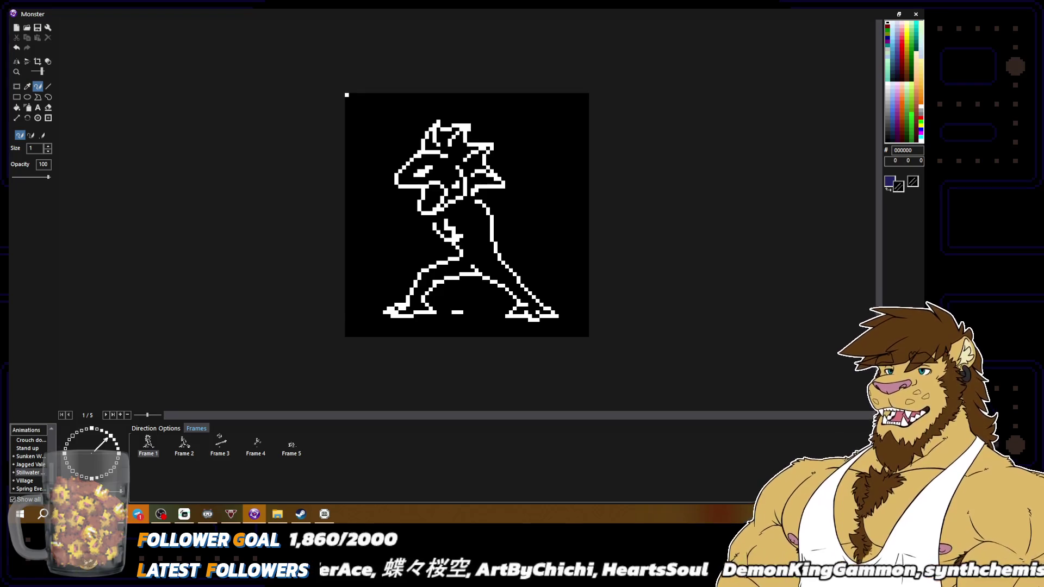
{"action": "key", "text": "minus"}
{"action": "key", "text": "minus"}
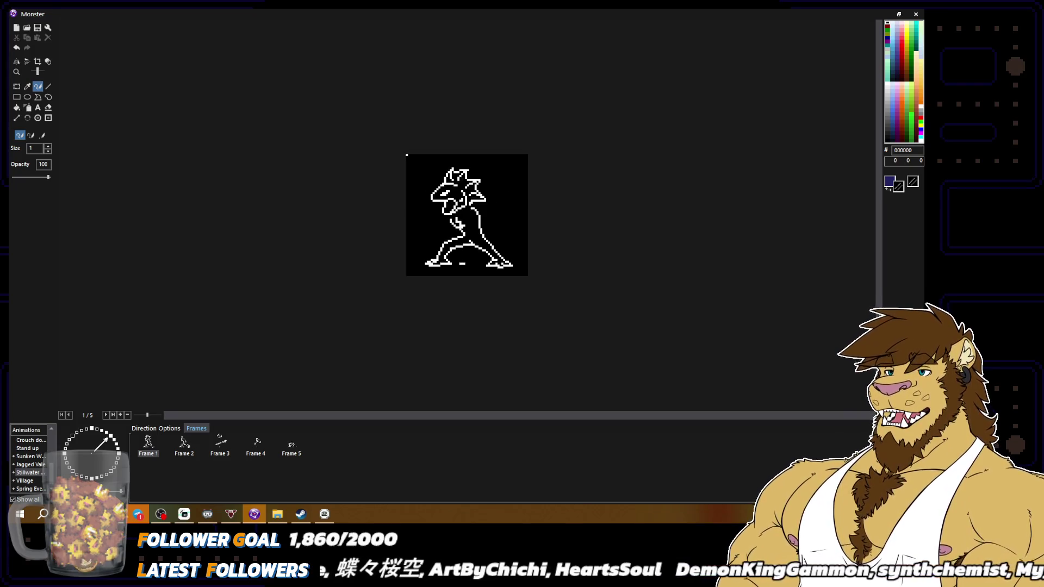
Toggle between the small preview and zoomed view, sampling white and black as secondary colours.
{"action": "key", "text": "plus"}
{"action": "key", "text": "plus"}
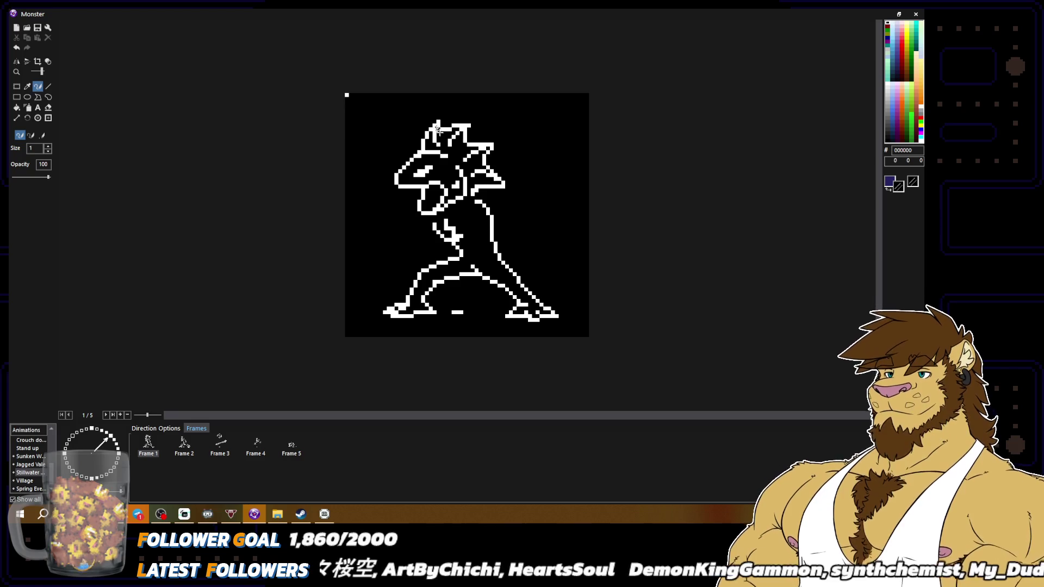
{"action": "right_click", "coordinate": [439, 131]}
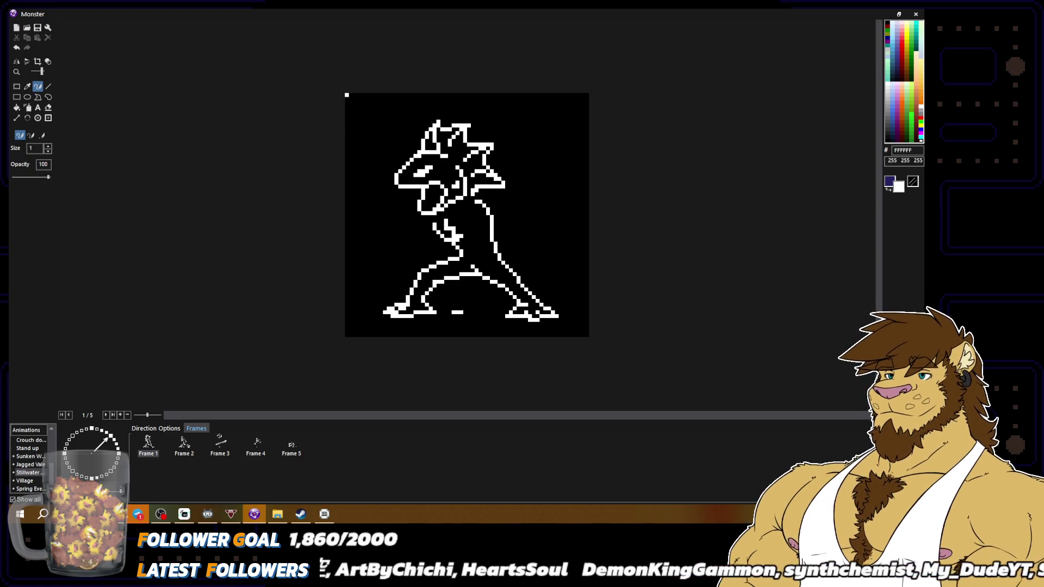
{"action": "right_click", "coordinate": [451, 151]}
{"action": "key", "text": "minus"}
{"action": "key", "text": "minus"}
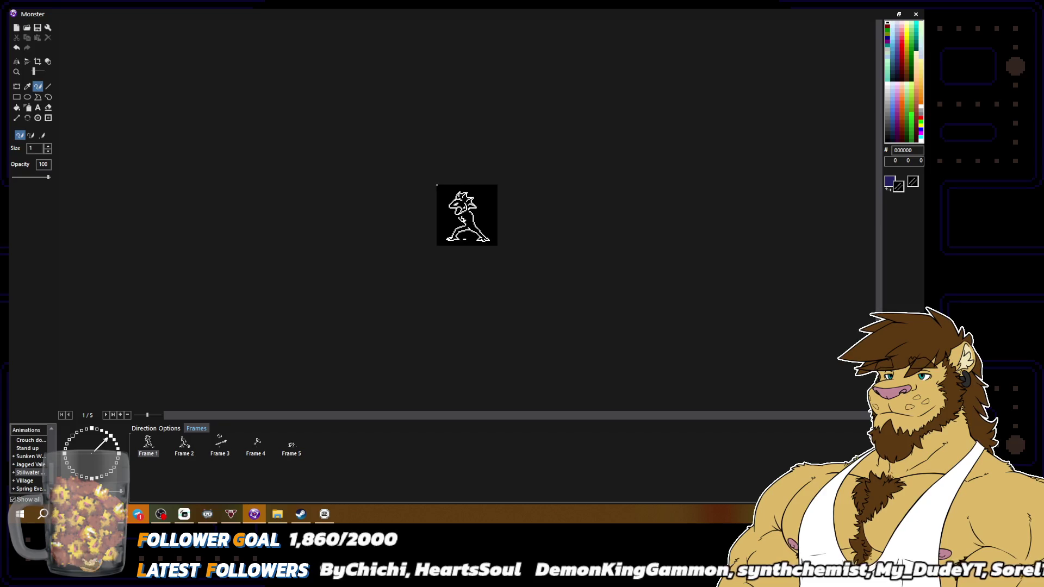
{"action": "key", "text": "plus"}
{"action": "key", "text": "plus"}
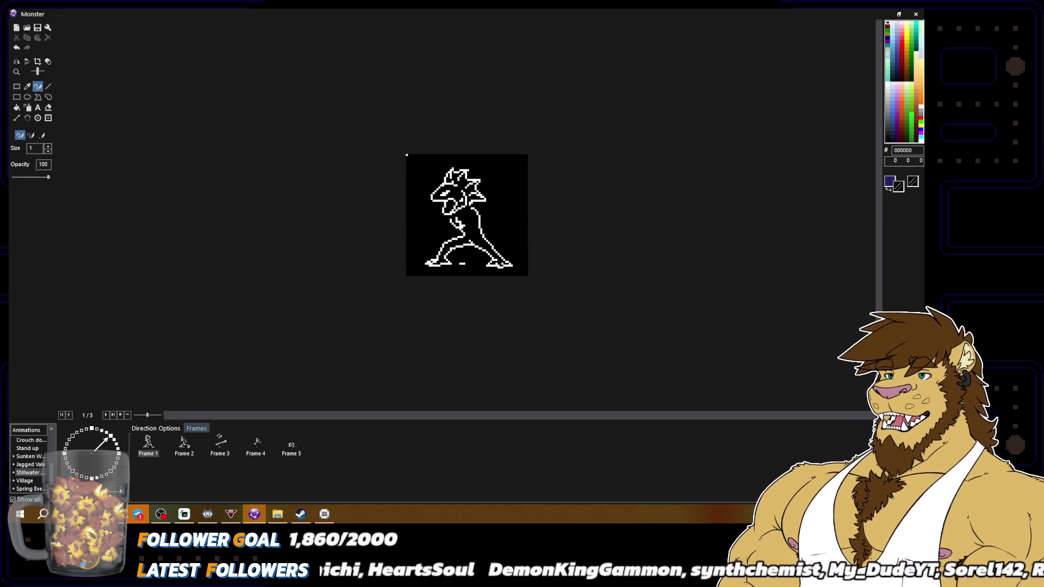
{"action": "right_click", "coordinate": [448, 144]}
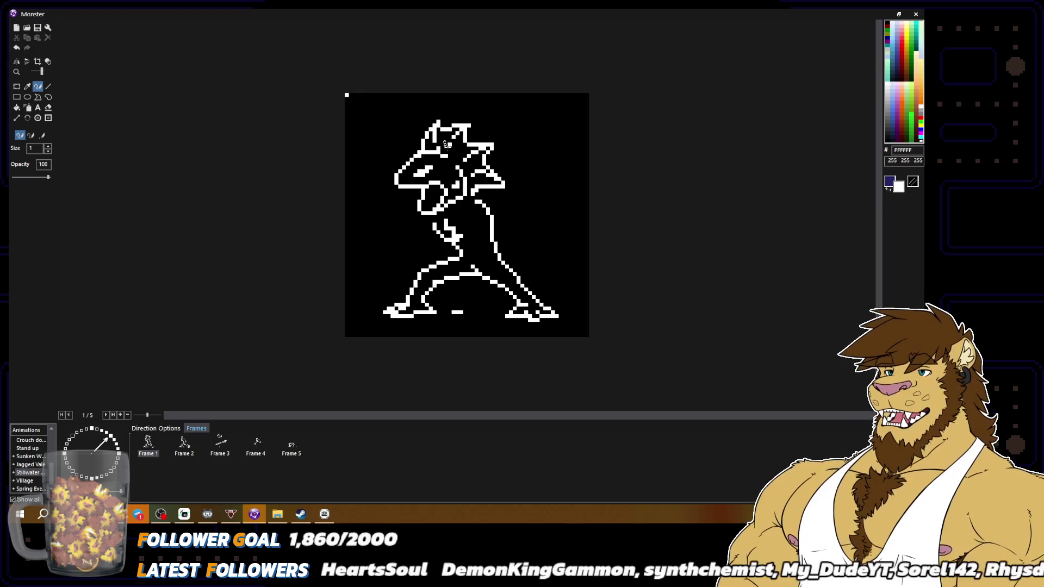
{"action": "key", "text": "minus"}
{"action": "key", "text": "minus"}
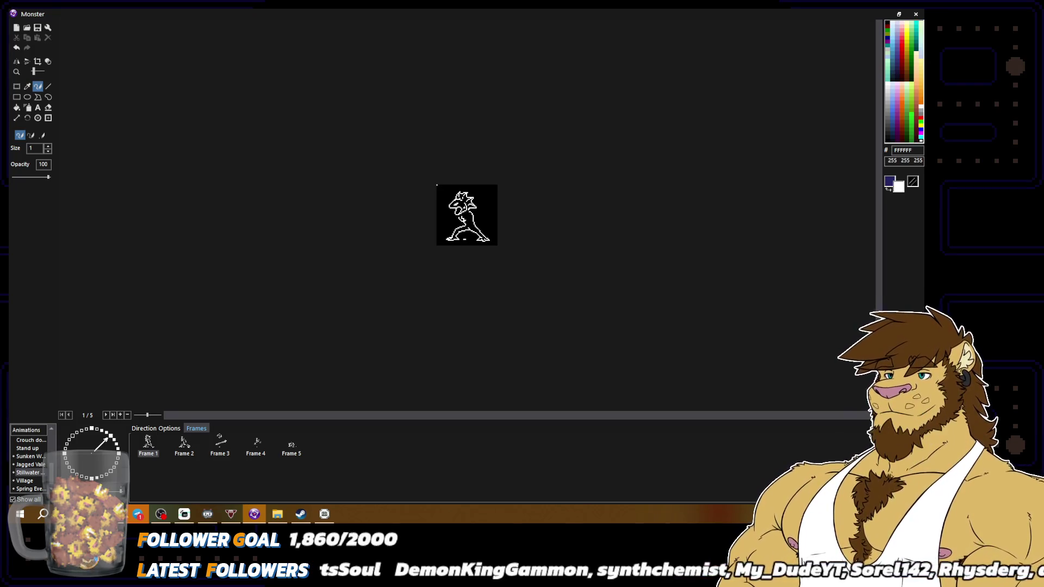
{"action": "key", "text": "plus"}
{"action": "key", "text": "plus"}
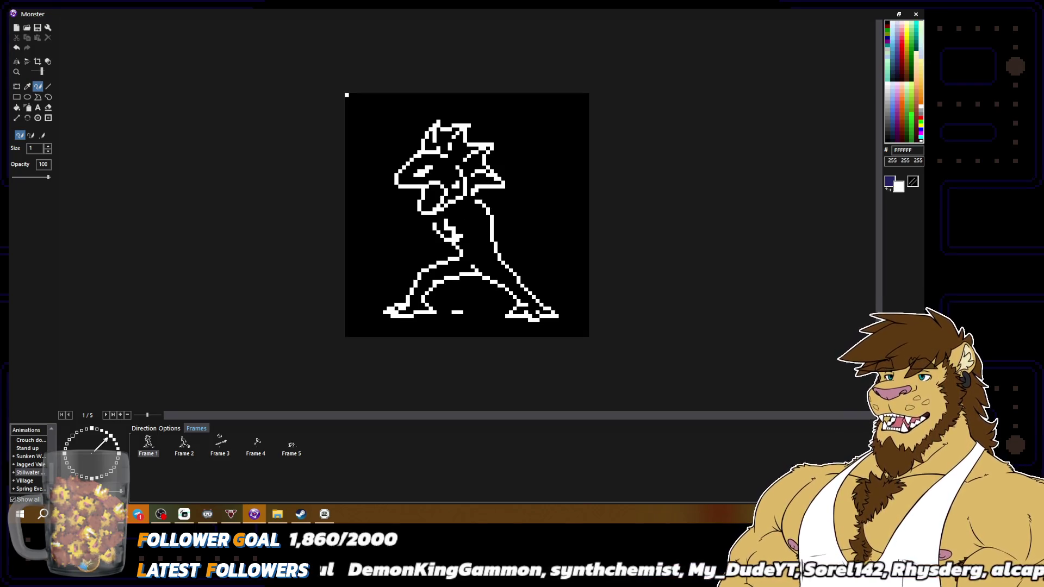
{"action": "key", "text": "minus"}
{"action": "key", "text": "minus"}
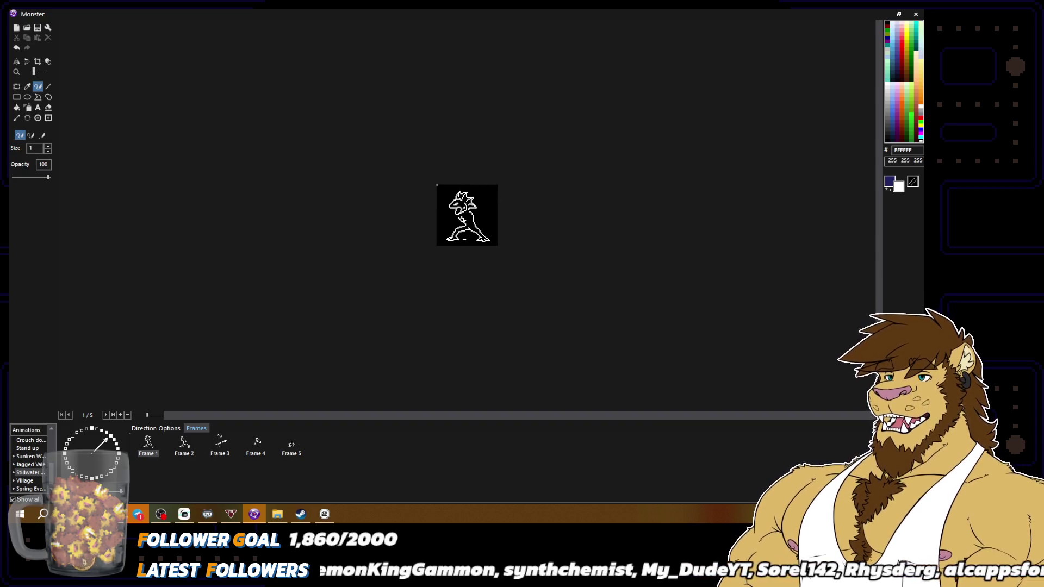
{"action": "key", "text": "plus"}
{"action": "key", "text": "plus"}
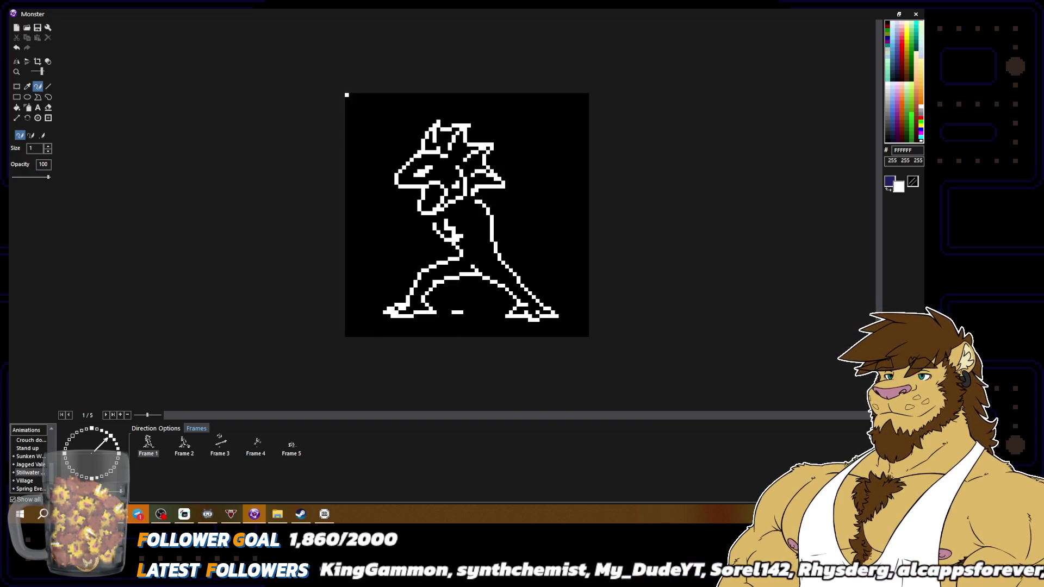
{"action": "right_click", "coordinate": [442, 125]}
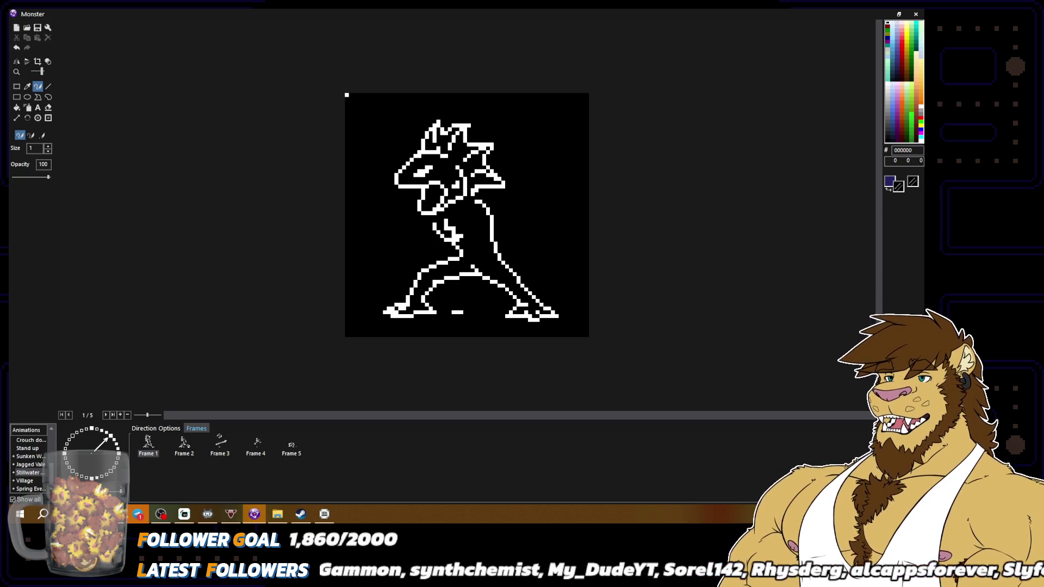
{"action": "key", "text": "minus"}
{"action": "key", "text": "minus"}
{"action": "key", "text": "plus"}
{"action": "key", "text": "plus"}
Alternate sampling white from the outline and black from the background around the head.
{"action": "right_click", "coordinate": [457, 124]}
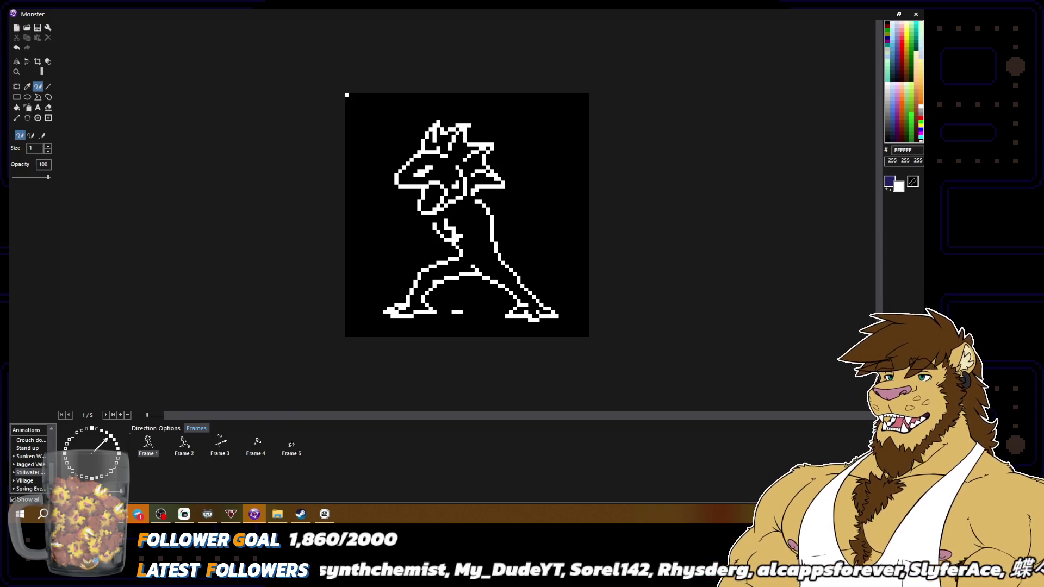
{"action": "right_click", "coordinate": [462, 144]}
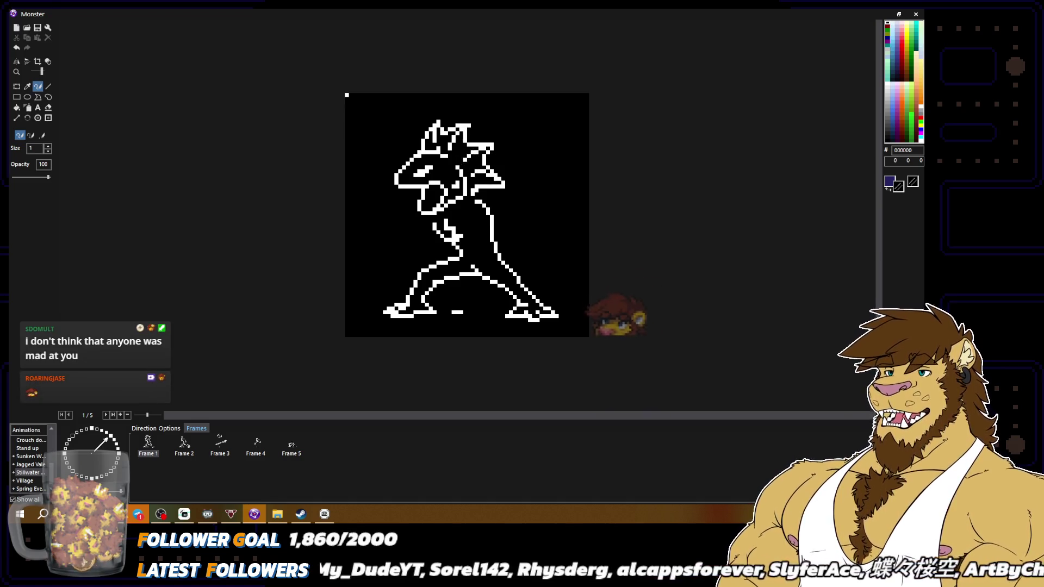
{"action": "right_click", "coordinate": [467, 169]}
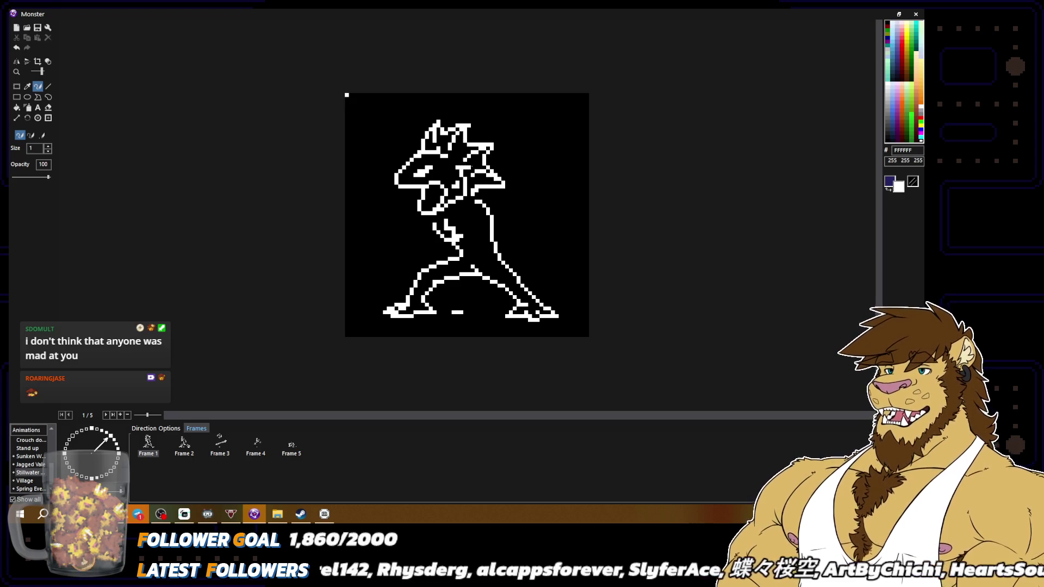
{"action": "right_click", "coordinate": [460, 169]}
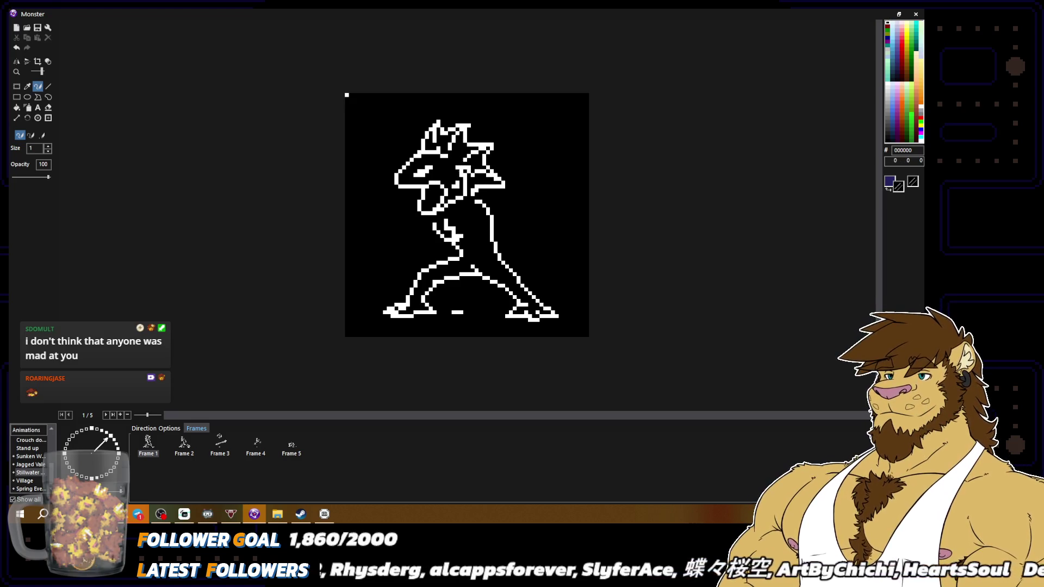
{"action": "right_click", "coordinate": [465, 167]}
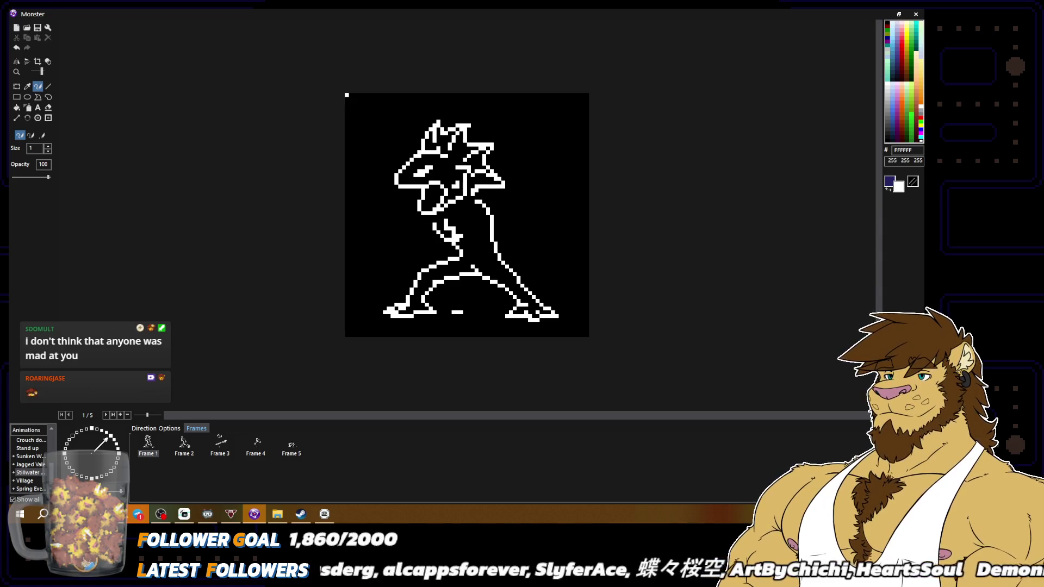
{"action": "scroll", "coordinate": [536, 198], "scroll_direction": "down", "scroll_amount": 2}
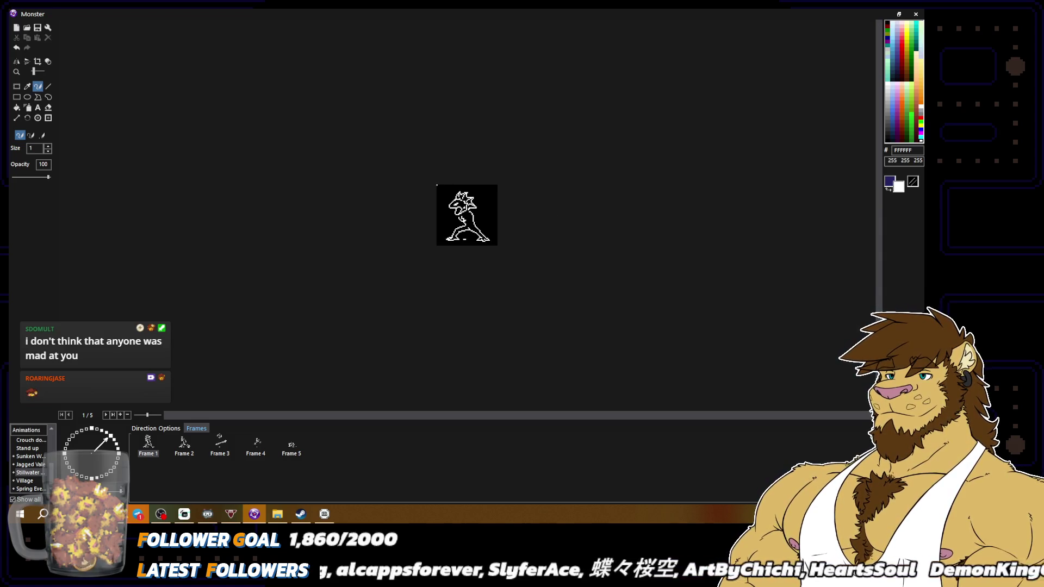
{"action": "scroll", "coordinate": [543, 216], "scroll_direction": "up", "scroll_amount": 2}
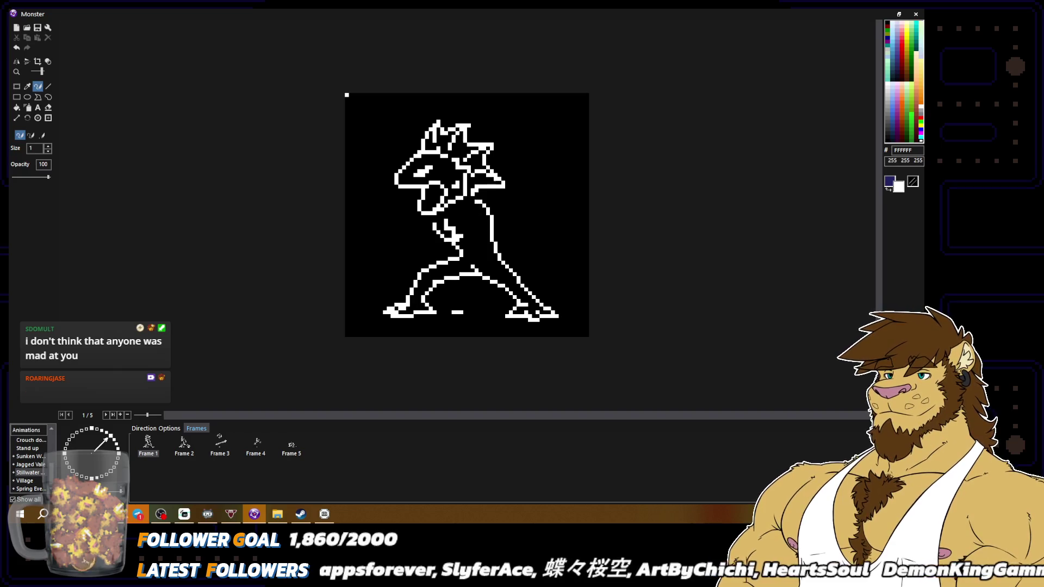
{"action": "right_click", "coordinate": [461, 196]}
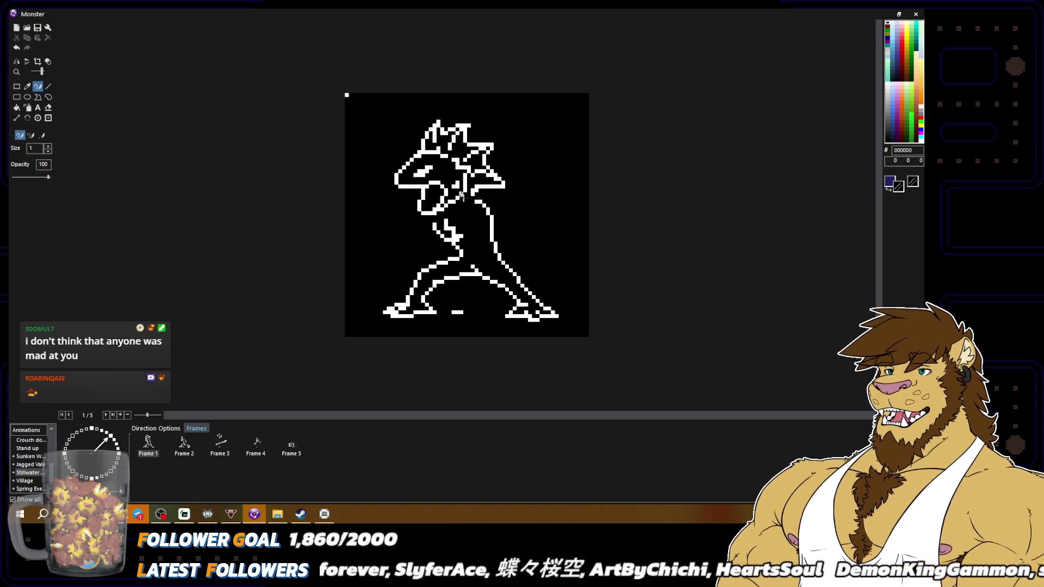
{"action": "right_click", "coordinate": [465, 190]}
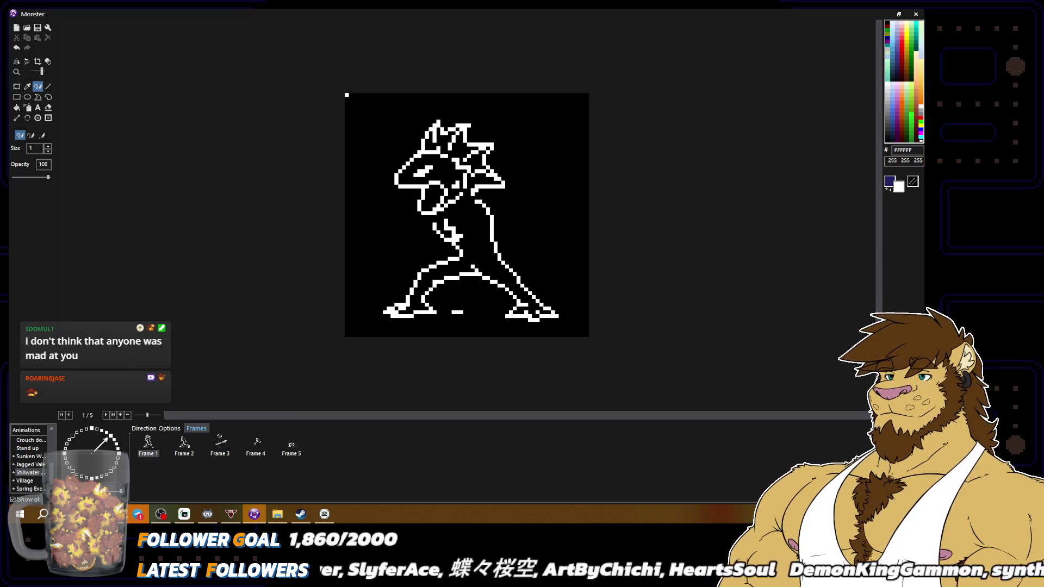
{"action": "scroll", "coordinate": [542, 246], "scroll_direction": "down", "scroll_amount": 2}
{"action": "scroll", "coordinate": [514, 242], "scroll_direction": "up", "scroll_amount": 2}
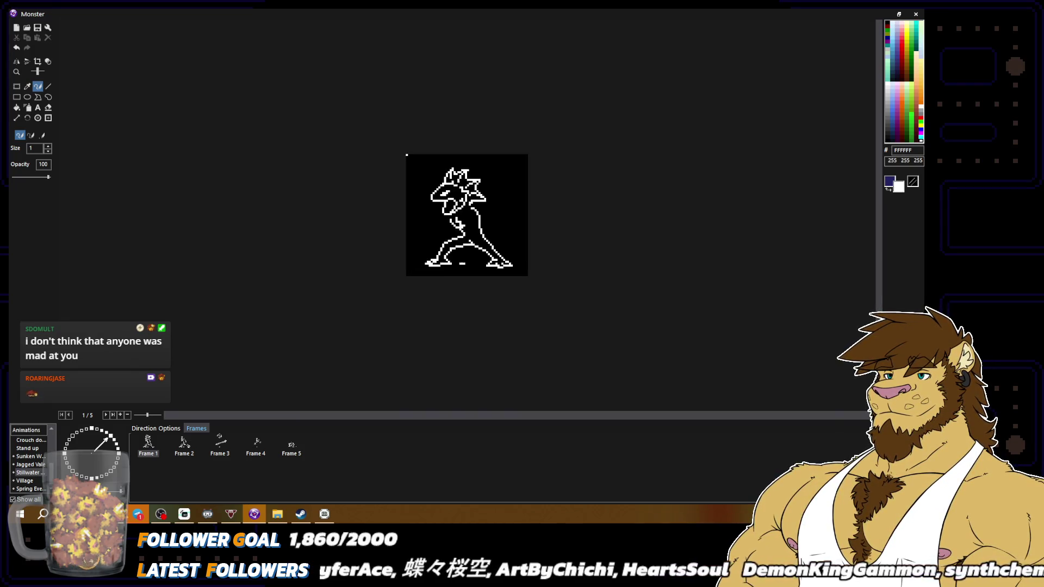
{"action": "right_click", "coordinate": [464, 191]}
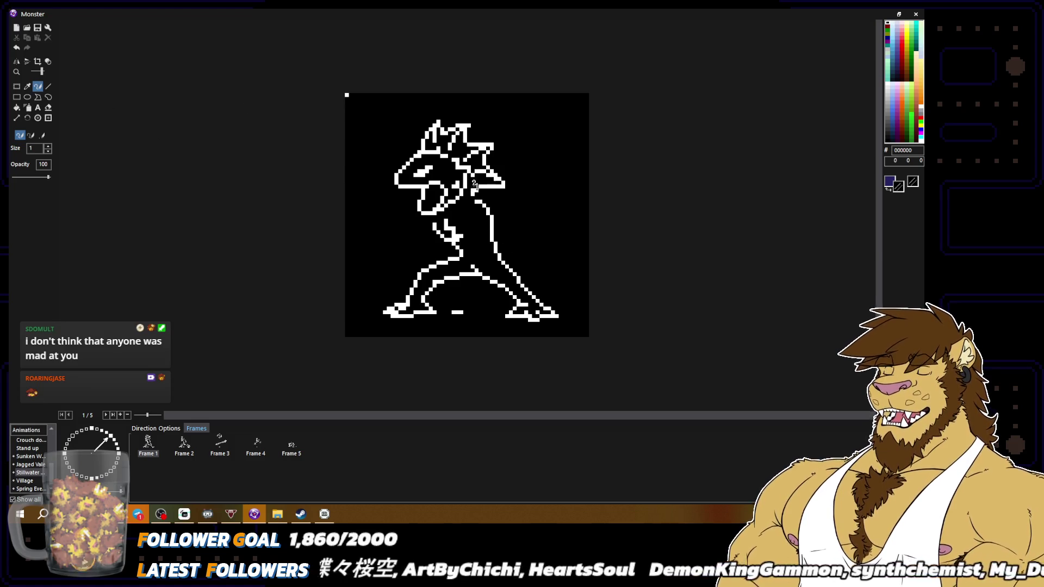
{"action": "right_click", "coordinate": [499, 174]}
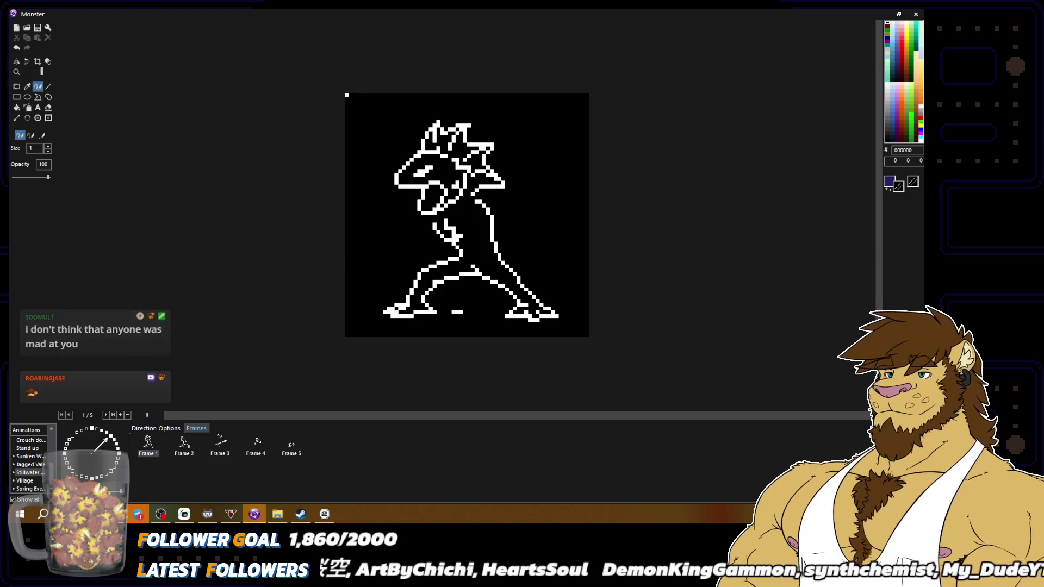
{"action": "right_click", "coordinate": [476, 156]}
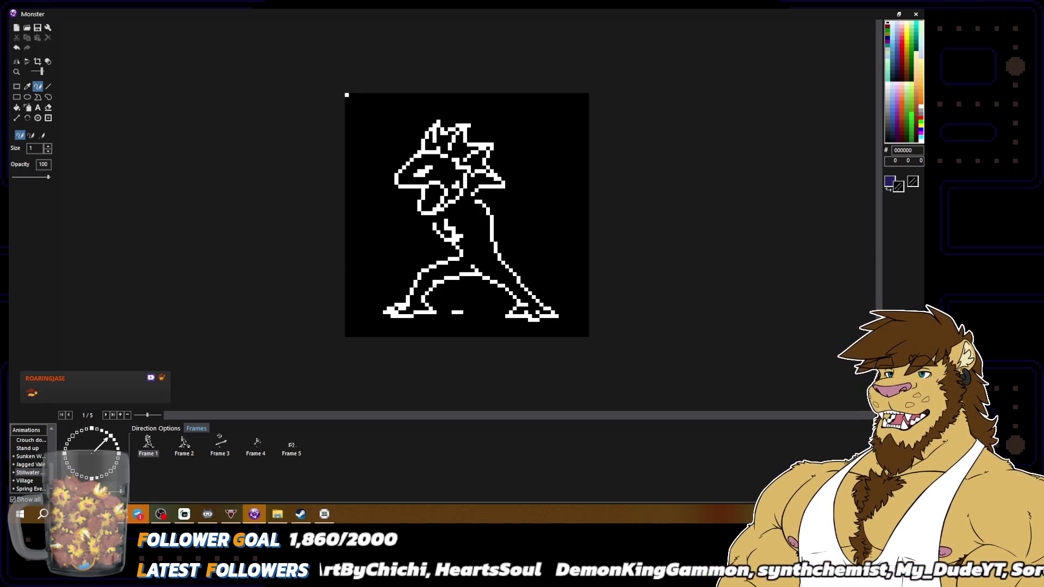
{"action": "right_click", "coordinate": [478, 157]}
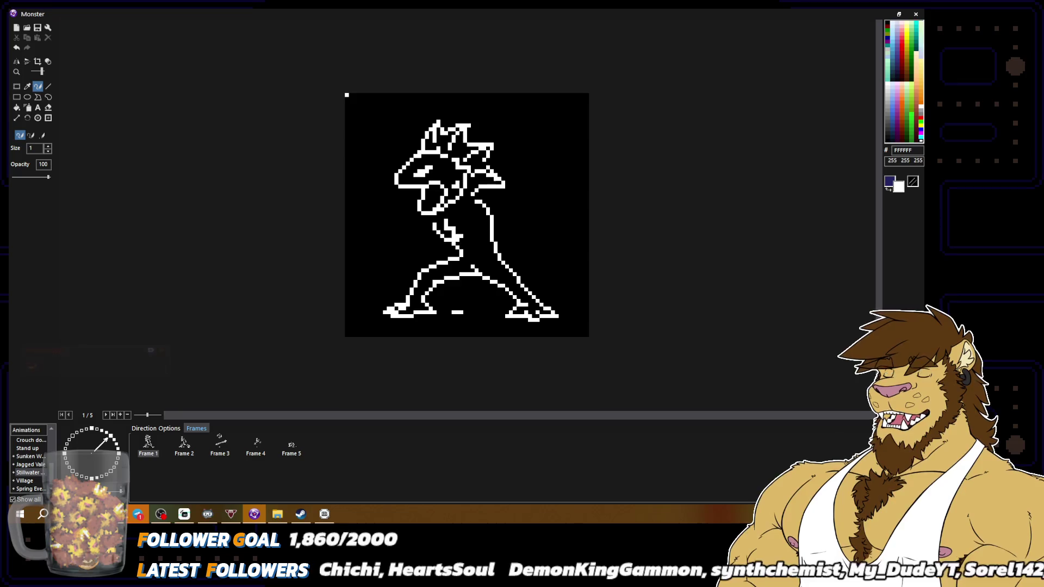
{"action": "right_click", "coordinate": [477, 156]}
{"action": "scroll", "coordinate": [478, 157], "scroll_direction": "down", "scroll_amount": 1}
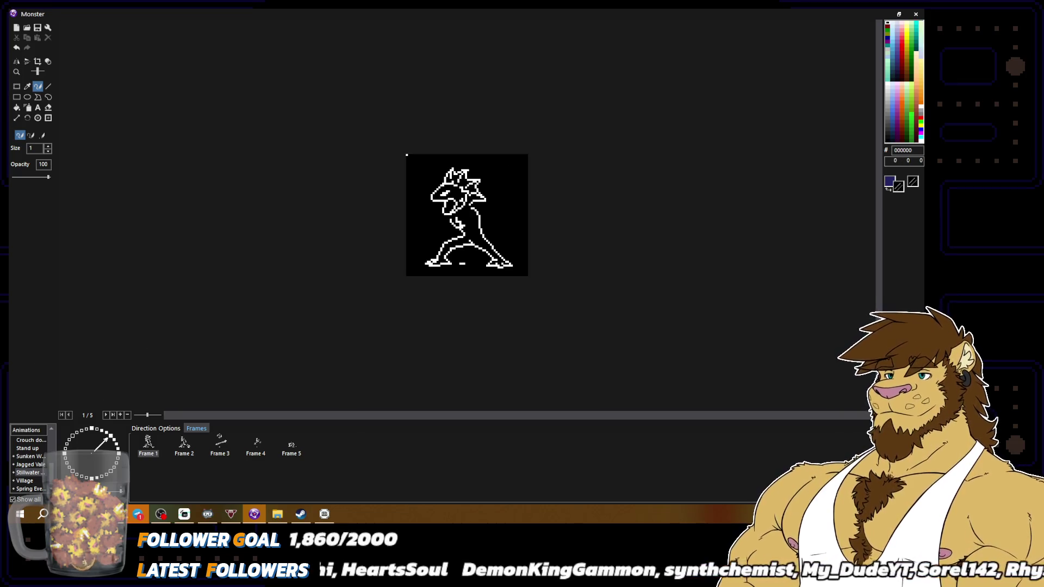
{"action": "scroll", "coordinate": [482, 130], "scroll_direction": "up", "scroll_amount": 2}
{"action": "right_click", "coordinate": [494, 121]}
{"action": "right_click", "coordinate": [494, 122]}
{"action": "right_click", "coordinate": [494, 122]}
{"action": "scroll", "coordinate": [639, 187], "scroll_direction": "down", "scroll_amount": 2}
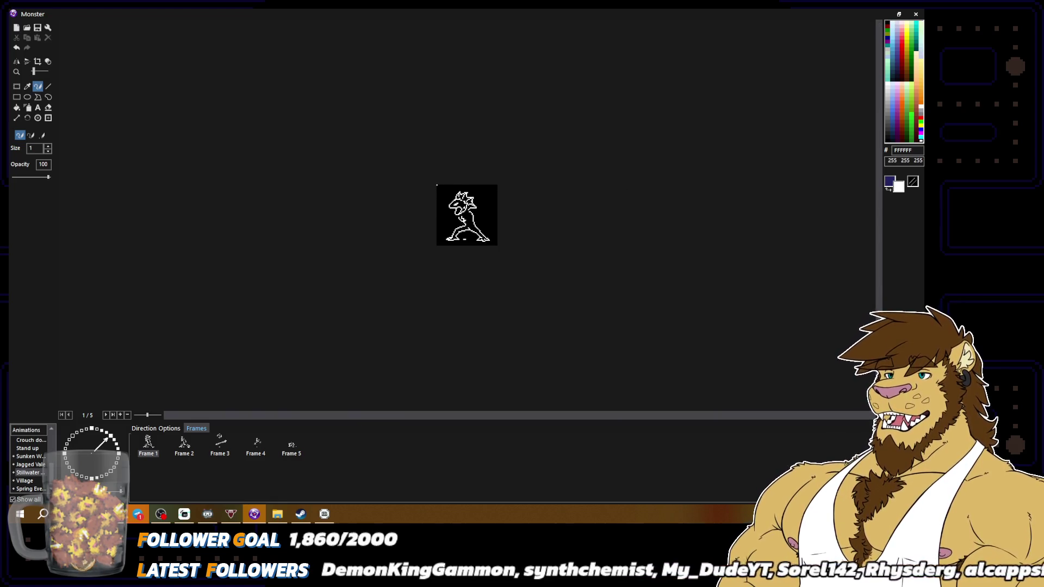
{"action": "scroll", "coordinate": [531, 175], "scroll_direction": "up", "scroll_amount": 2}
{"action": "right_click", "coordinate": [487, 166]}
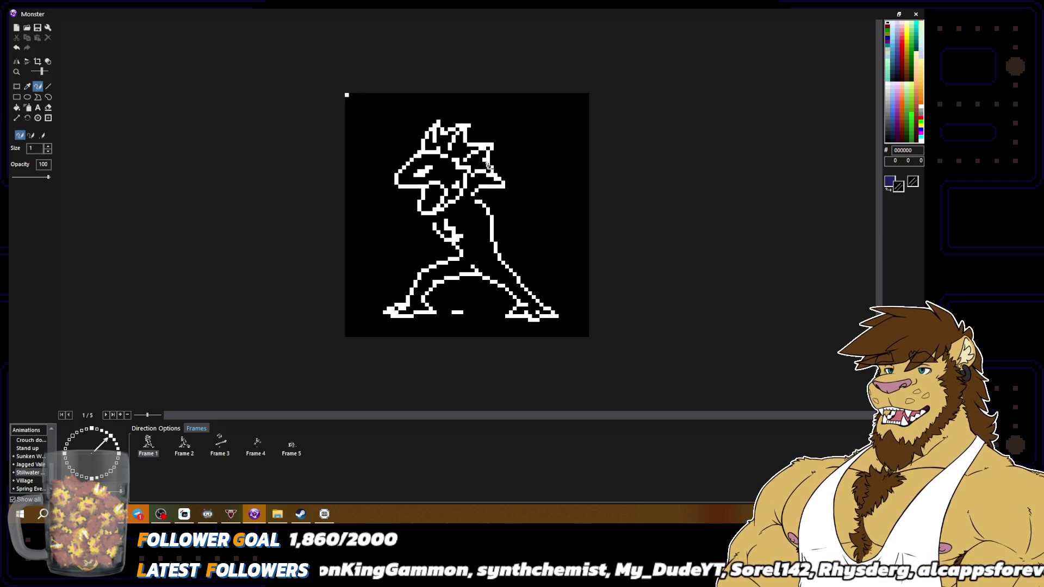
{"action": "scroll", "coordinate": [520, 182], "scroll_direction": "down", "scroll_amount": 2}
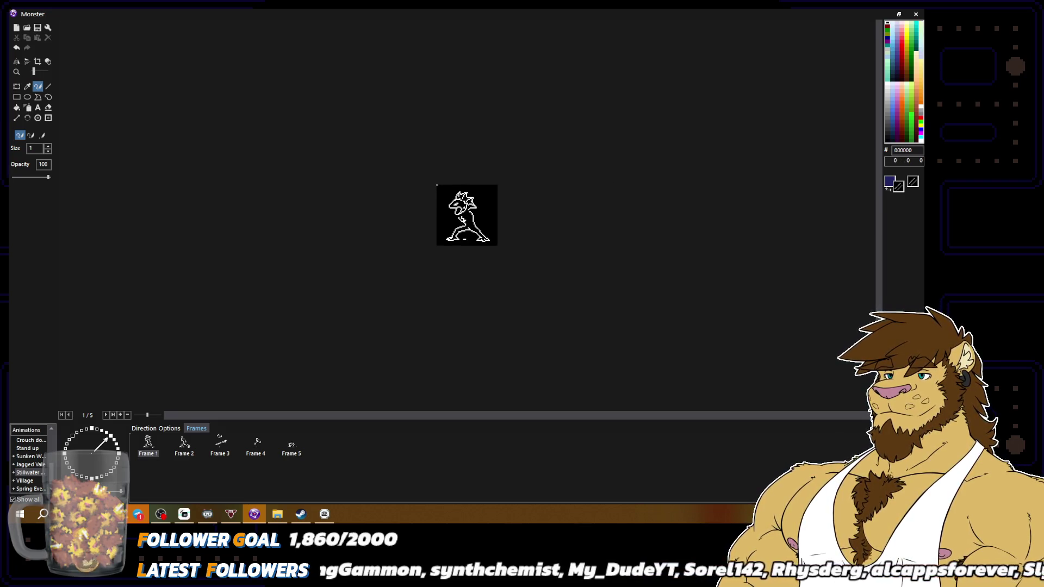
{"action": "scroll", "coordinate": [491, 168], "scroll_direction": "up", "scroll_amount": 2}
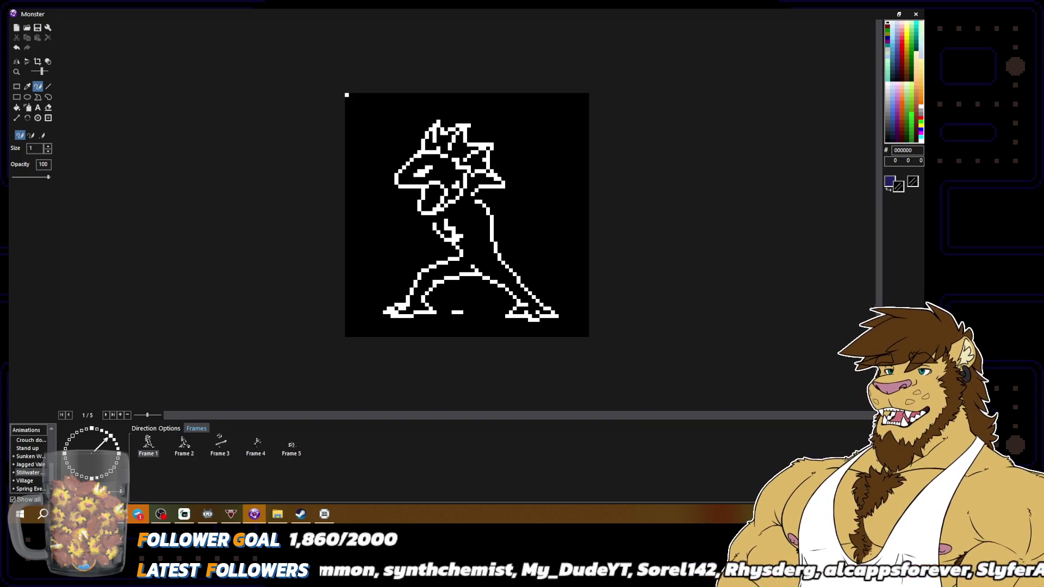
{"action": "right_click", "coordinate": [492, 185]}
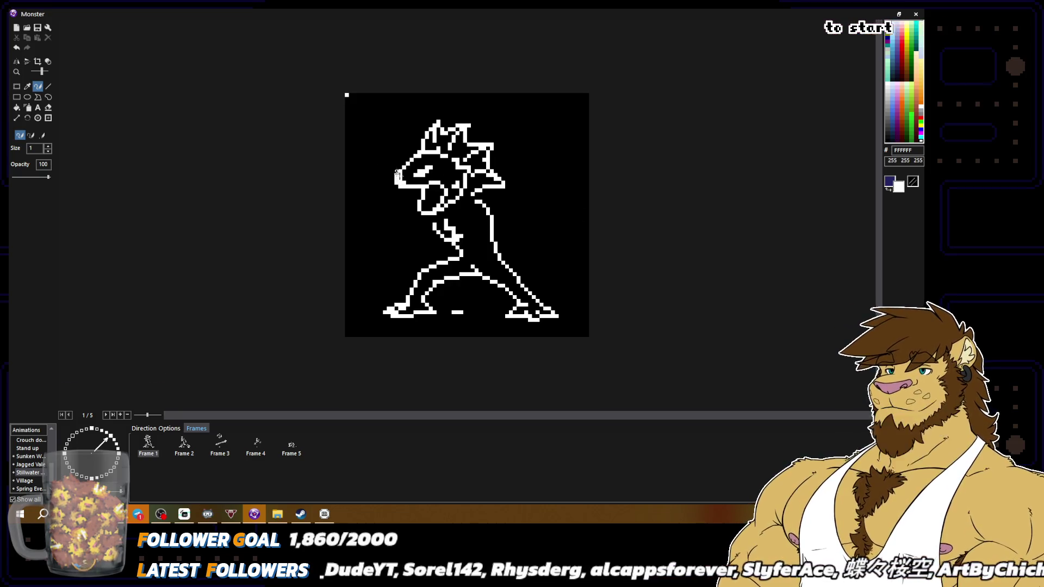
Swap to black and paint over the white pixels on the snout's left edge.
{"action": "key", "text": "x"}
{"action": "left_click_drag", "start_coordinate": [400, 170], "coordinate": [392, 182]}
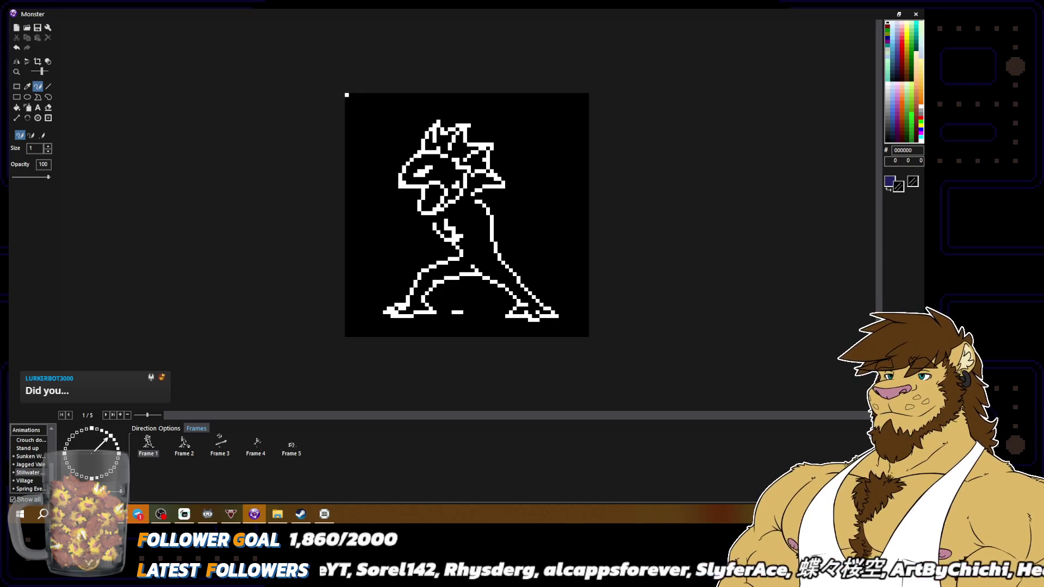
{"action": "scroll", "coordinate": [525, 228], "scroll_direction": "down", "scroll_amount": 2}
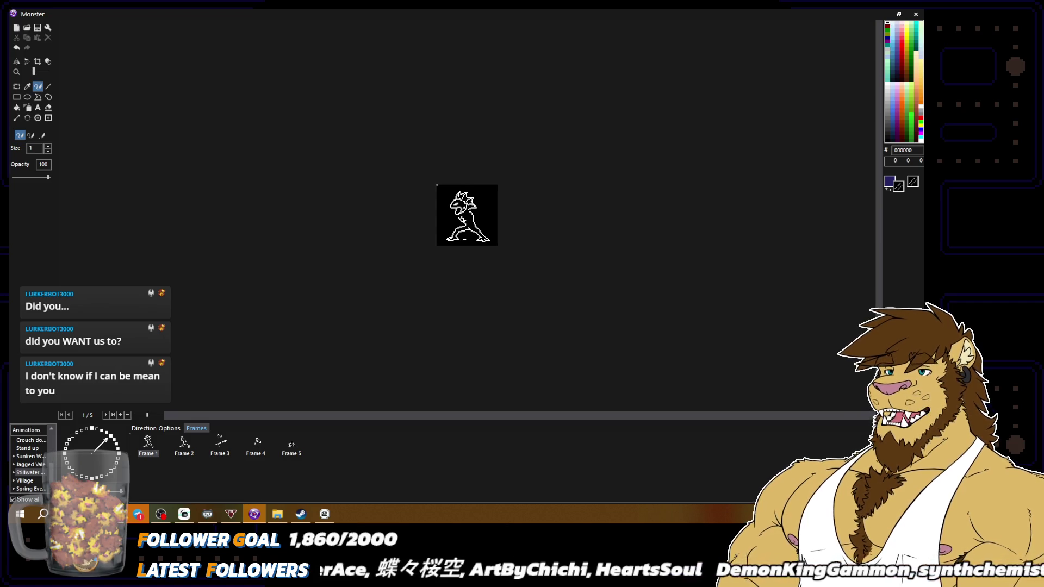
{"action": "scroll", "coordinate": [466, 215], "scroll_direction": "up", "scroll_amount": 2}
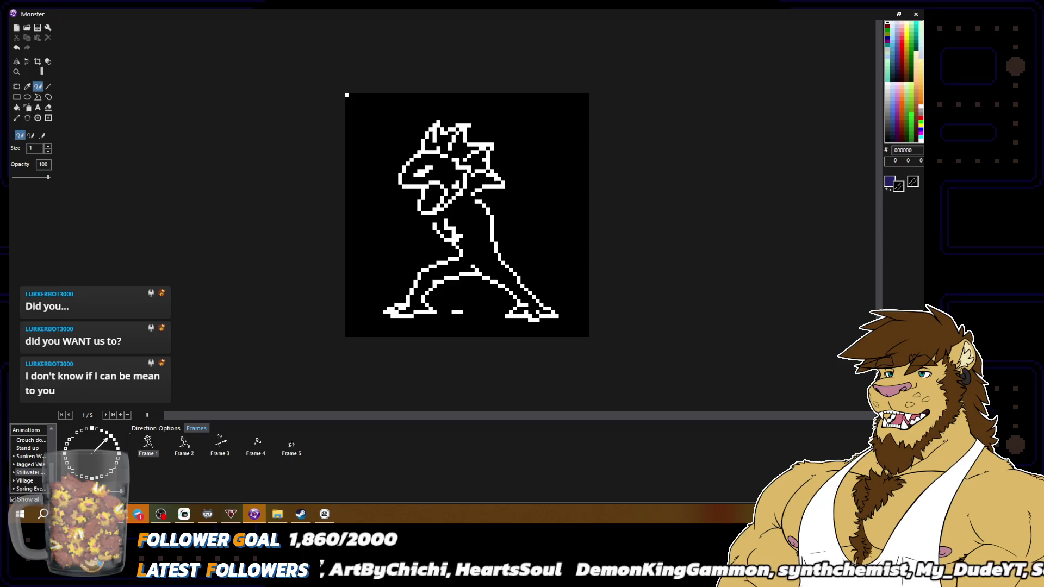
{"action": "right_click", "coordinate": [461, 185]}
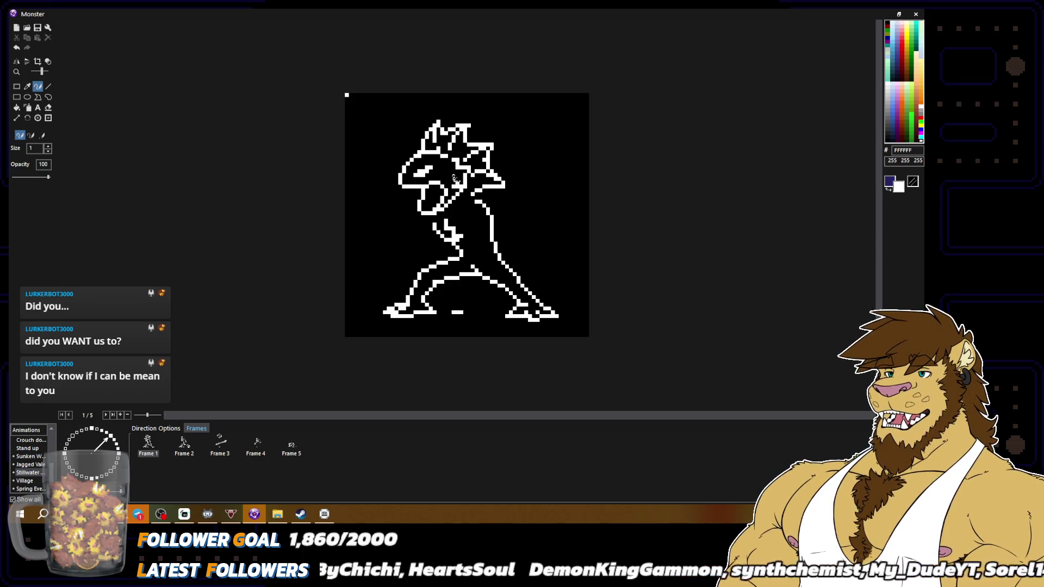
{"action": "right_click", "coordinate": [458, 183]}
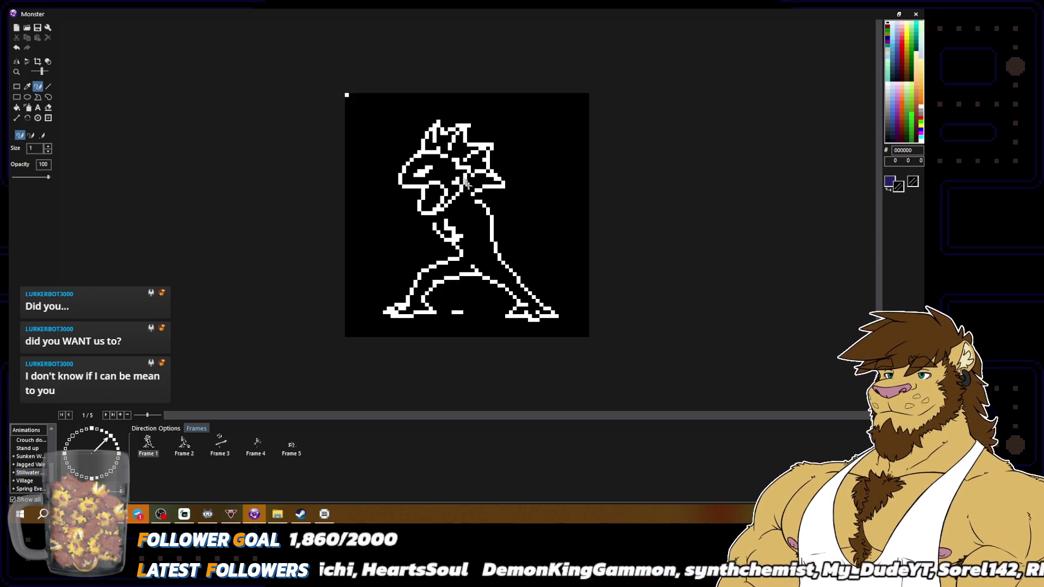
{"action": "scroll", "coordinate": [465, 183], "scroll_direction": "down", "scroll_amount": 2}
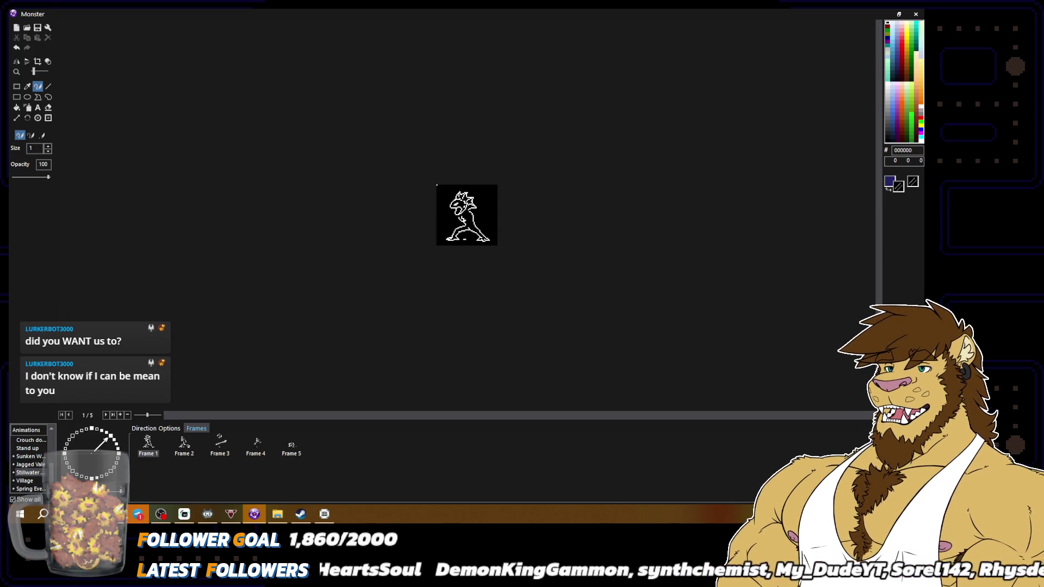
{"action": "scroll", "coordinate": [467, 215], "scroll_direction": "up", "scroll_amount": 2}
{"action": "left_click", "coordinate": [16, 86]}
{"action": "left_click_drag", "start_coordinate": [381, 115], "coordinate": [525, 198]}
{"action": "mouse_move", "coordinate": [463, 178]}
{"action": "left_mouse_down"}
{"action": "mouse_move", "coordinate": [462, 217]}
{"action": "mouse_move", "coordinate": [438, 217]}
{"action": "left_mouse_up"}
{"action": "left_click", "coordinate": [459, 212]}
{"action": "scroll", "coordinate": [467, 215], "scroll_direction": "down", "scroll_amount": 2}
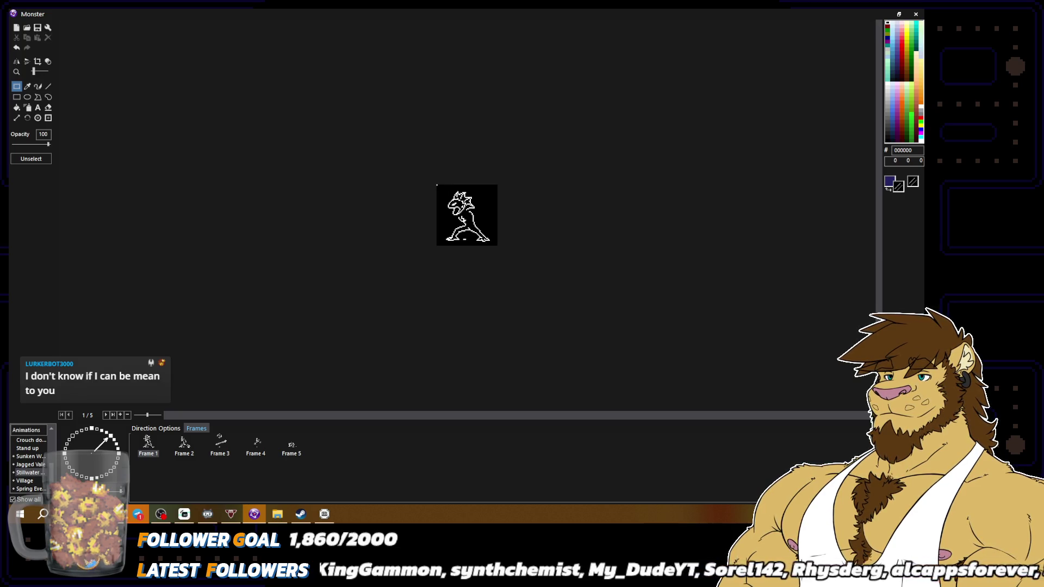
{"action": "left_click", "coordinate": [38, 86]}
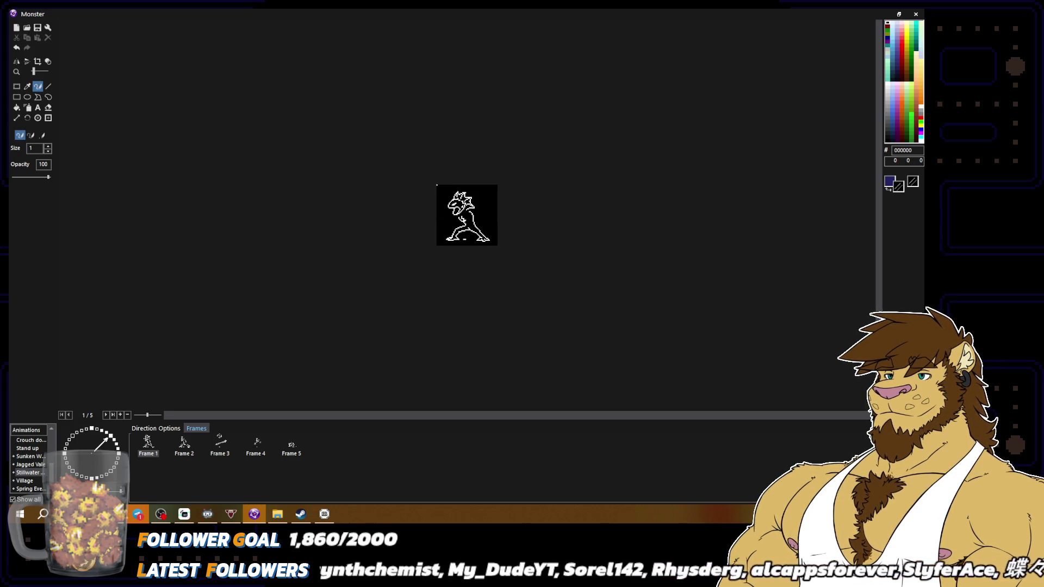
{"action": "scroll", "coordinate": [466, 216], "scroll_direction": "up", "scroll_amount": 2}
{"action": "right_click", "coordinate": [406, 187]}
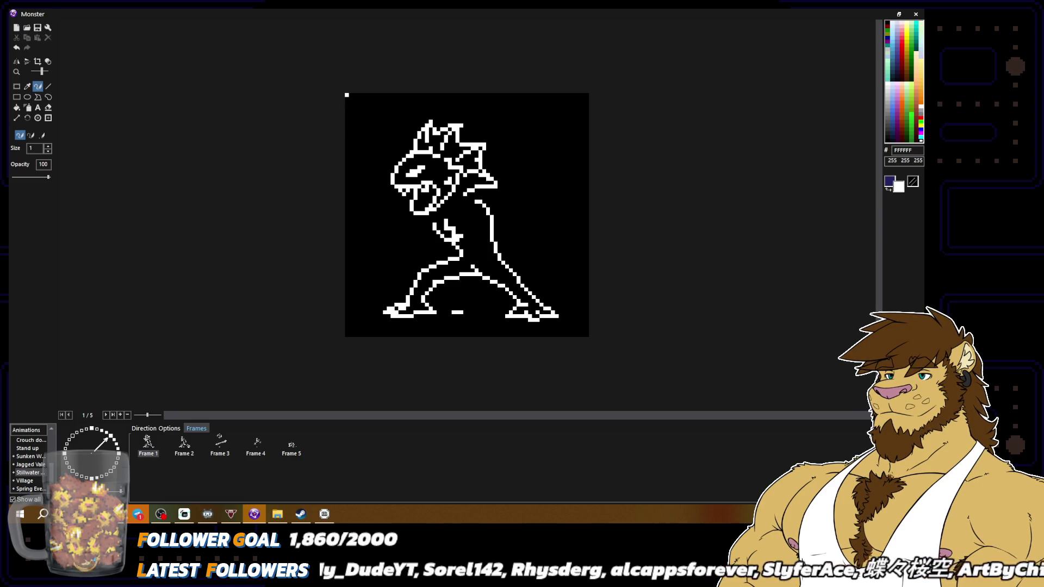
{"action": "scroll", "coordinate": [554, 225], "scroll_direction": "down", "scroll_amount": 2}
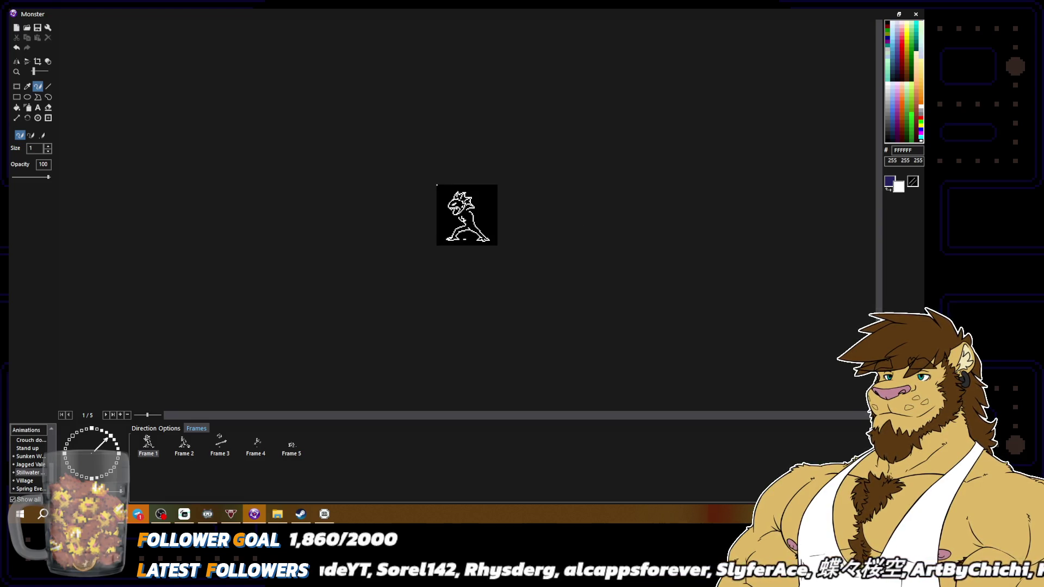
{"action": "scroll", "coordinate": [489, 196], "scroll_direction": "up", "scroll_amount": 2}
{"action": "right_click", "coordinate": [409, 165]}
{"action": "right_click", "coordinate": [416, 171]}
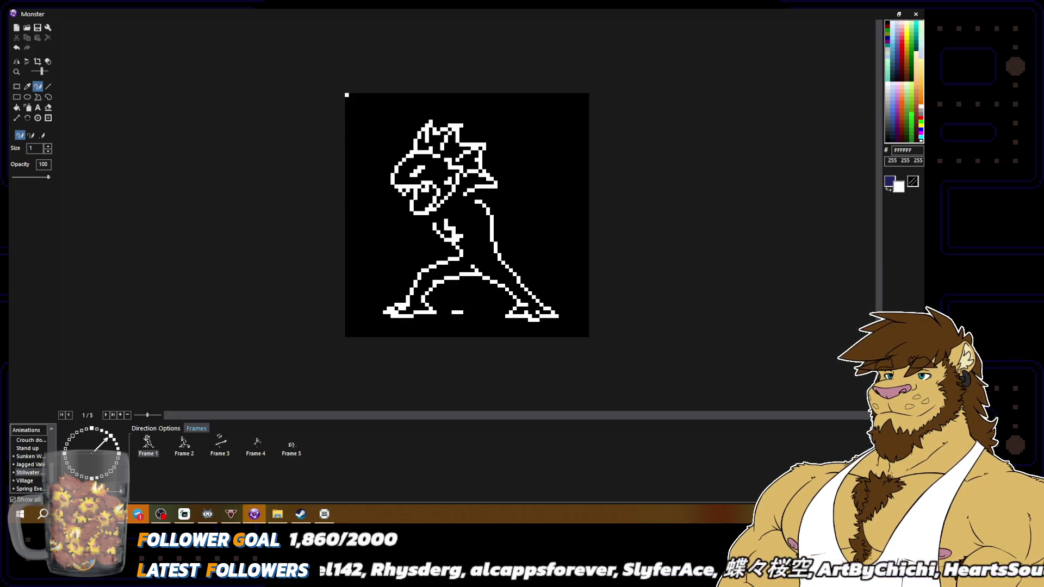
{"action": "scroll", "coordinate": [471, 169], "scroll_direction": "down", "scroll_amount": 2}
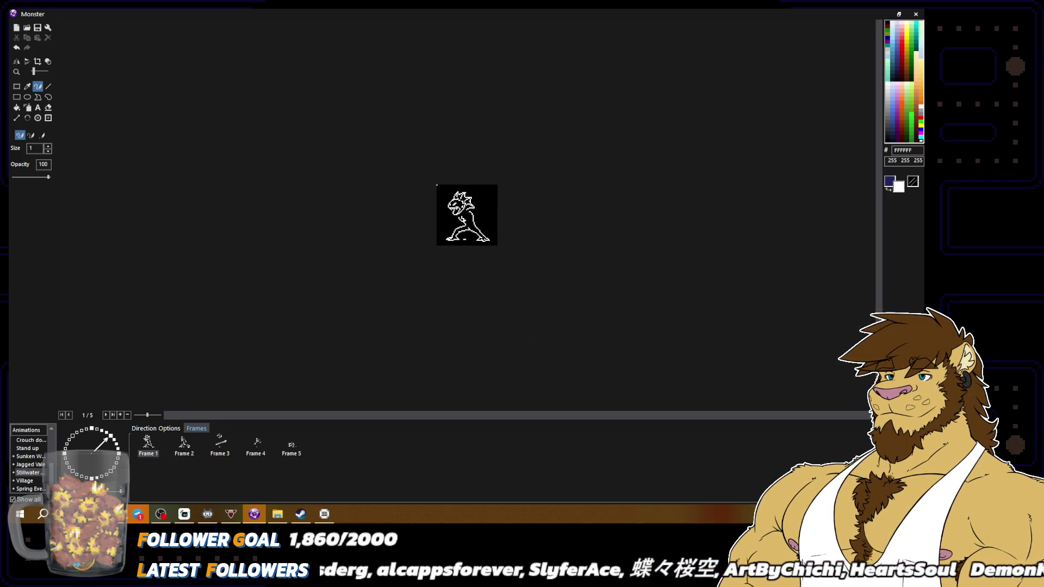
{"action": "scroll", "coordinate": [658, 234], "scroll_direction": "up", "scroll_amount": 2}
{"action": "right_click", "coordinate": [420, 156]}
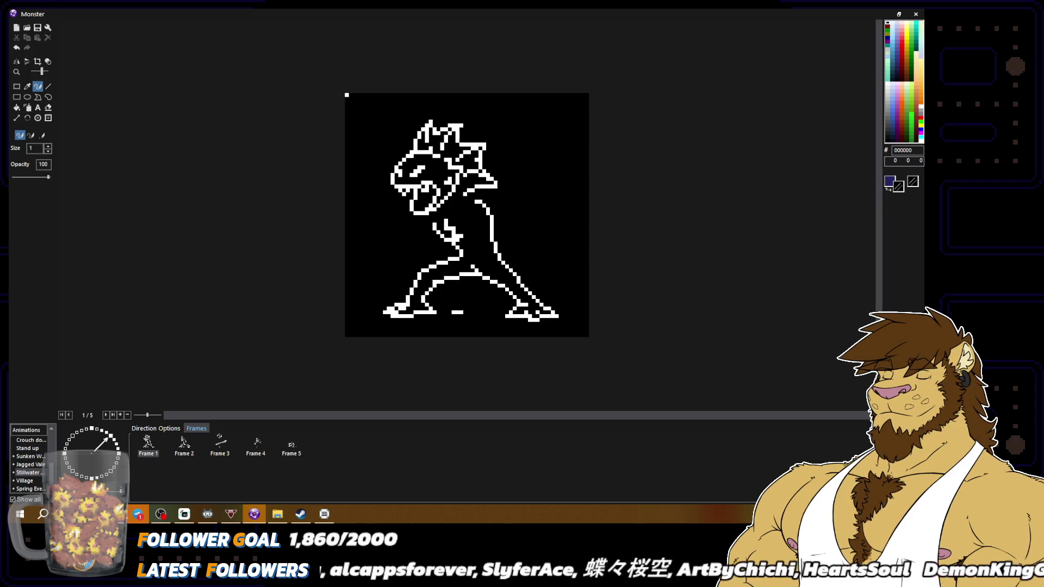
{"action": "right_click", "coordinate": [419, 147]}
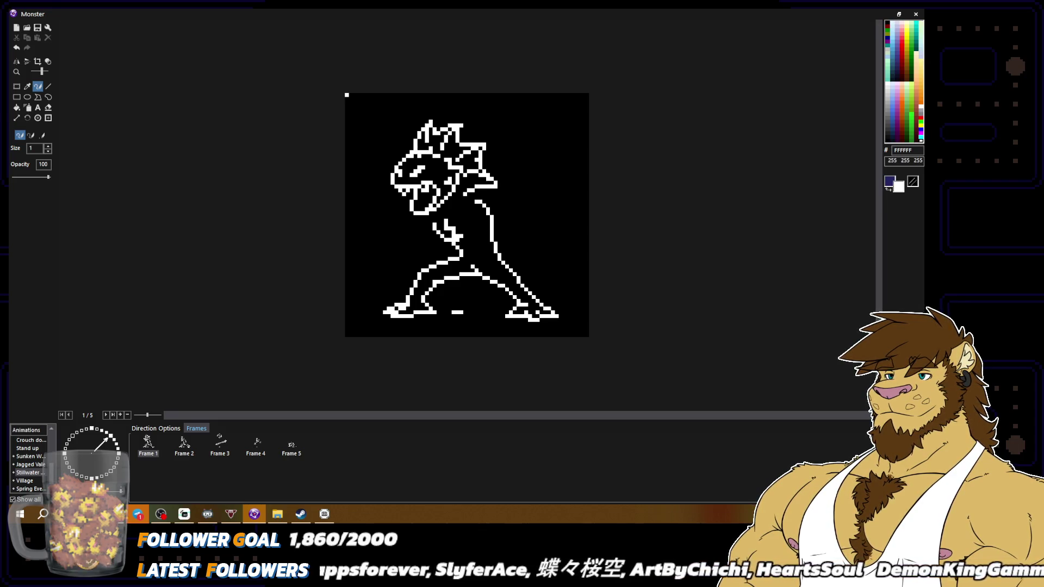
{"action": "right_click", "coordinate": [421, 149]}
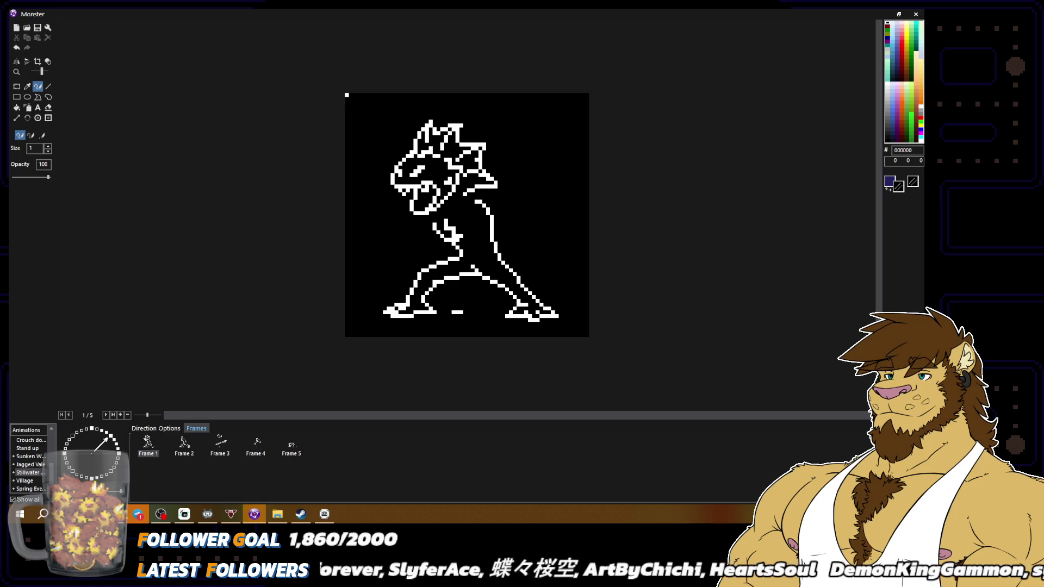
{"action": "scroll", "coordinate": [560, 228], "scroll_direction": "down", "scroll_amount": 2}
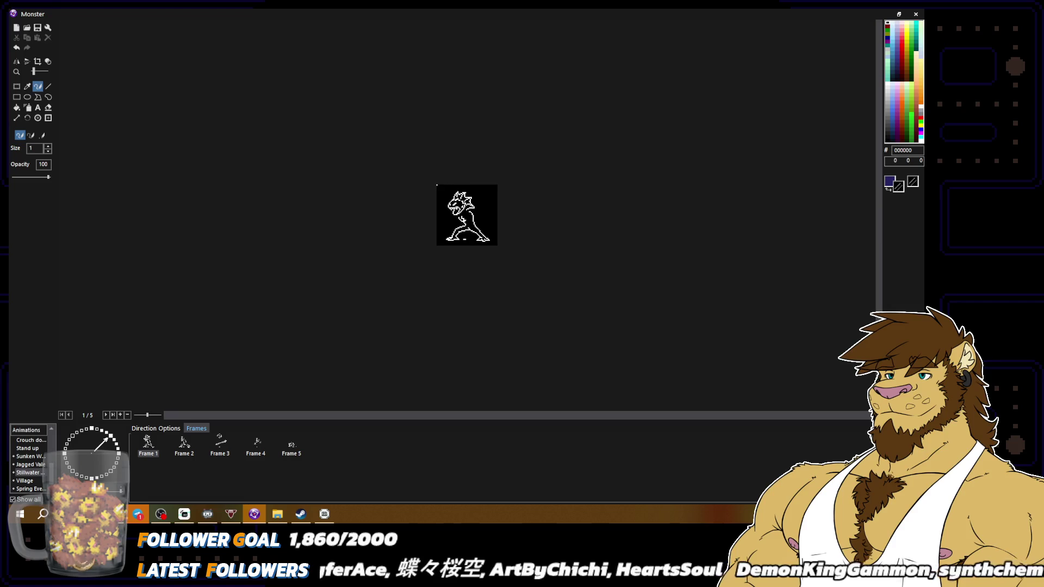
{"action": "scroll", "coordinate": [467, 215], "scroll_direction": "up", "scroll_amount": 1}
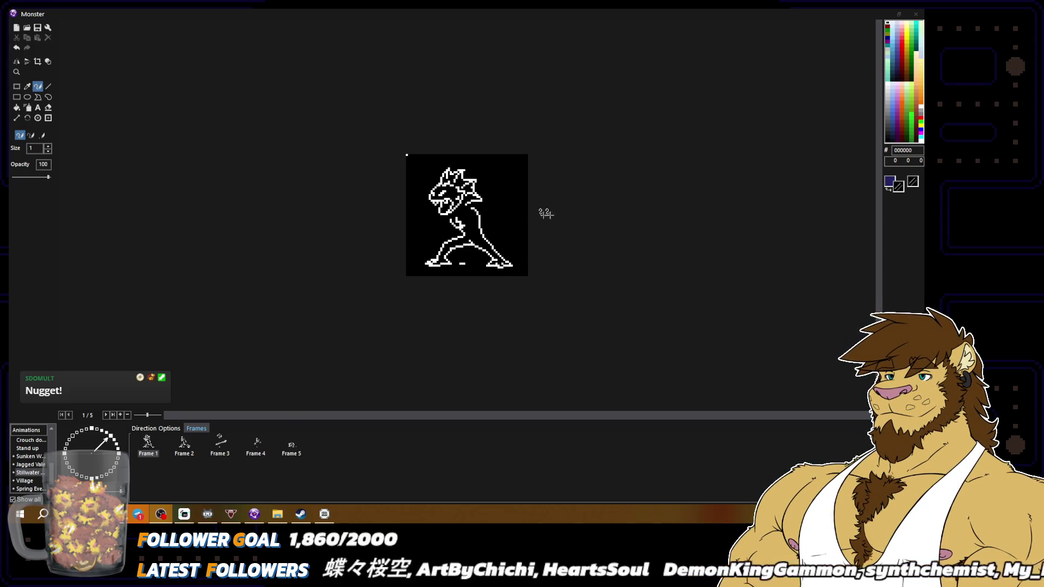
Preview frames 2 and 1, close the Monster image editor and save the project.
{"action": "left_click", "coordinate": [184, 443]}
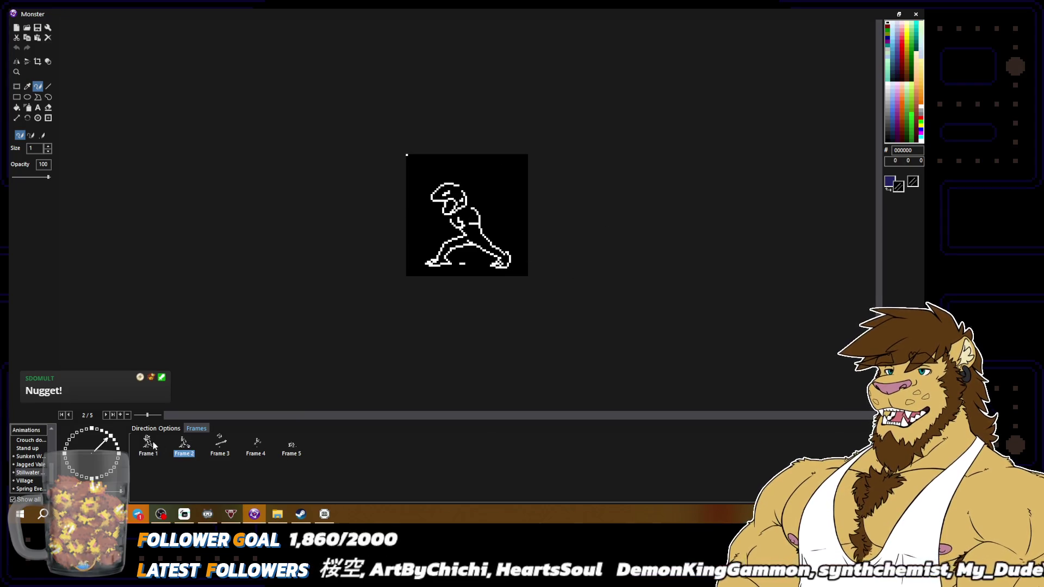
{"action": "left_click", "coordinate": [152, 443]}
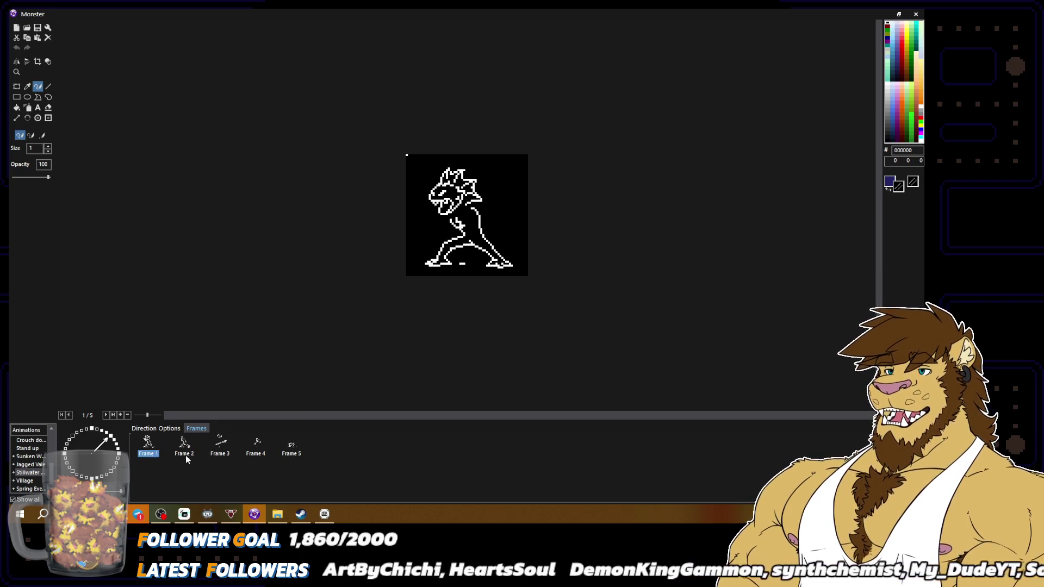
{"action": "double_click", "coordinate": [13, 15]}
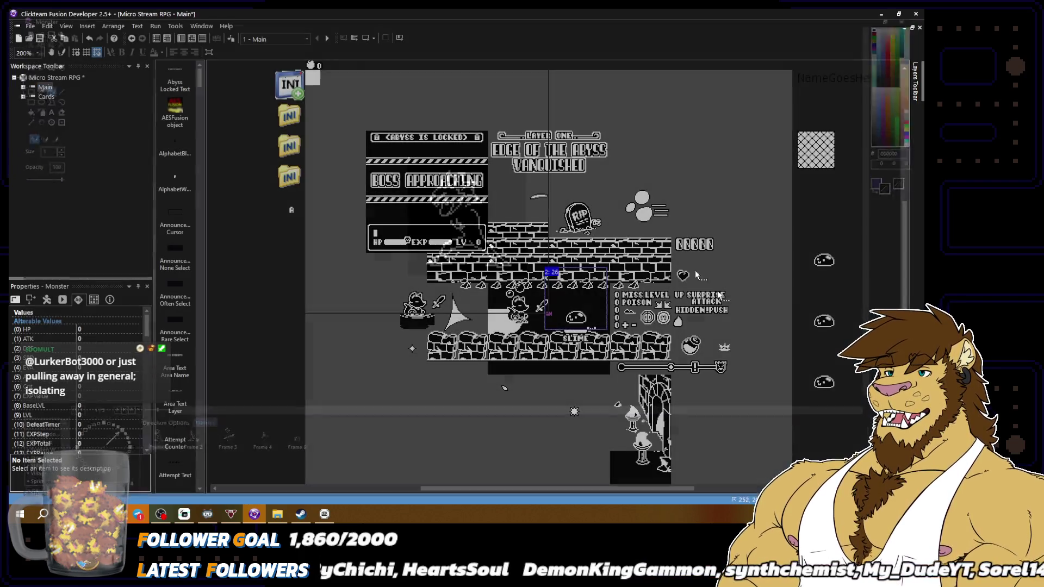
{"action": "key", "text": "ctrl+s"}
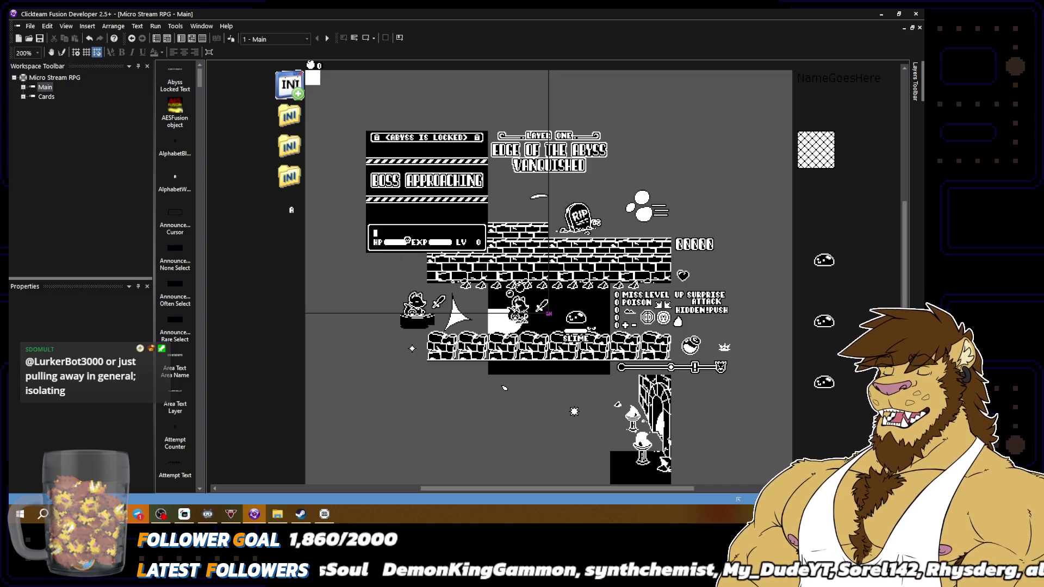
Reopen the Monster object's sprite and choose its Stillwater animation.
{"action": "double_click", "coordinate": [576, 318]}
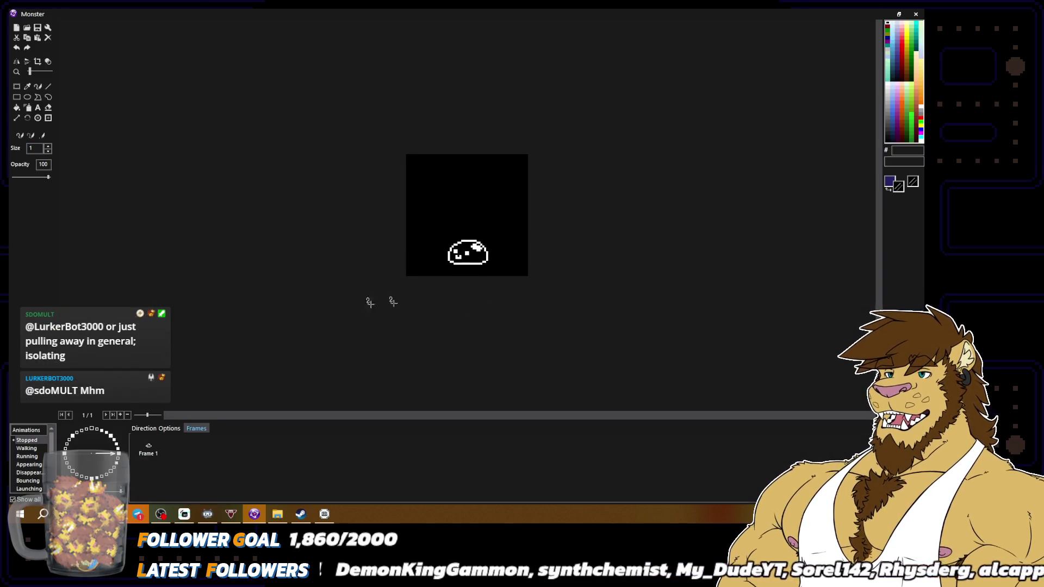
{"action": "scroll", "coordinate": [41, 462], "scroll_direction": "down", "scroll_amount": 5}
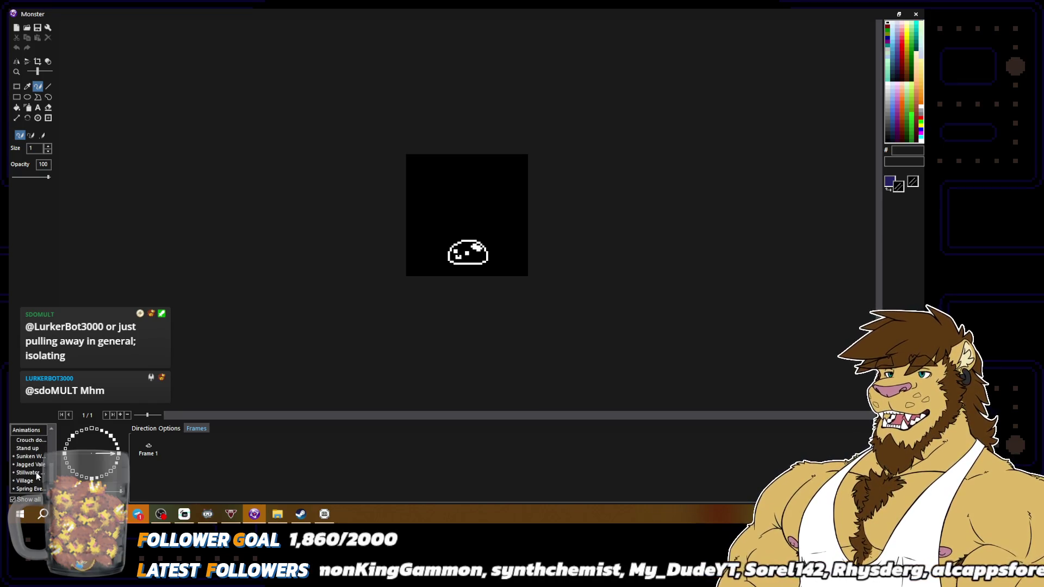
{"action": "left_click", "coordinate": [29, 472]}
Load the Stillwater monster frames and rectangle-select the area around the jaw.
{"action": "left_click", "coordinate": [110, 436]}
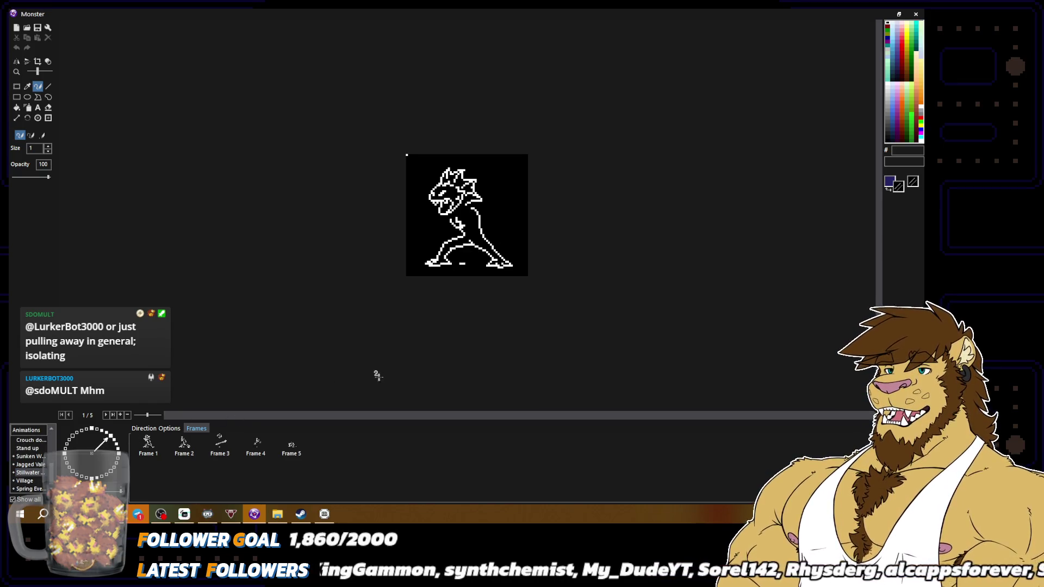
{"action": "left_click", "coordinate": [16, 87]}
{"action": "scroll", "coordinate": [341, 156], "scroll_direction": "up", "scroll_amount": 2}
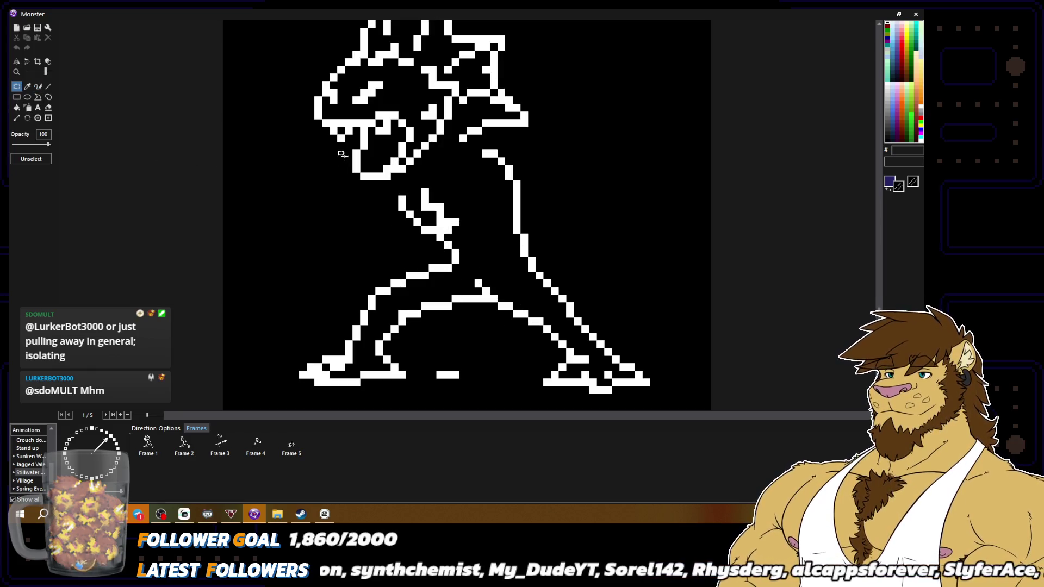
{"action": "mouse_move", "coordinate": [343, 175]}
{"action": "left_mouse_down"}
{"action": "mouse_move", "coordinate": [468, 151]}
{"action": "mouse_move", "coordinate": [469, 140]}
{"action": "left_mouse_up"}
{"action": "left_click", "coordinate": [466, 194]}
Redraw the jaw with the pencil in white and black, blackening a few chin pixels.
{"action": "left_click", "coordinate": [37, 87]}
{"action": "left_click", "coordinate": [436, 126], "text": "alt"}
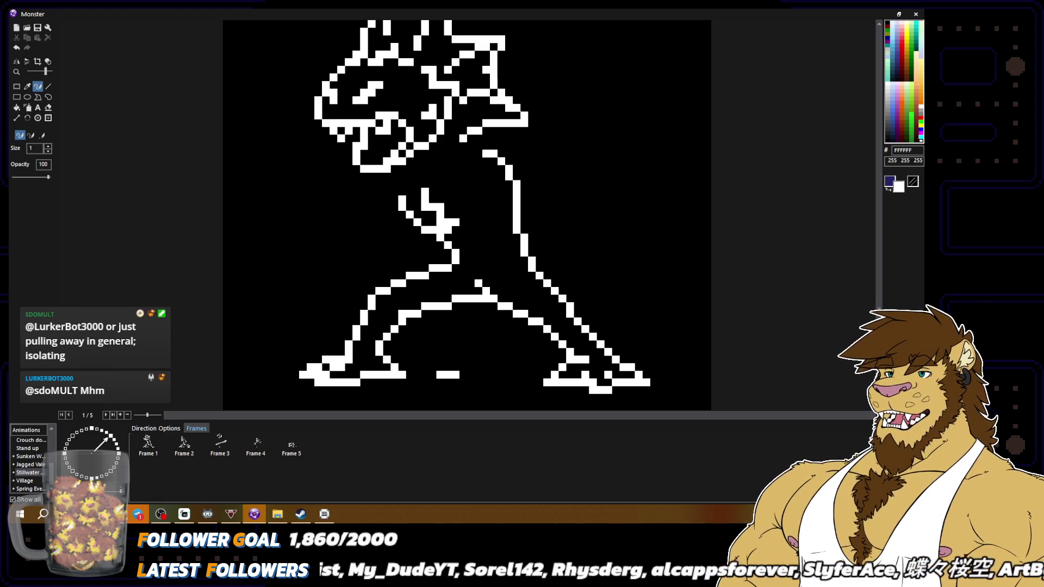
{"action": "left_click", "coordinate": [375, 148], "text": "alt"}
{"action": "scroll", "coordinate": [474, 213], "scroll_direction": "down", "scroll_amount": 3}
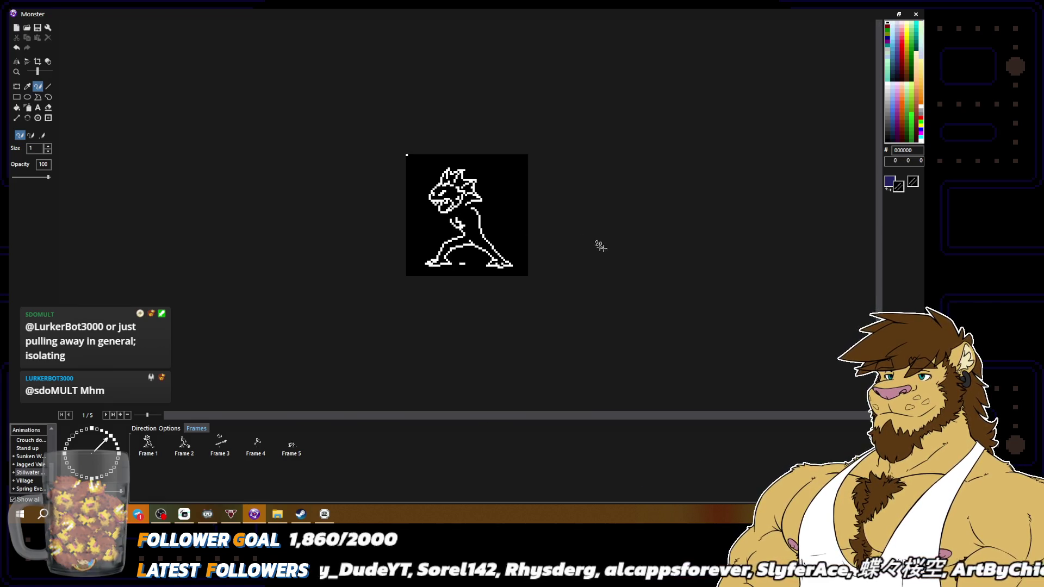
{"action": "scroll", "coordinate": [417, 171], "scroll_direction": "up", "scroll_amount": 3}
{"action": "left_click", "coordinate": [420, 153], "text": "alt"}
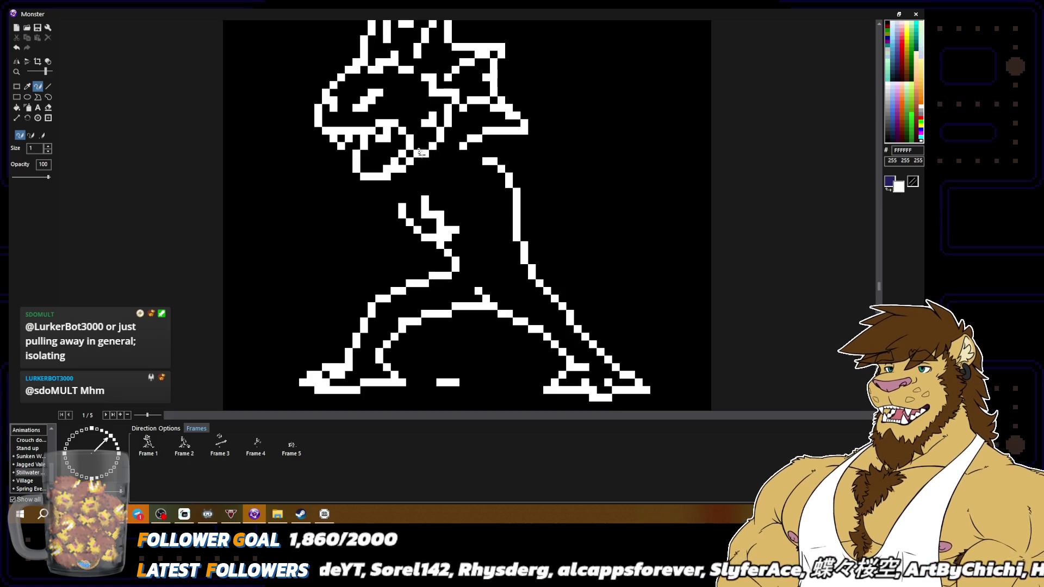
{"action": "left_click", "coordinate": [416, 161], "text": "alt"}
{"action": "scroll", "coordinate": [577, 185], "scroll_direction": "down", "scroll_amount": 3}
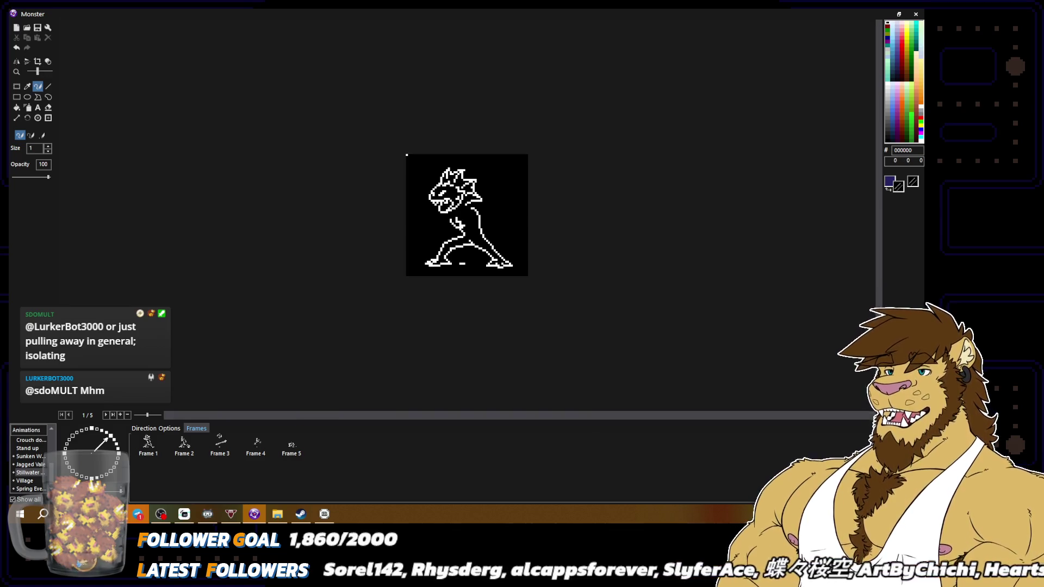
{"action": "scroll", "coordinate": [559, 225], "scroll_direction": "up", "scroll_amount": 3}
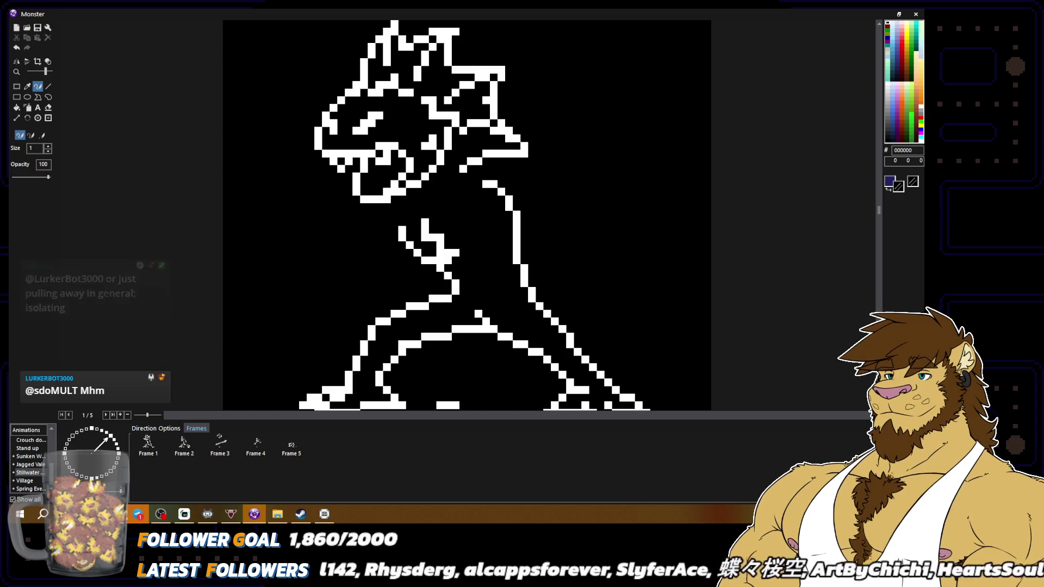
{"action": "left_click", "coordinate": [410, 187], "text": "alt"}
{"action": "left_click", "coordinate": [405, 179], "text": "alt"}
{"action": "left_click_drag", "start_coordinate": [395, 190], "coordinate": [427, 183]}
Paint a couple of chin pixels white and touch up the chin outline.
{"action": "scroll", "coordinate": [427, 183], "scroll_direction": "down", "scroll_amount": 2}
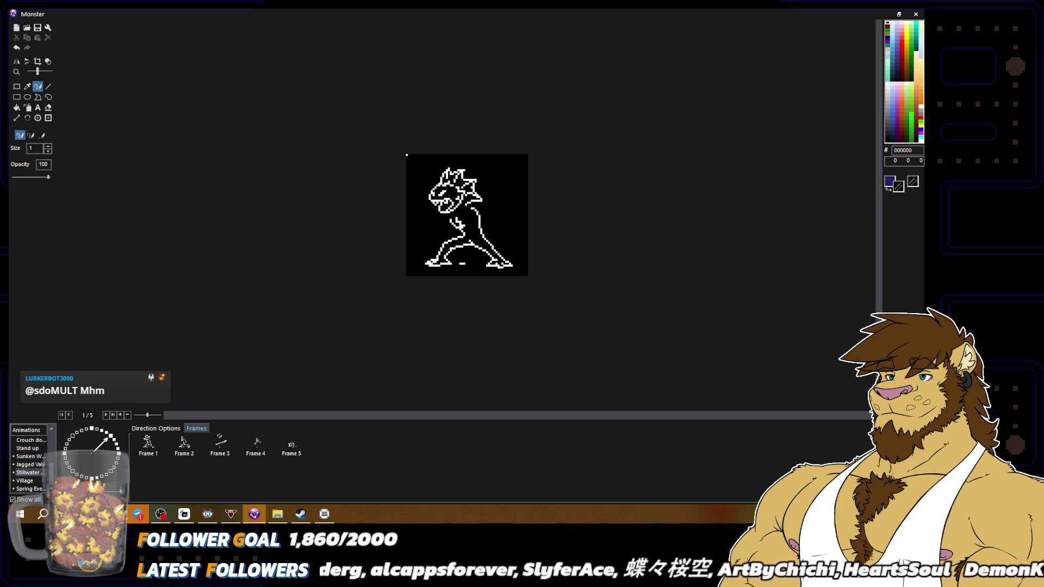
{"action": "scroll", "coordinate": [423, 179], "scroll_direction": "up", "scroll_amount": 2}
{"action": "left_click", "coordinate": [423, 179], "text": "alt"}
{"action": "left_click_drag", "start_coordinate": [410, 191], "coordinate": [423, 185]}
{"action": "left_click", "coordinate": [436, 172], "text": "alt"}
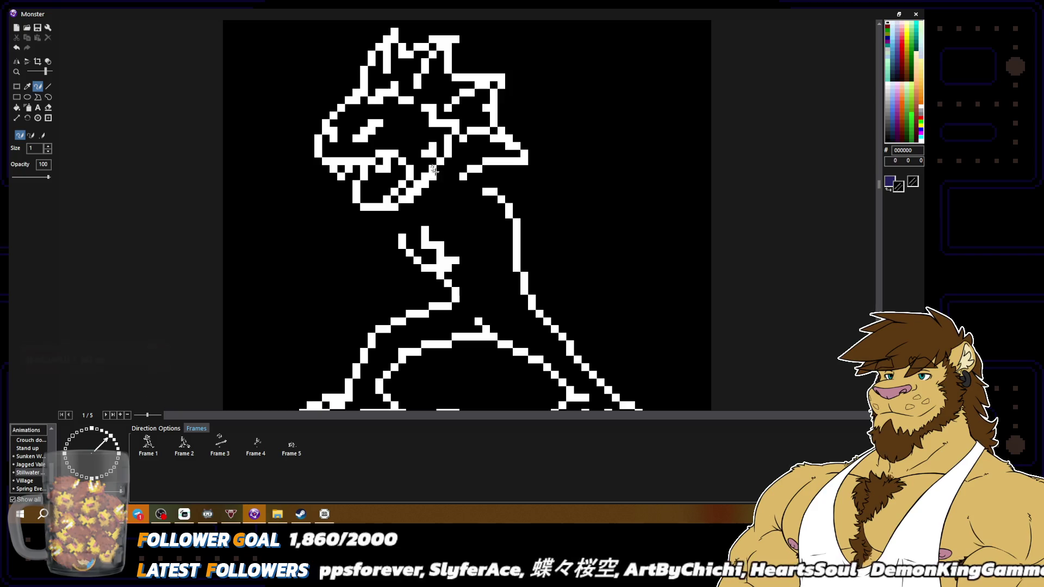
{"action": "left_click", "coordinate": [394, 197], "text": "alt"}
{"action": "left_click", "coordinate": [400, 201], "text": "alt"}
{"action": "scroll", "coordinate": [567, 221], "scroll_direction": "down", "scroll_amount": 2}
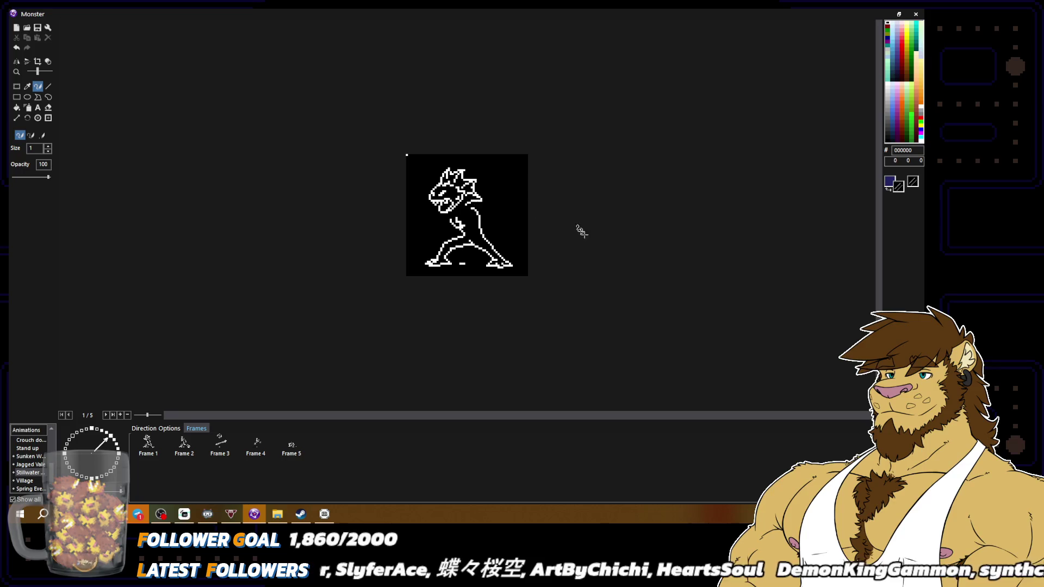
{"action": "scroll", "coordinate": [591, 246], "scroll_direction": "up", "scroll_amount": 2}
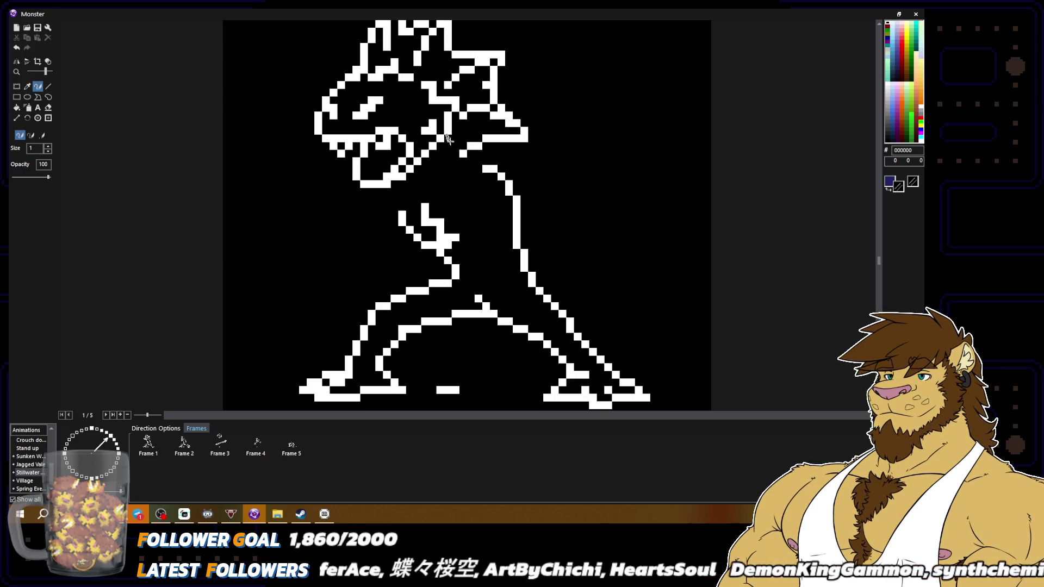
{"action": "scroll", "coordinate": [457, 133], "scroll_direction": "down", "scroll_amount": 2}
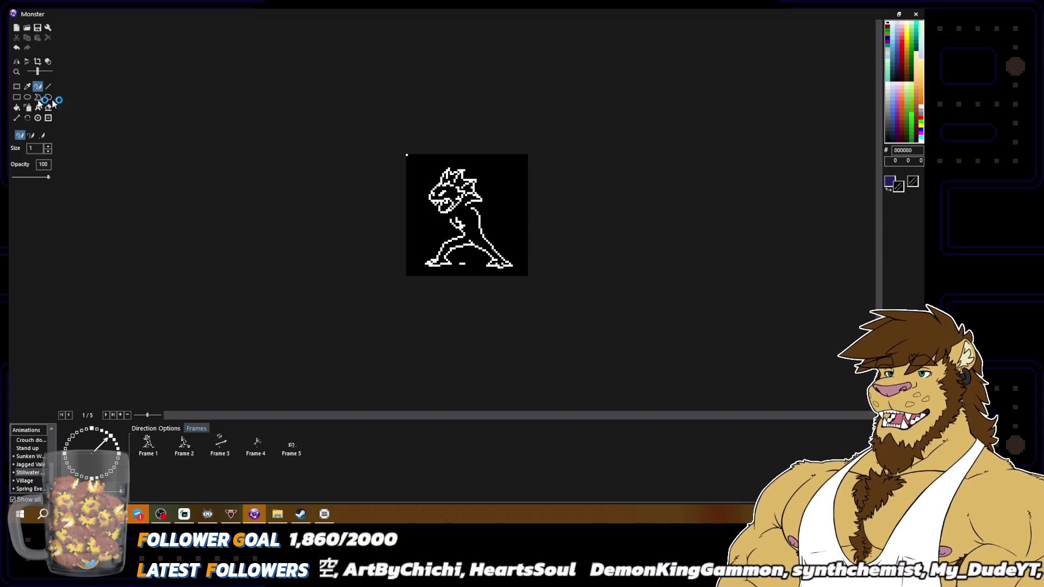
{"action": "left_click", "coordinate": [16, 85]}
Tightly select the monster's head and nudge it one pixel right.
{"action": "scroll", "coordinate": [466, 216], "scroll_direction": "up", "scroll_amount": 1}
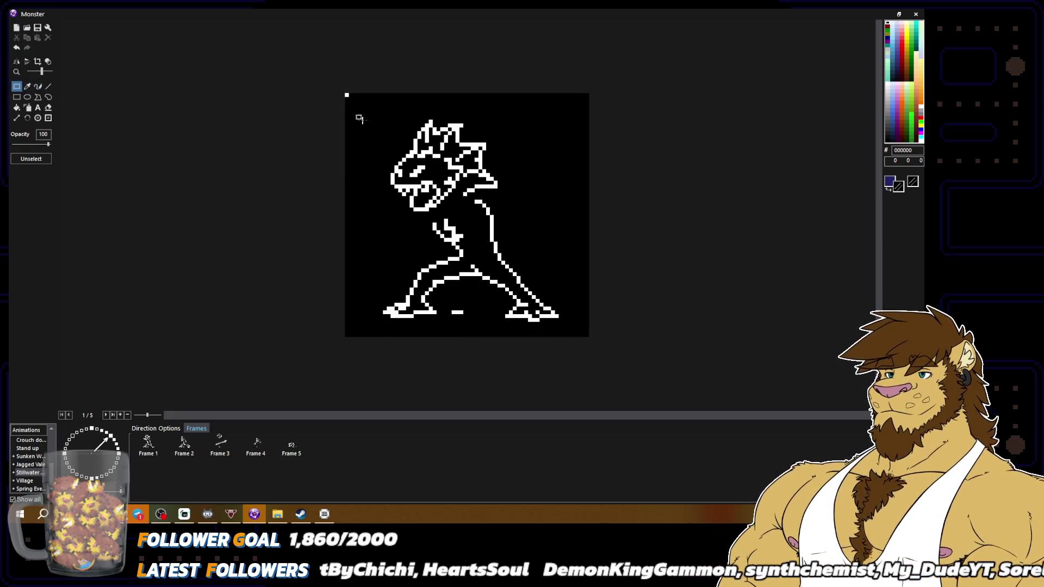
{"action": "left_click_drag", "start_coordinate": [372, 113], "coordinate": [527, 200]}
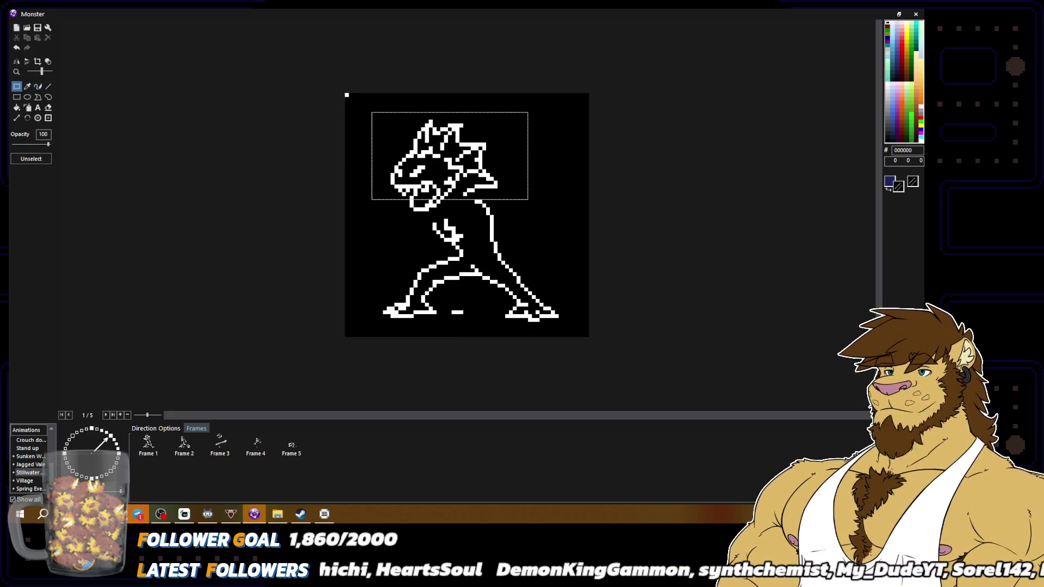
{"action": "left_click", "coordinate": [527, 200]}
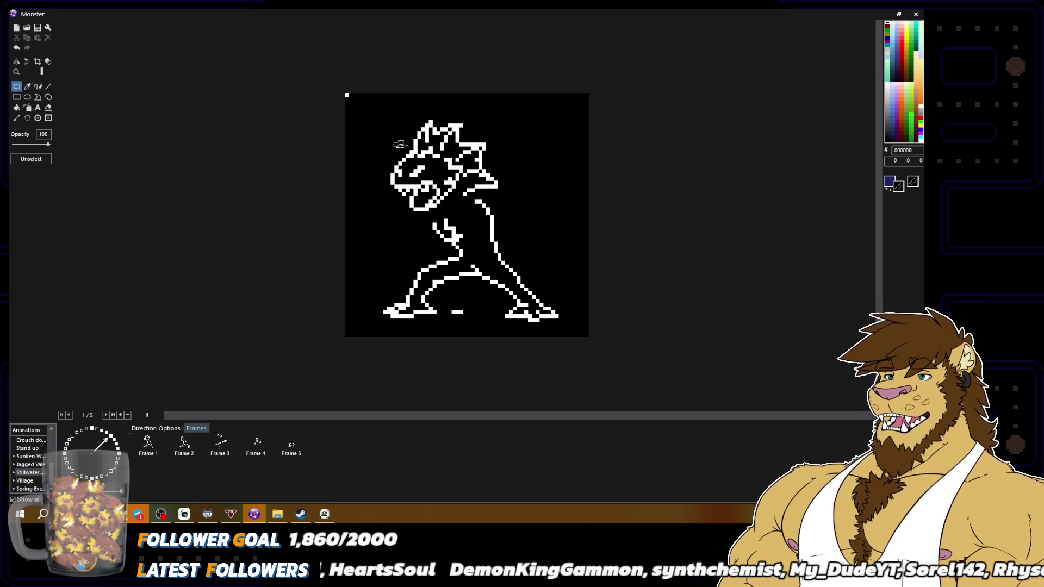
{"action": "mouse_move", "coordinate": [384, 113]}
{"action": "left_mouse_down"}
{"action": "mouse_move", "coordinate": [441, 201]}
{"action": "mouse_move", "coordinate": [467, 215]}
{"action": "left_mouse_up"}
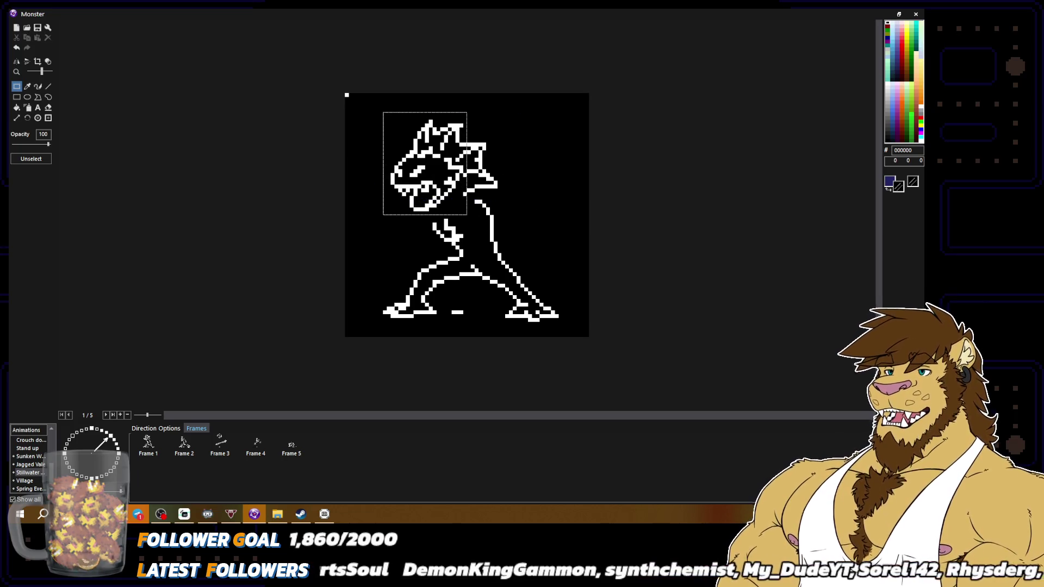
{"action": "key", "text": "Right"}
{"action": "left_click", "coordinate": [555, 212]}
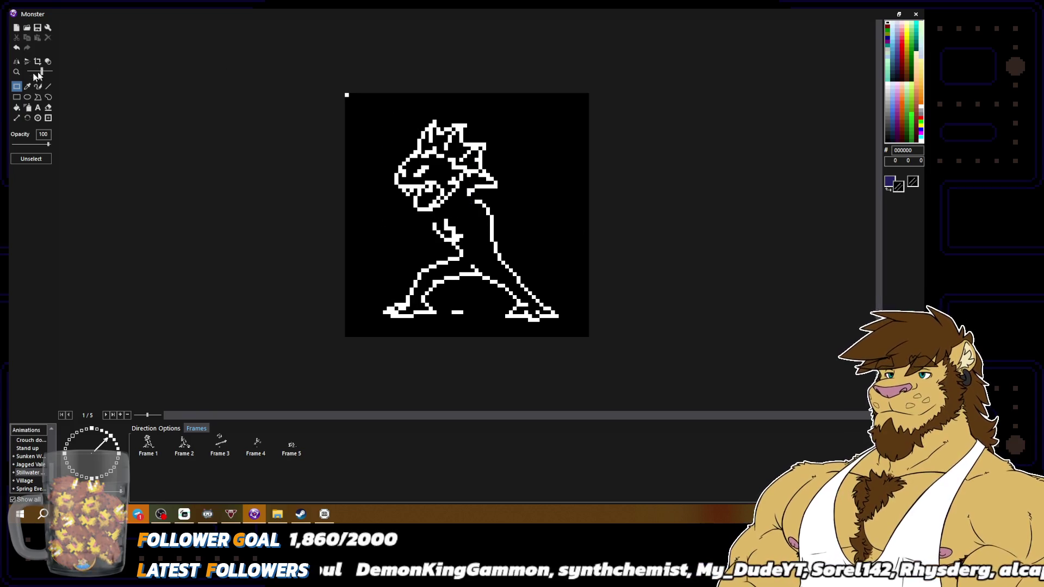
Reselect the whole head and drop it slightly lower onto the neck.
{"action": "left_click", "coordinate": [37, 86]}
{"action": "scroll", "coordinate": [612, 188], "scroll_direction": "down", "scroll_amount": 2}
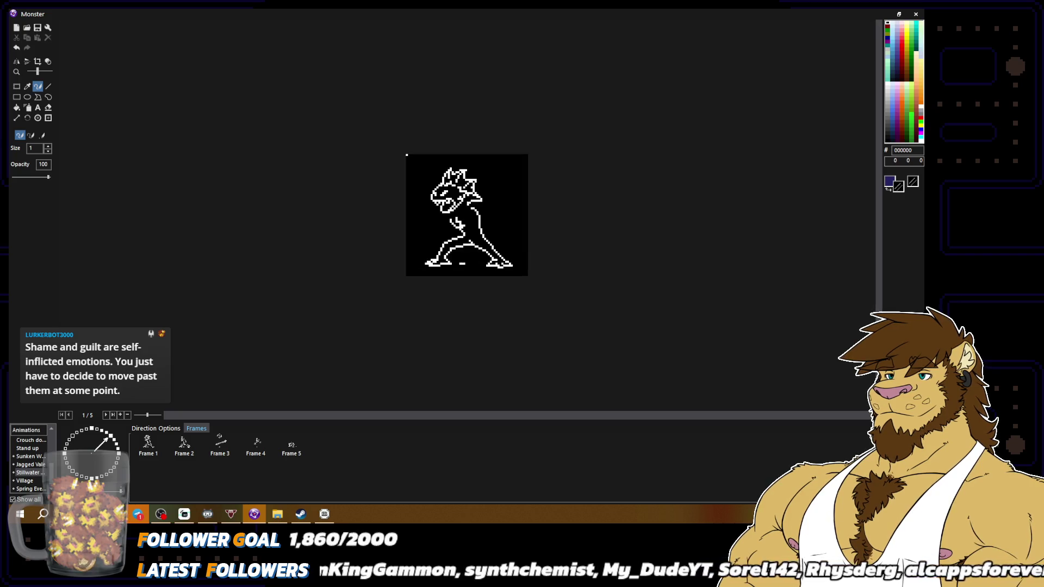
{"action": "scroll", "coordinate": [467, 215], "scroll_direction": "up", "scroll_amount": 2}
{"action": "left_click", "coordinate": [17, 86]}
{"action": "left_click_drag", "start_coordinate": [387, 116], "coordinate": [527, 200]}
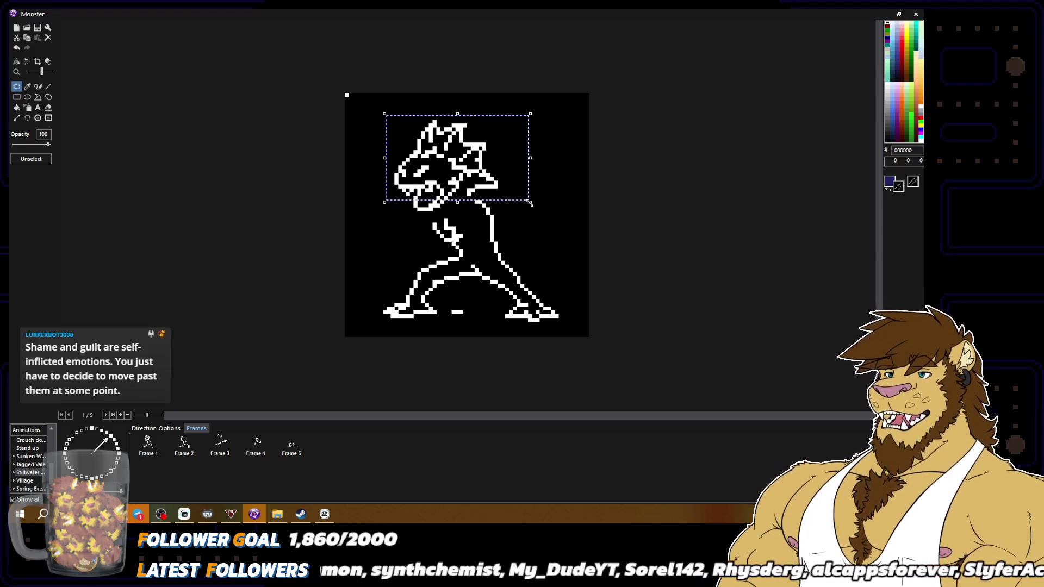
{"action": "left_click_drag", "start_coordinate": [402, 197], "coordinate": [463, 215]}
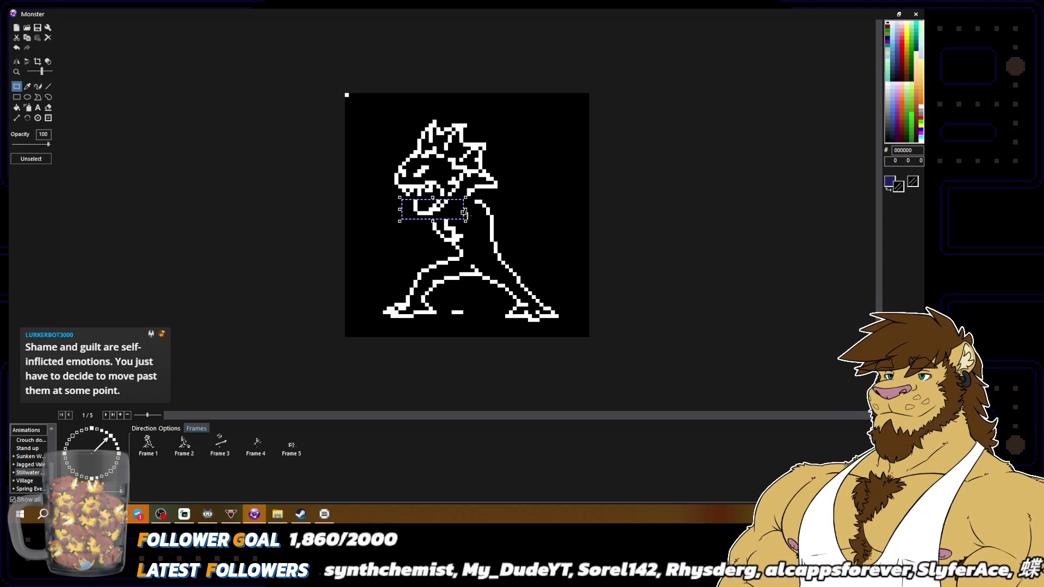
{"action": "left_click_drag", "start_coordinate": [375, 113], "coordinate": [530, 193]}
{"action": "left_click", "coordinate": [614, 233]}
{"action": "left_click", "coordinate": [37, 86]}
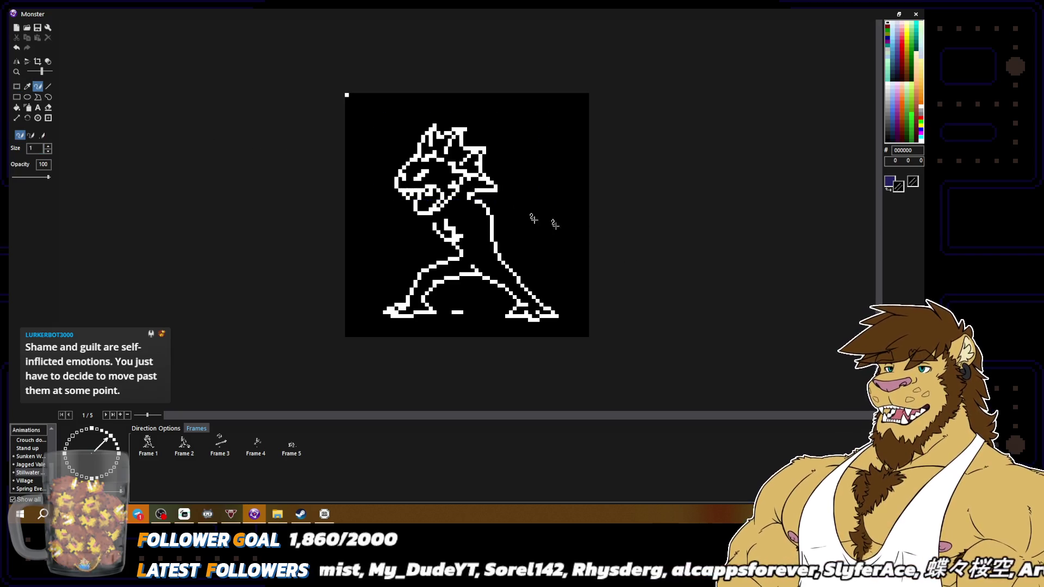
{"action": "scroll", "coordinate": [467, 215], "scroll_direction": "down", "scroll_amount": 3}
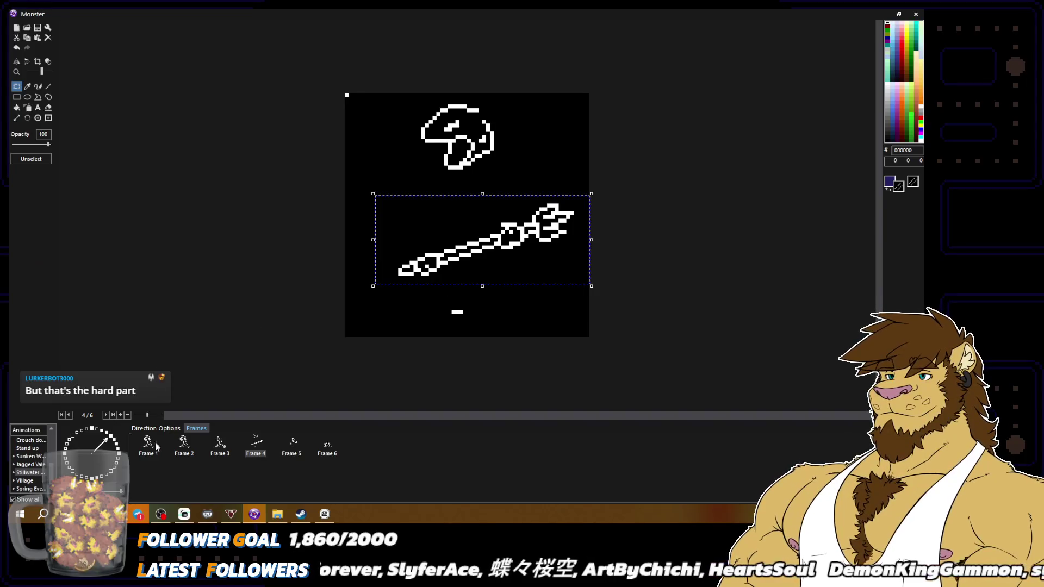
Paste the Frame 4 arm and spear into Frame 1 and fix them on the monster's body.
{"action": "left_click", "coordinate": [158, 445]}
{"action": "key", "text": "ctrl+v"}
{"action": "mouse_move", "coordinate": [488, 140]}
{"action": "left_mouse_down"}
{"action": "mouse_move", "coordinate": [504, 238]}
{"action": "mouse_move", "coordinate": [521, 233]}
{"action": "mouse_move", "coordinate": [468, 241]}
{"action": "mouse_move", "coordinate": [483, 245]}
{"action": "left_mouse_up"}
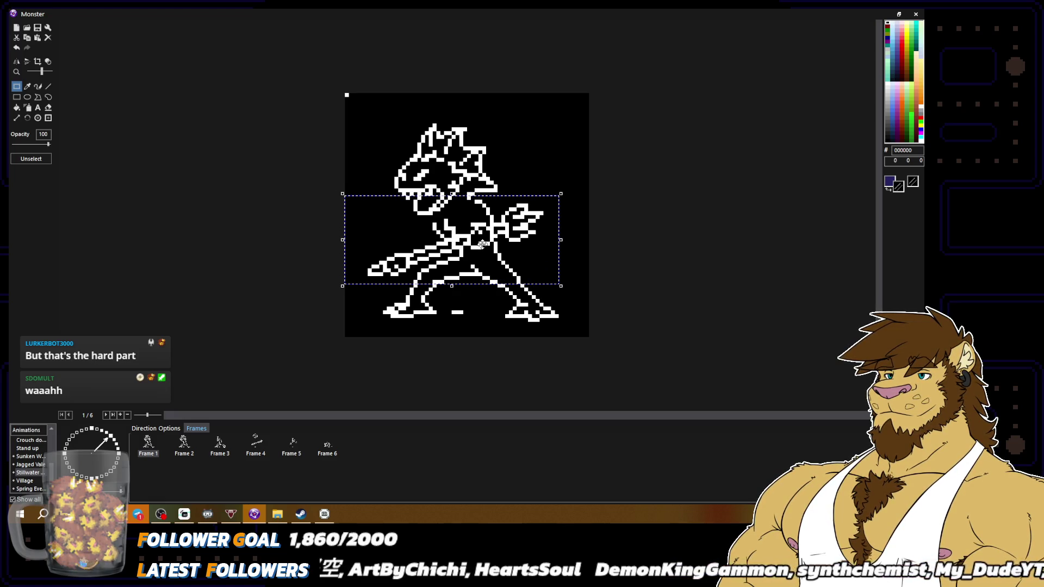
{"action": "left_click_drag", "start_coordinate": [482, 244], "coordinate": [483, 232]}
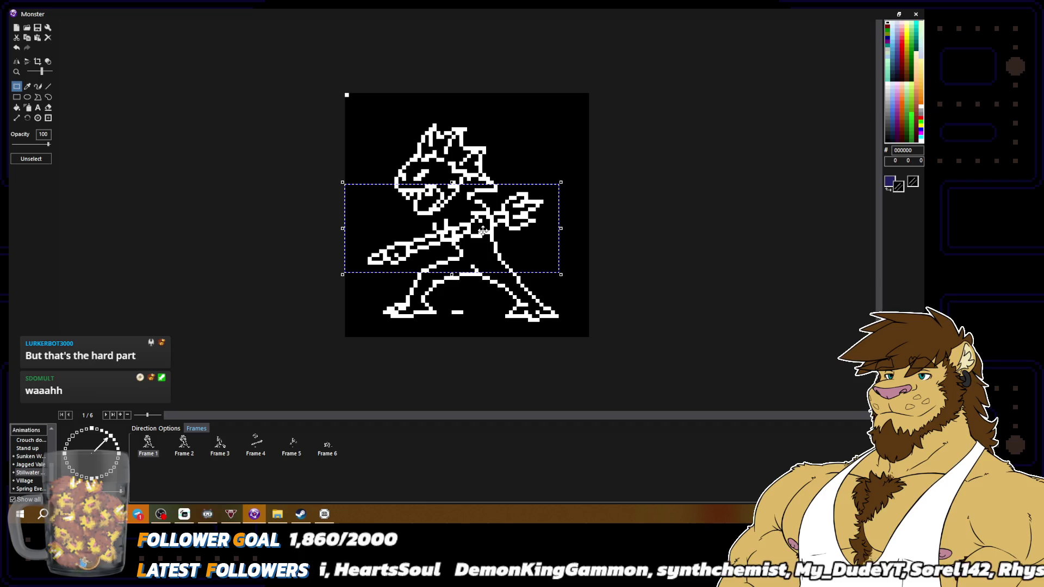
{"action": "left_click", "coordinate": [627, 245]}
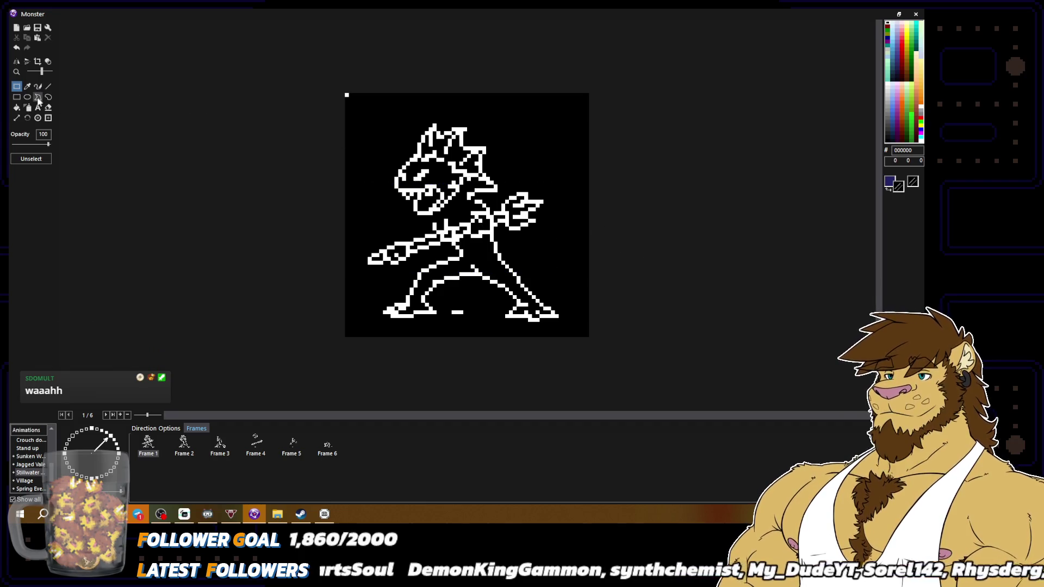
{"action": "left_click", "coordinate": [37, 86]}
Retouch white and black pixels around the spear arm, then check at actual size.
{"action": "left_click", "coordinate": [483, 202], "text": "alt"}
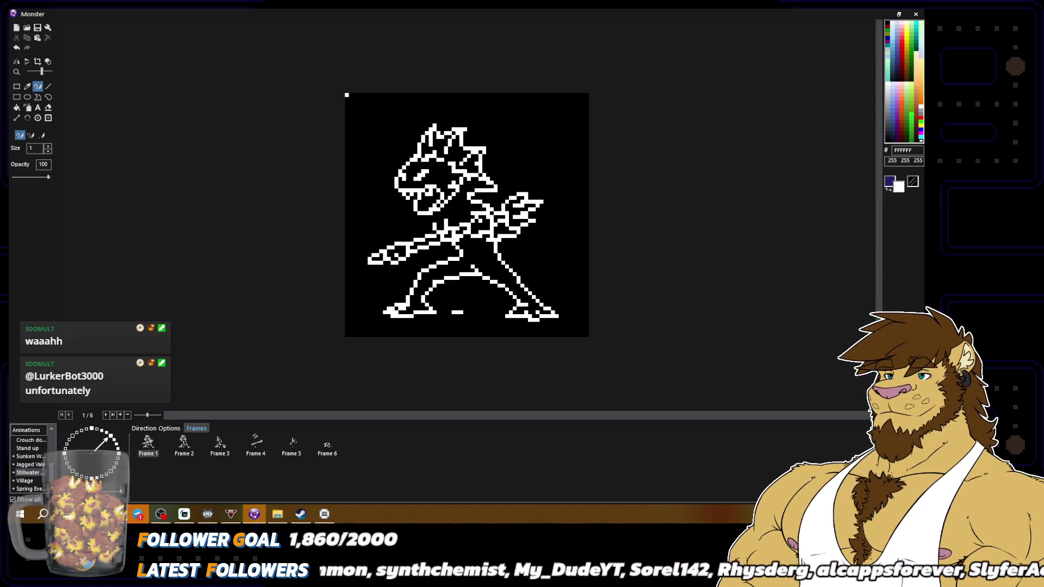
{"action": "left_click", "coordinate": [502, 235], "text": "alt"}
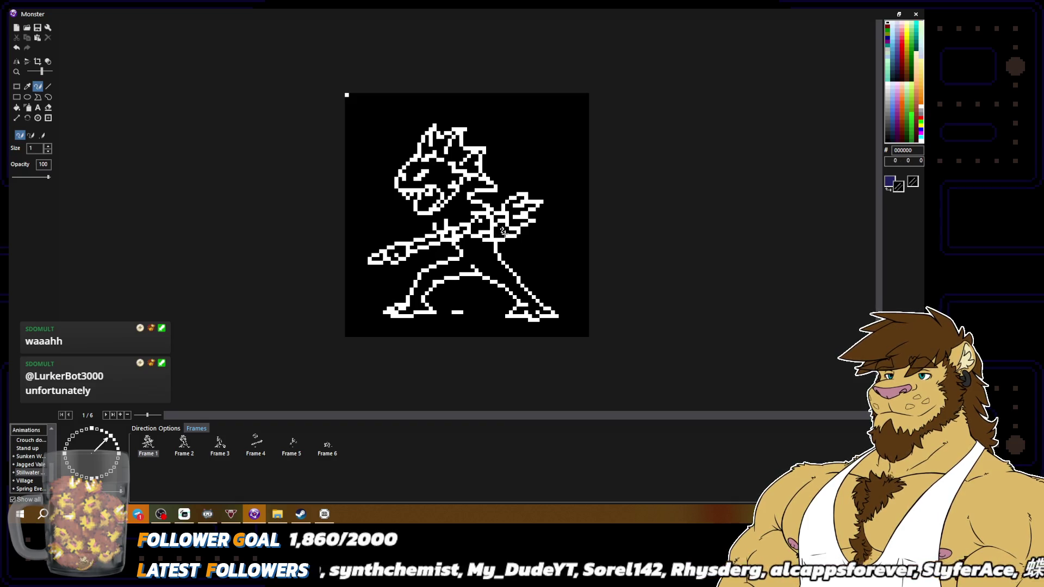
{"action": "left_click", "coordinate": [501, 229], "text": "alt"}
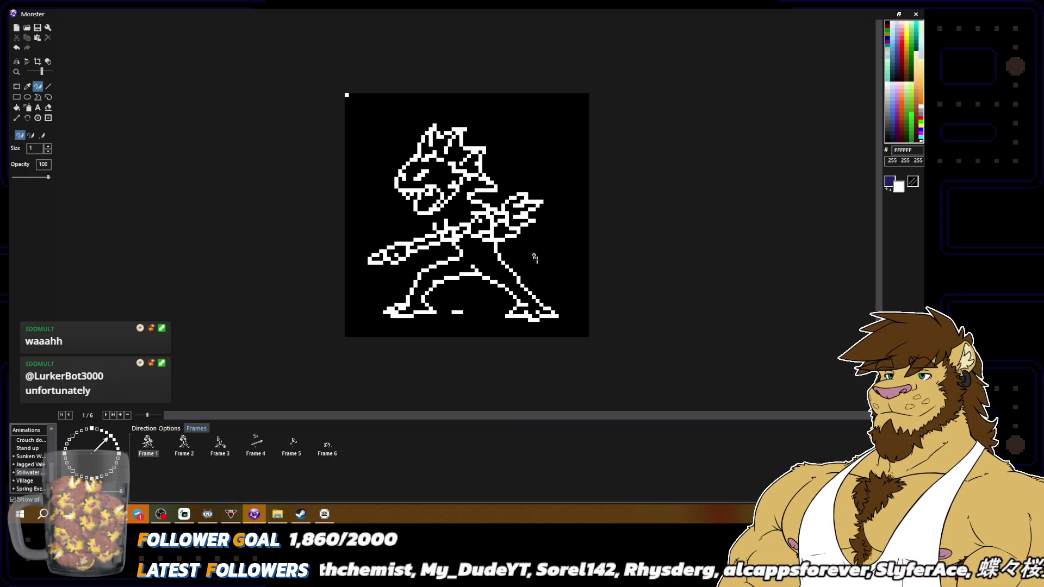
{"action": "left_click", "coordinate": [487, 203], "text": "alt"}
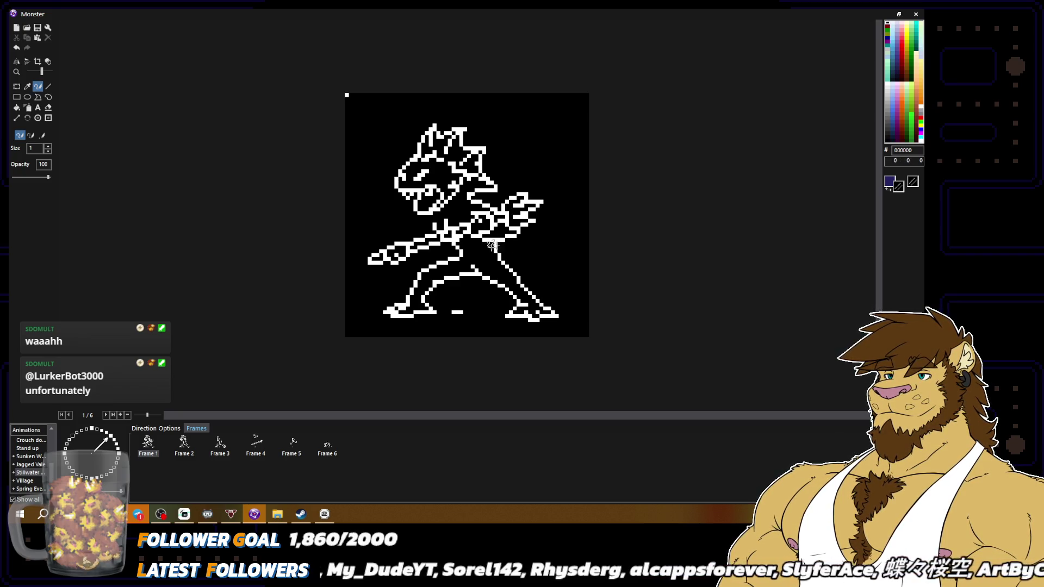
{"action": "left_click", "coordinate": [494, 223], "text": "alt"}
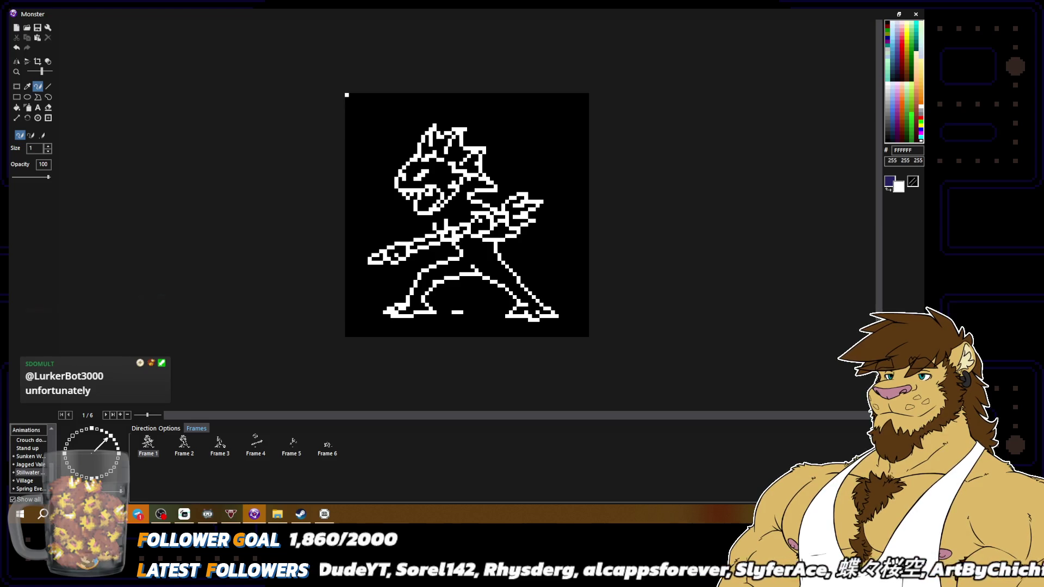
{"action": "key", "text": "ctrl+0"}
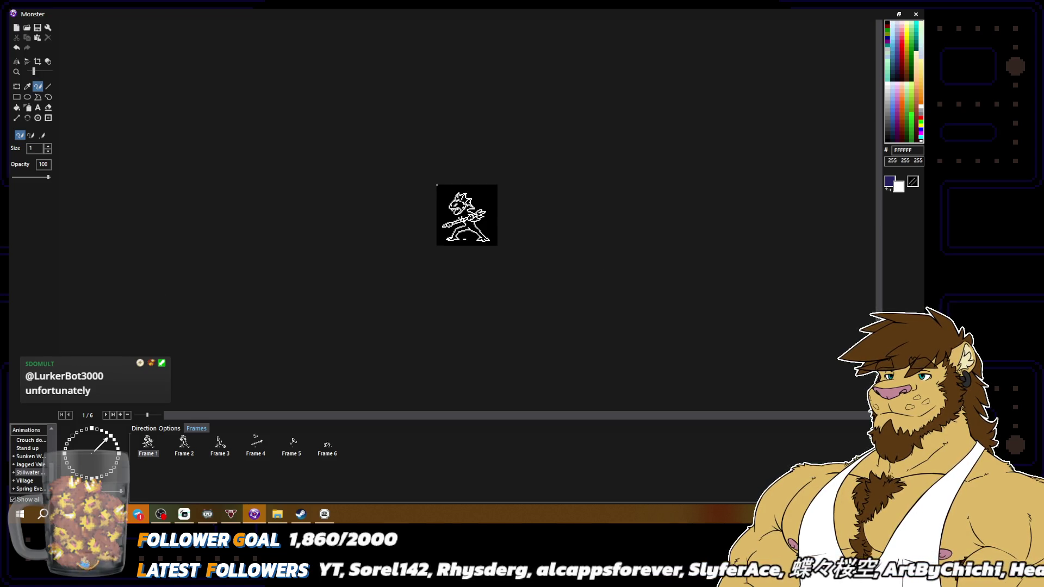
{"action": "key", "text": "ctrl+plus"}
{"action": "key", "text": "ctrl+plus"}
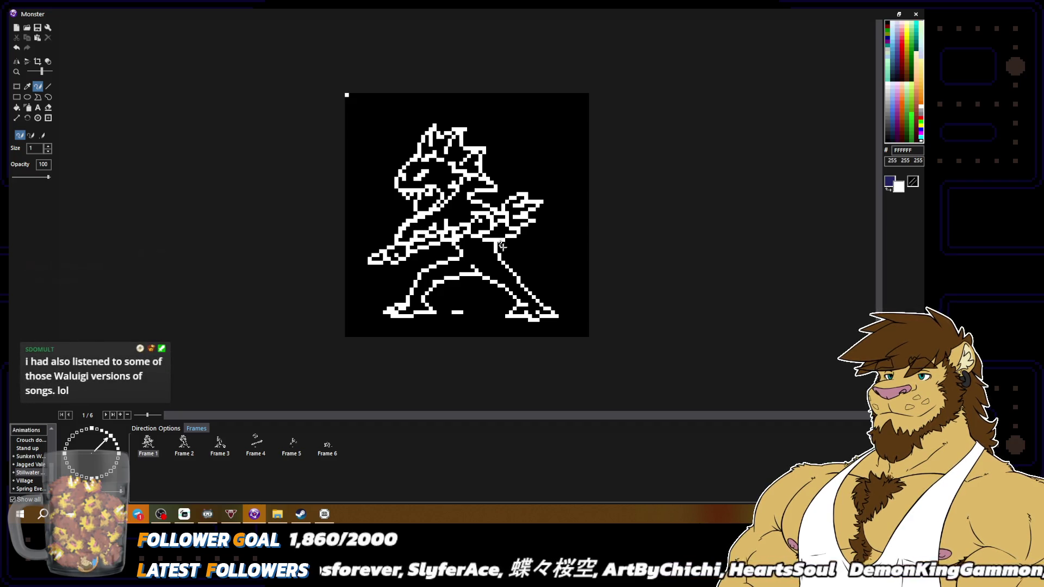
Add a white outline pixel where the arm meets the body.
{"action": "right_click", "coordinate": [415, 221]}
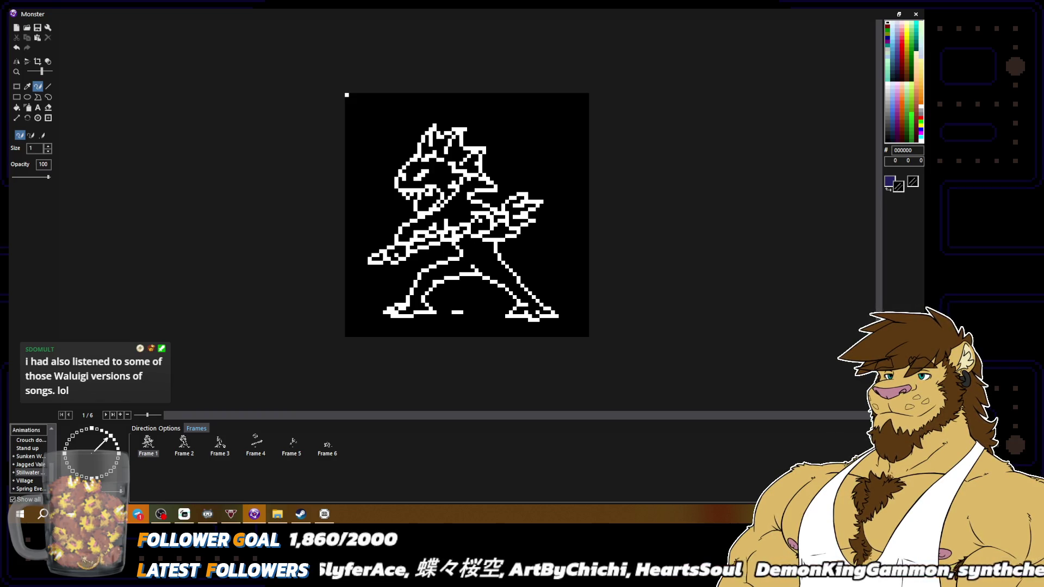
{"action": "right_click", "coordinate": [413, 235]}
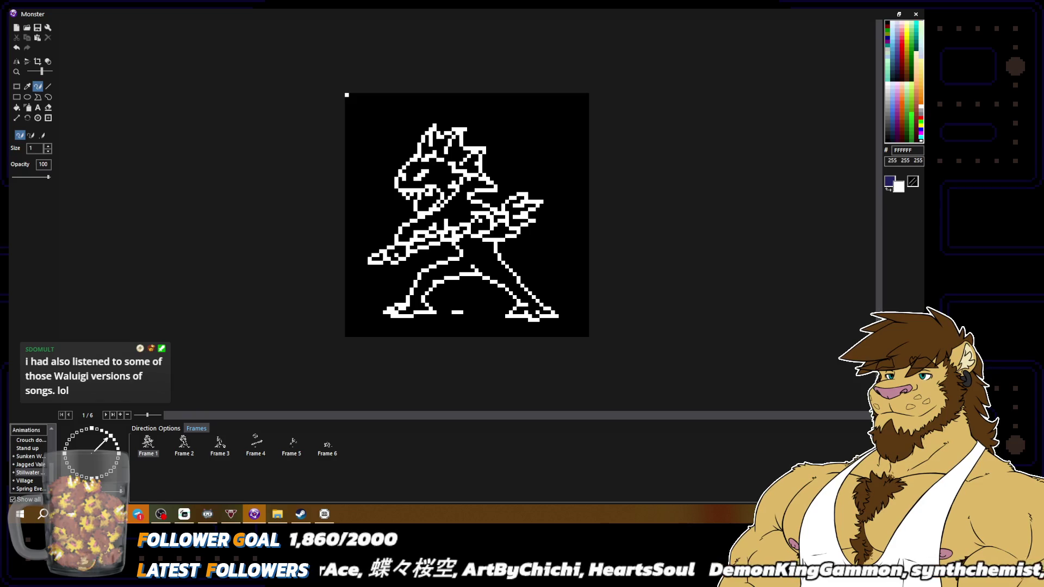
{"action": "scroll", "coordinate": [419, 174], "scroll_direction": "down", "scroll_amount": 2}
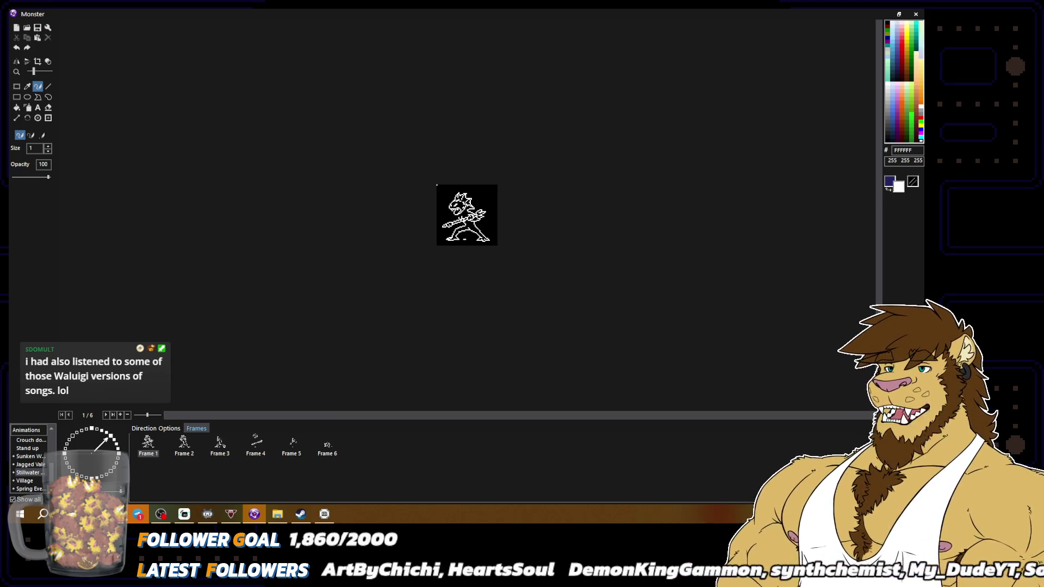
{"action": "scroll", "coordinate": [466, 216], "scroll_direction": "up", "scroll_amount": 2}
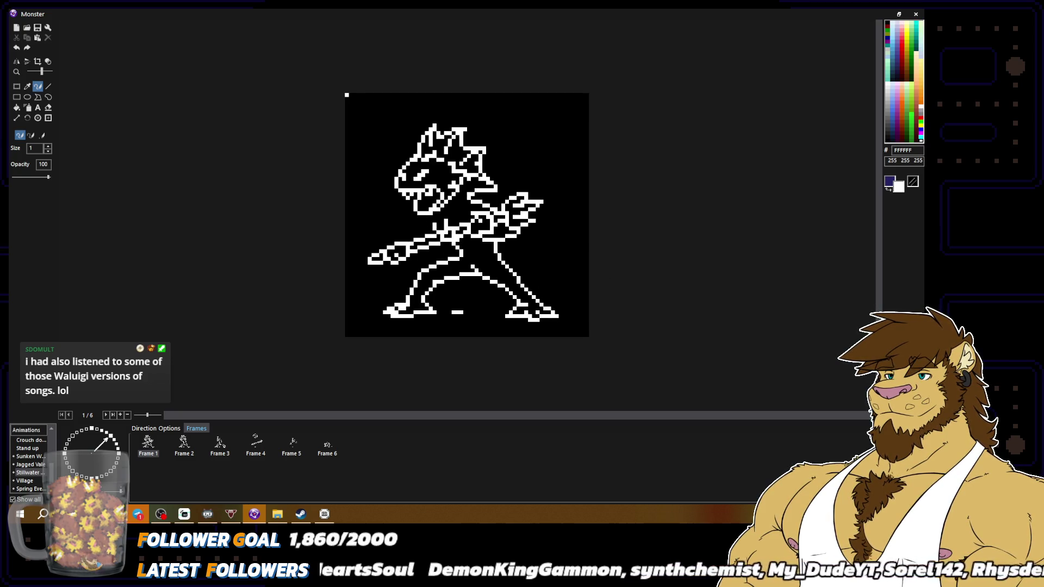
{"action": "left_click", "coordinate": [430, 228]}
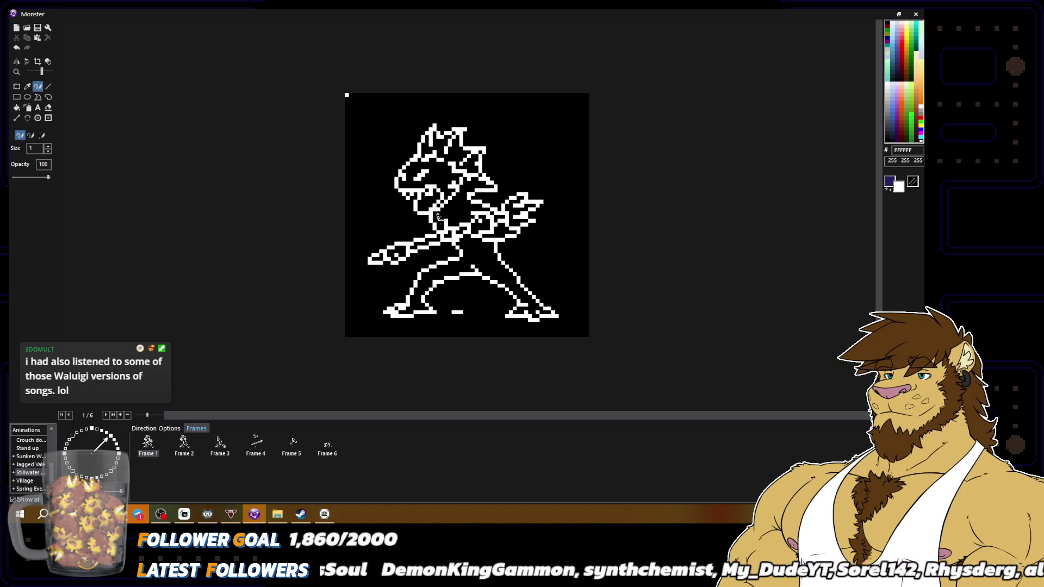
{"action": "right_click", "coordinate": [432, 211]}
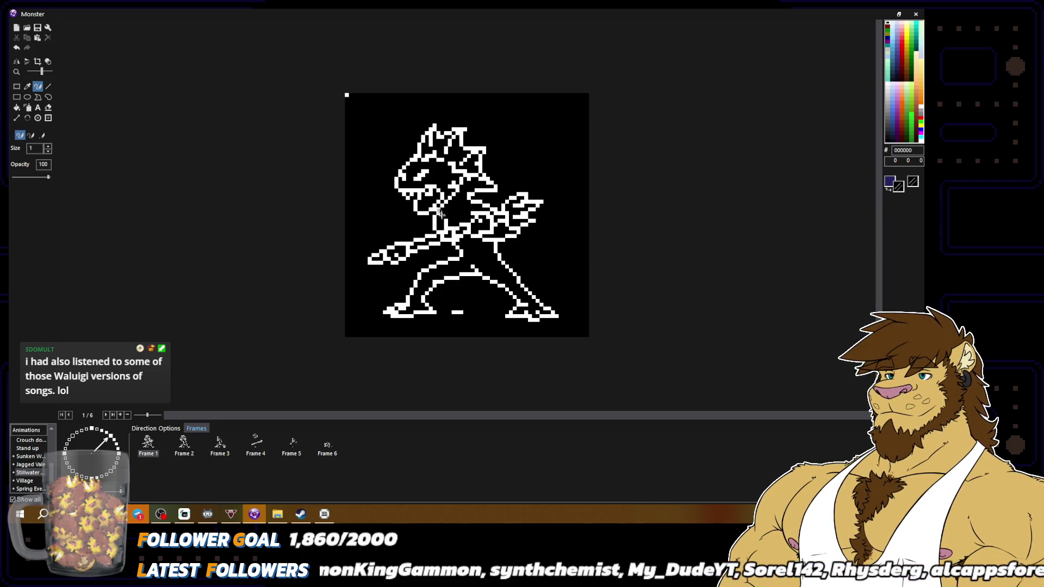
{"action": "scroll", "coordinate": [441, 210], "scroll_direction": "down", "scroll_amount": 3}
{"action": "scroll", "coordinate": [467, 216], "scroll_direction": "up", "scroll_amount": 3}
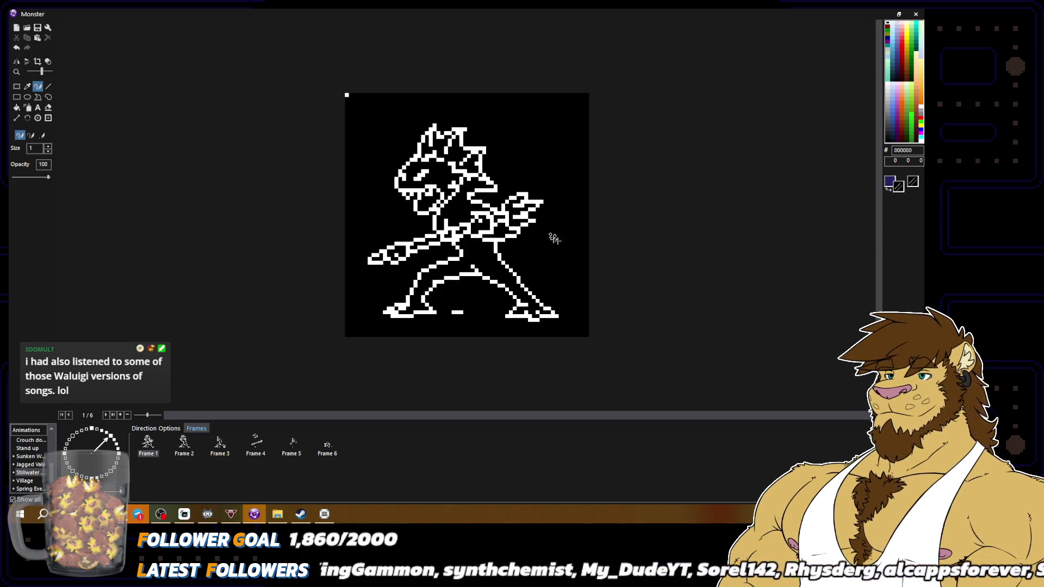
Retouch the remaining outline pixels along the forward arm and spear shaft.
{"action": "right_click", "coordinate": [445, 219]}
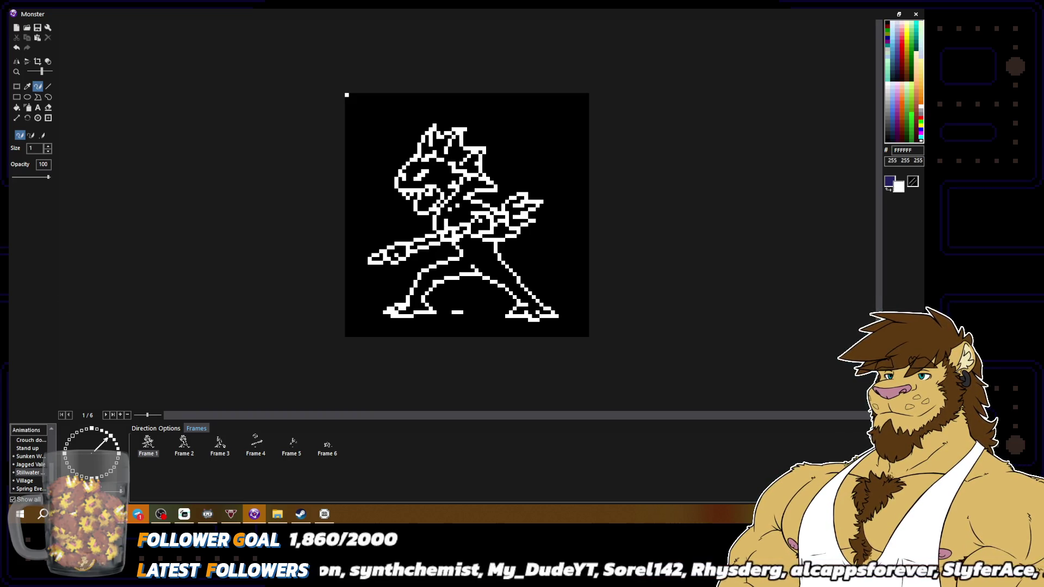
{"action": "right_click", "coordinate": [463, 206]}
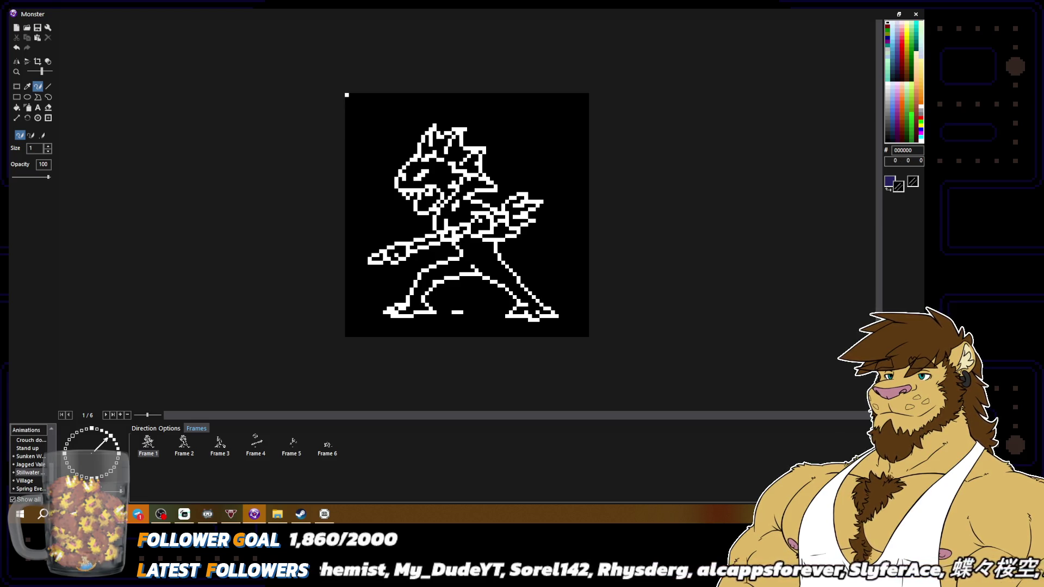
{"action": "right_click", "coordinate": [482, 244]}
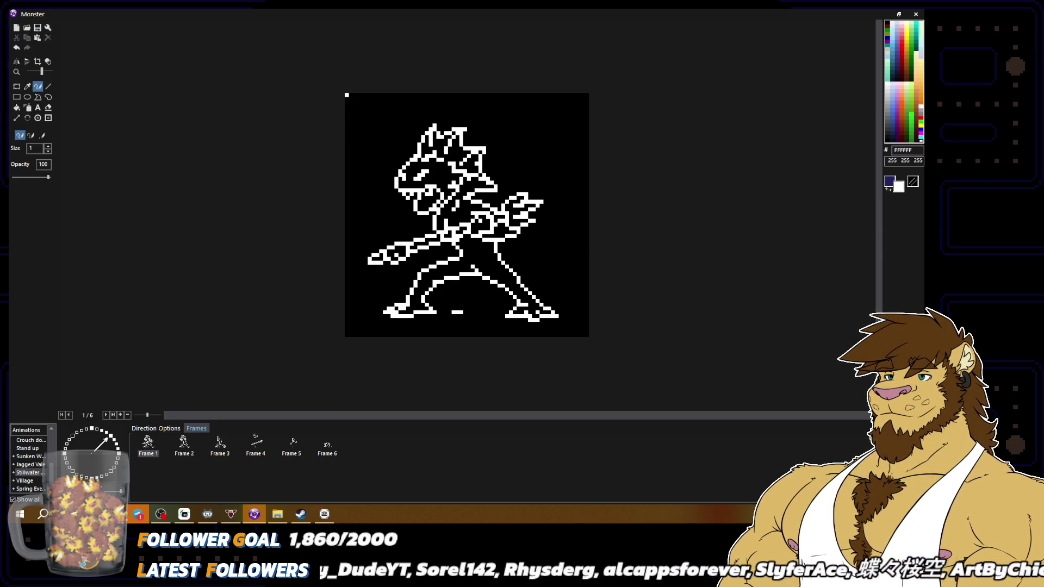
{"action": "right_click", "coordinate": [391, 233]}
{"action": "right_click", "coordinate": [449, 231]}
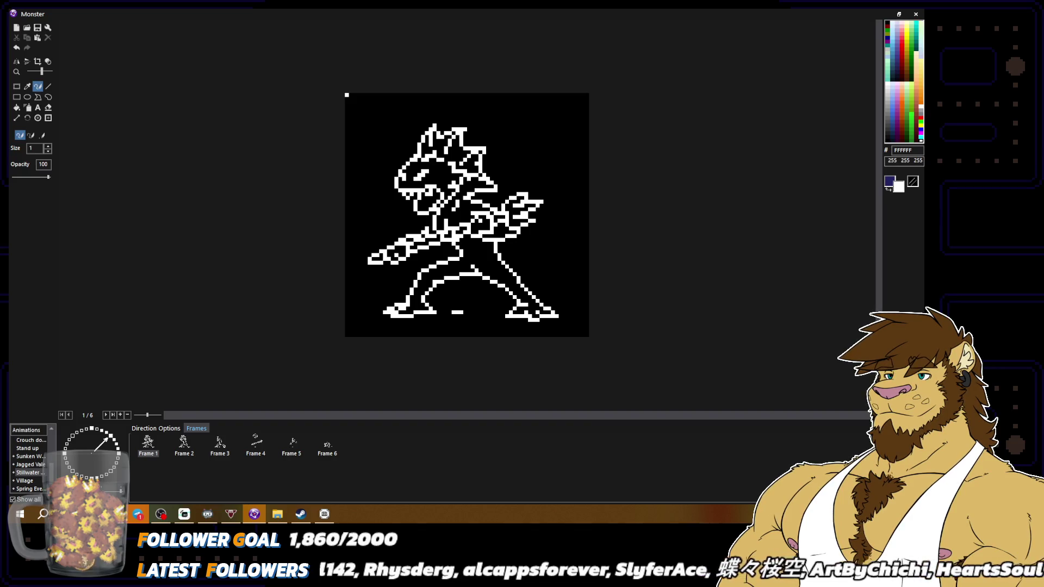
{"action": "scroll", "coordinate": [431, 218], "scroll_direction": "down", "scroll_amount": 1}
{"action": "scroll", "coordinate": [467, 215], "scroll_direction": "down", "scroll_amount": 1}
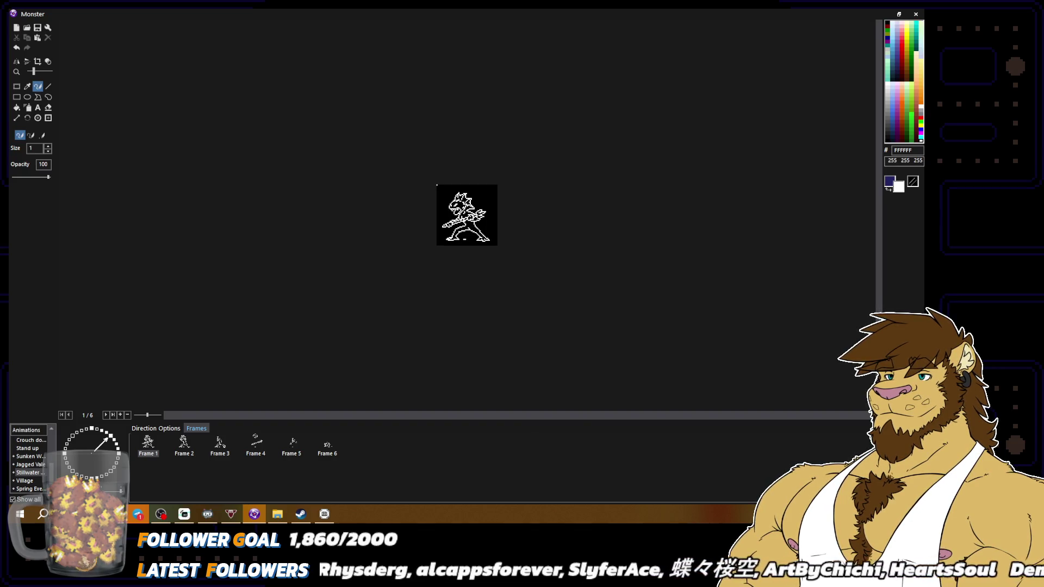
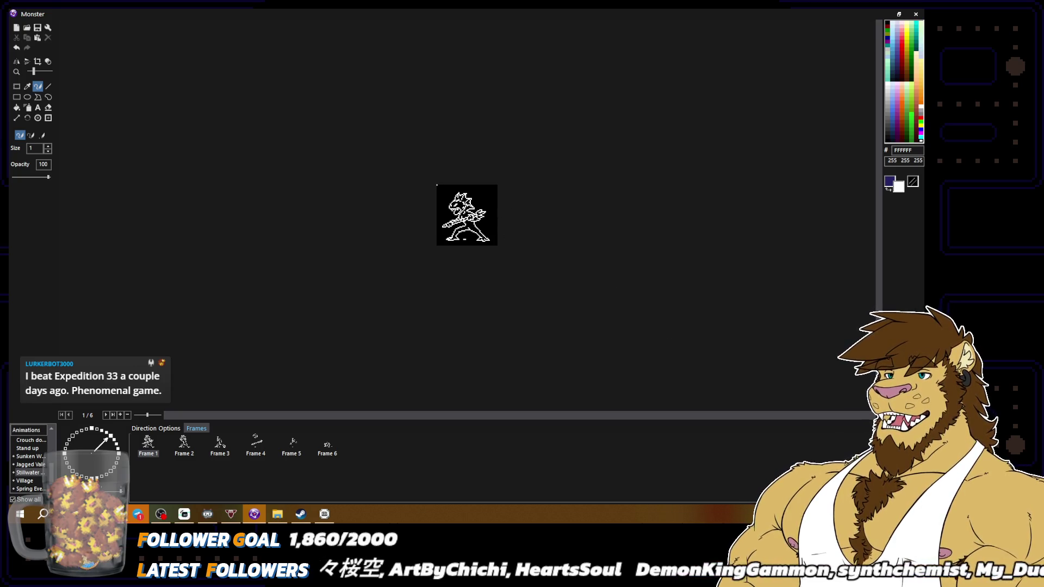
Zoom in and set up the pencil, sampling white and black from the sprite.
{"action": "scroll", "coordinate": [466, 215], "scroll_direction": "up", "scroll_amount": 2}
{"action": "left_click", "coordinate": [912, 181]}
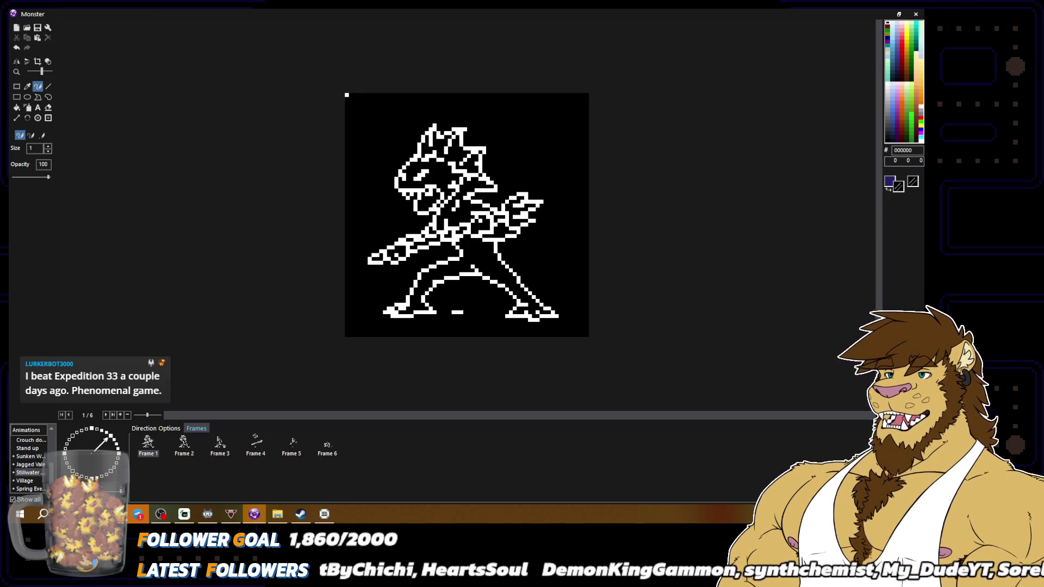
{"action": "key", "text": "ctrl+z"}
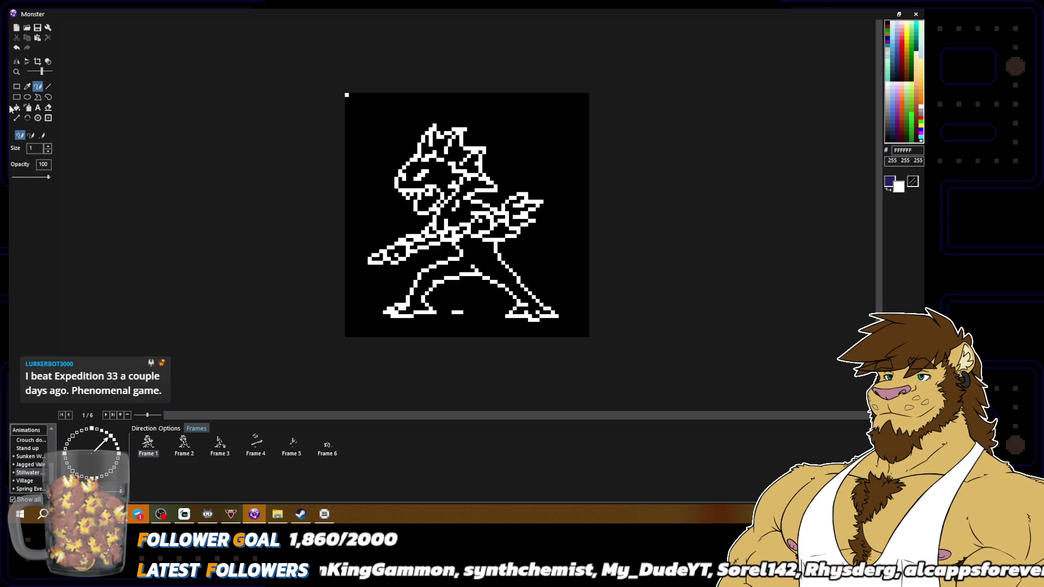
{"action": "left_click", "coordinate": [27, 87]}
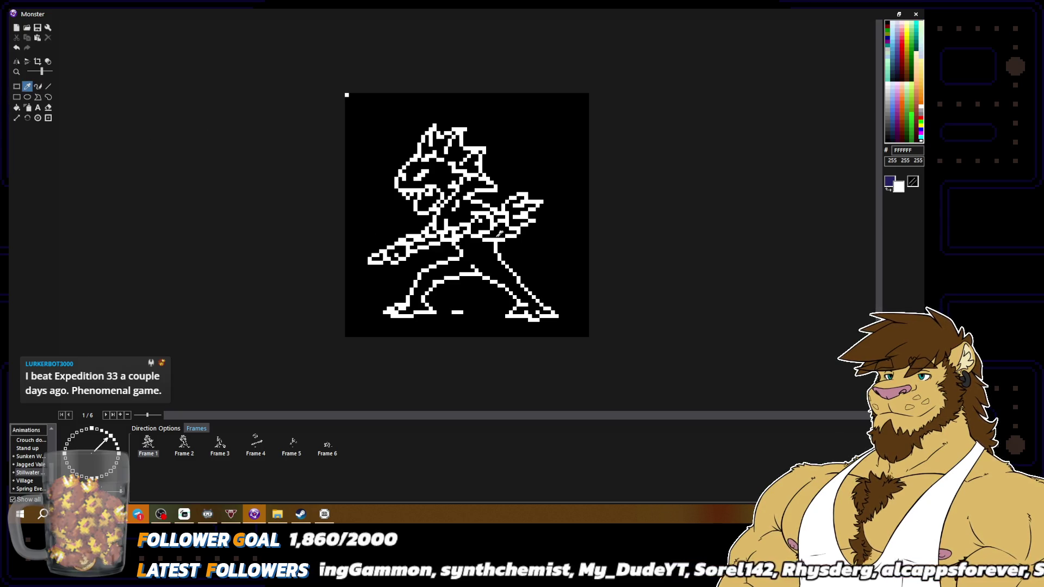
{"action": "left_click", "coordinate": [37, 87]}
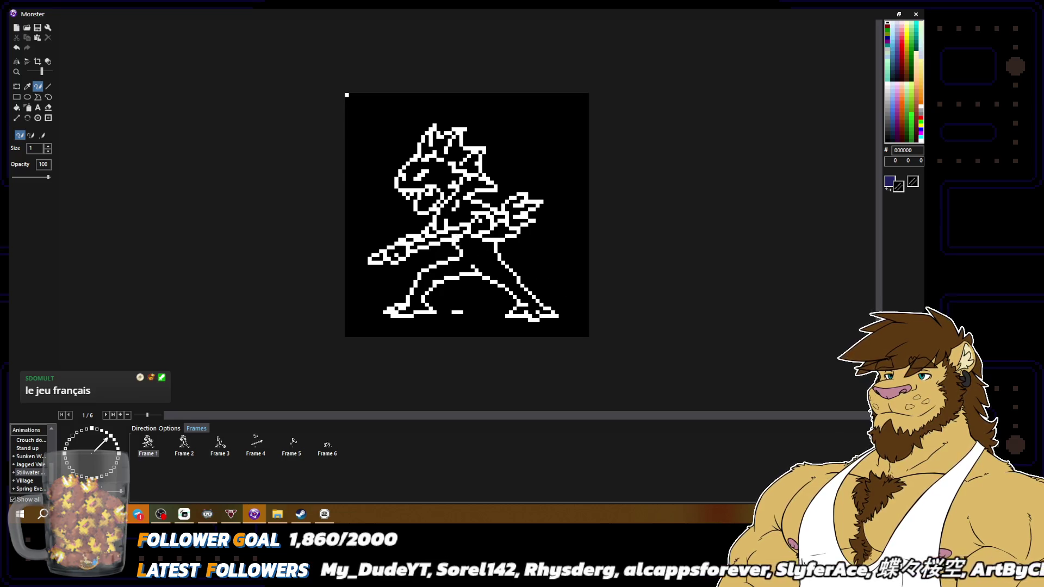
{"action": "right_click", "coordinate": [488, 223]}
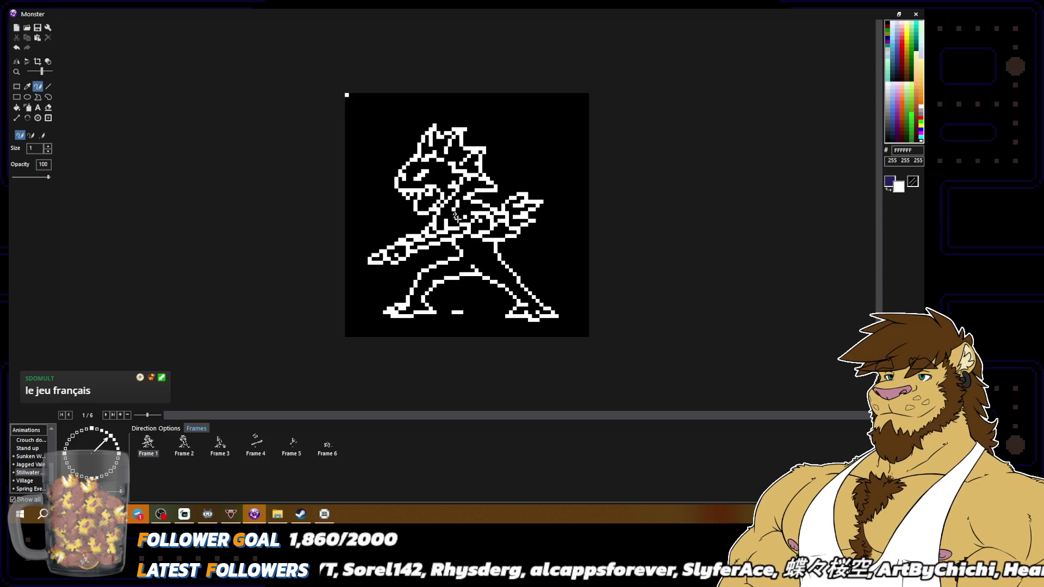
{"action": "right_click", "coordinate": [555, 267]}
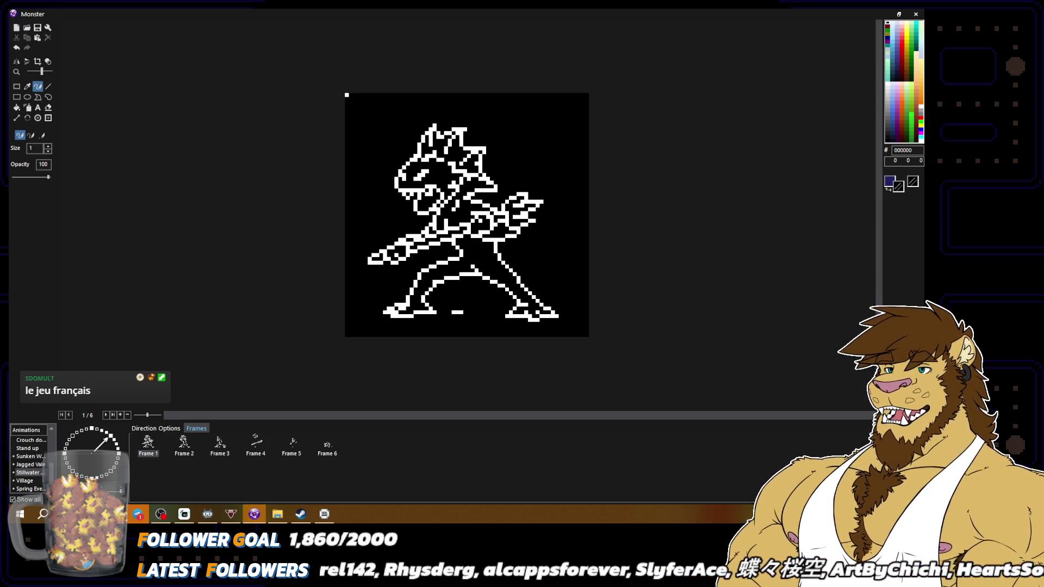
Box-select the hand and trident head, move them up-right, then return to a white pencil.
{"action": "left_click", "coordinate": [16, 86]}
{"action": "mouse_move", "coordinate": [499, 191]}
{"action": "left_mouse_down"}
{"action": "mouse_move", "coordinate": [553, 232]}
{"action": "mouse_move", "coordinate": [560, 216]}
{"action": "left_mouse_up"}
{"action": "left_click", "coordinate": [560, 216]}
{"action": "left_click", "coordinate": [37, 86]}
{"action": "left_click", "coordinate": [498, 214], "text": "alt"}
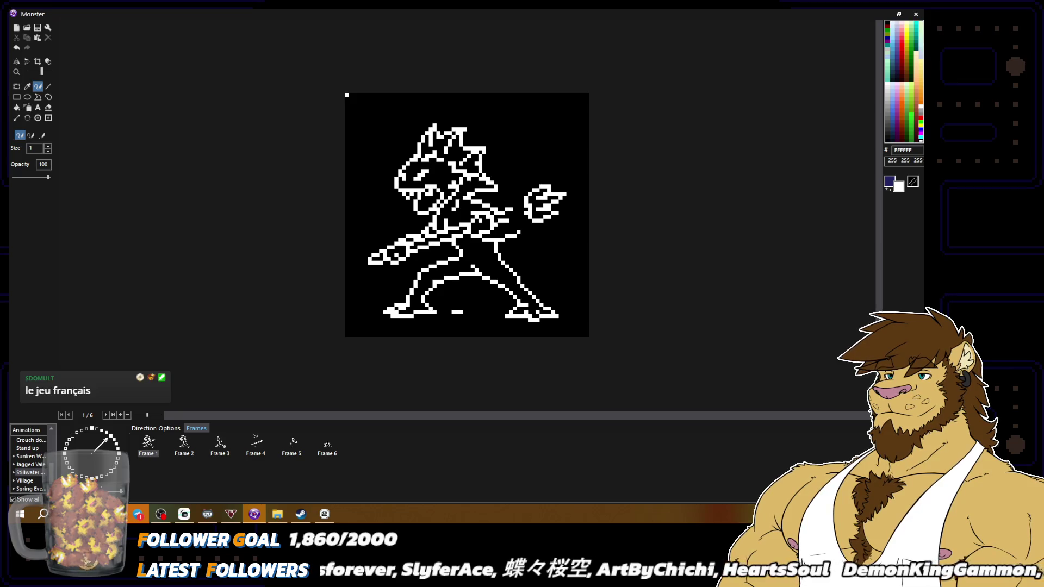
Draw white shaft pixels joining the arm to the trident head and touch up the arm outline.
{"action": "left_click_drag", "start_coordinate": [514, 209], "coordinate": [525, 204]}
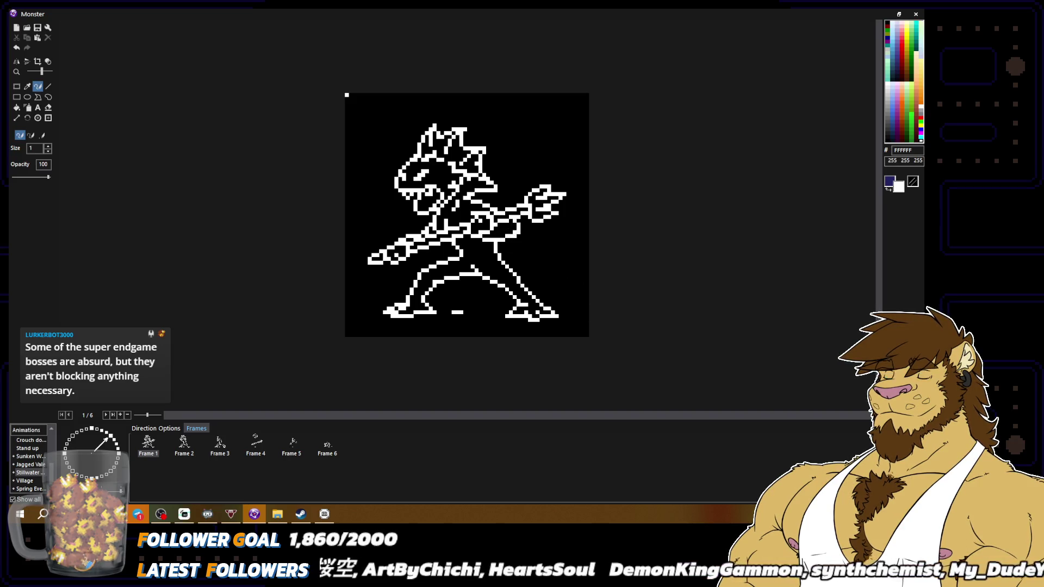
{"action": "right_click", "coordinate": [509, 241]}
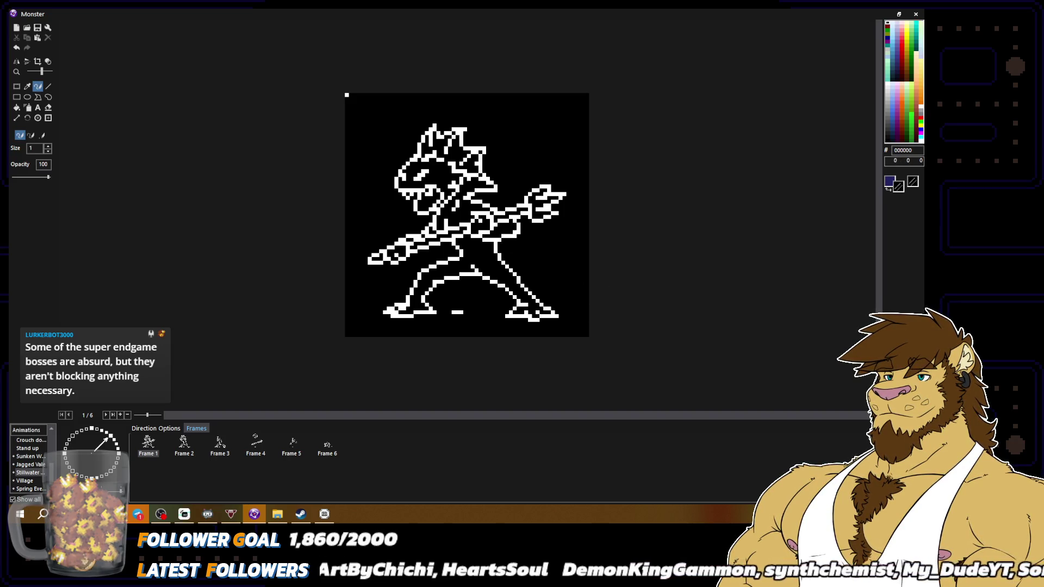
{"action": "right_click", "coordinate": [523, 229]}
{"action": "left_click", "coordinate": [527, 234]}
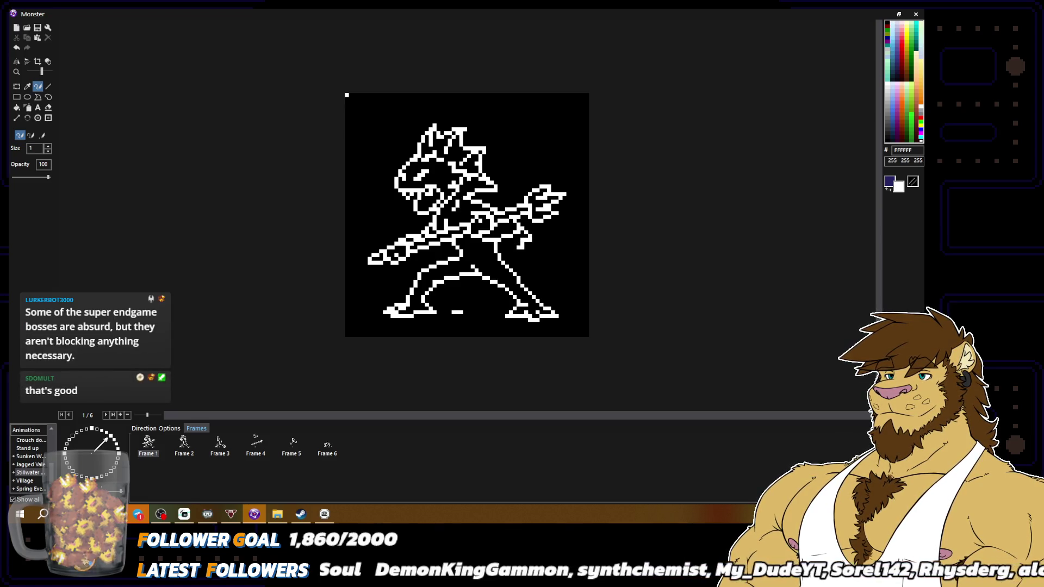
{"action": "scroll", "coordinate": [578, 292], "scroll_direction": "down", "scroll_amount": 2}
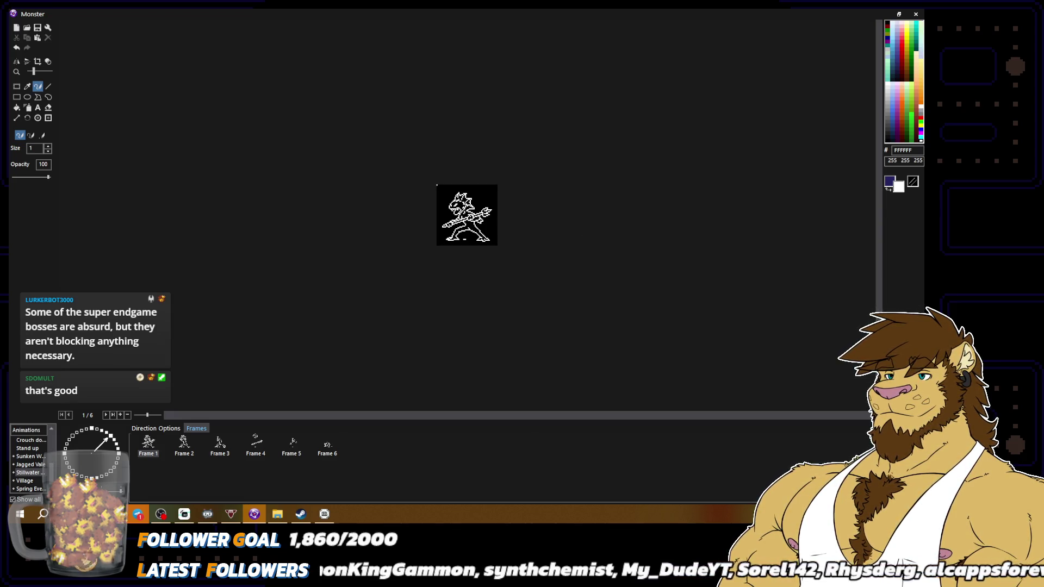
{"action": "scroll", "coordinate": [647, 308], "scroll_direction": "up", "scroll_amount": 2}
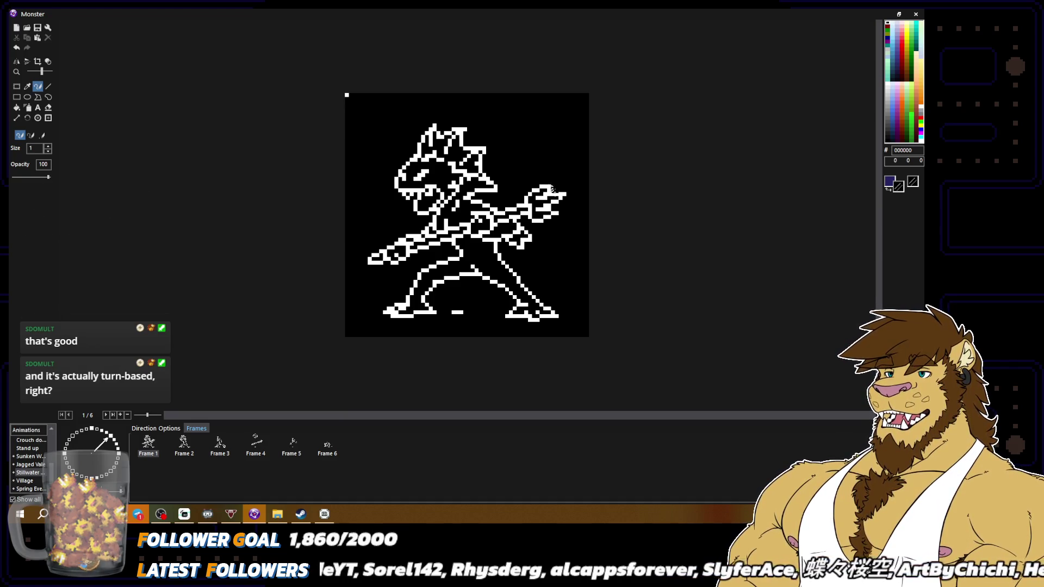
Fix the right arm-tip pixels and draw the trident's upper prong in white.
{"action": "key", "text": "x"}
{"action": "scroll", "coordinate": [347, 95], "scroll_direction": "up", "scroll_amount": 1}
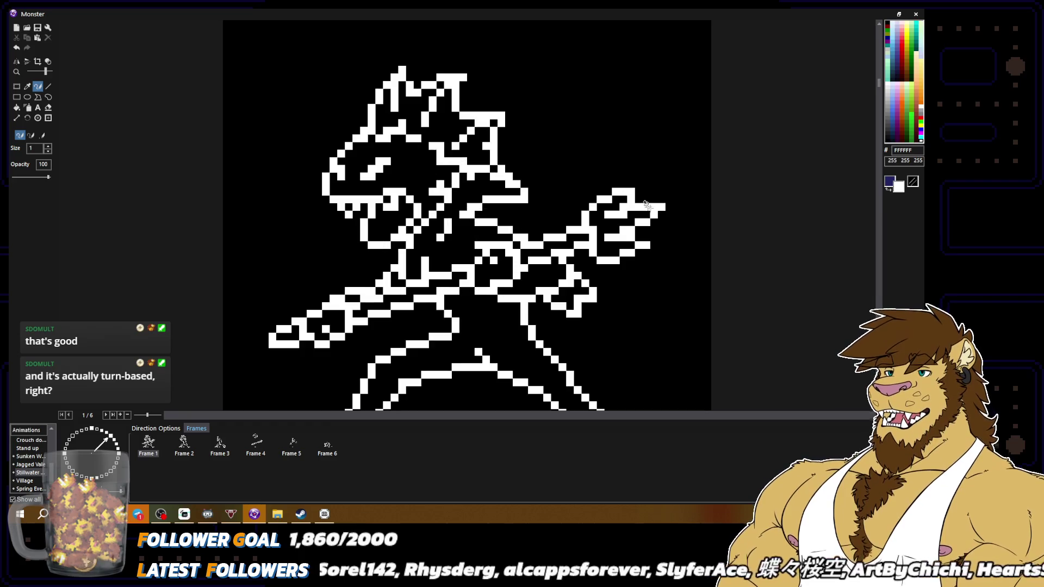
{"action": "mouse_move", "coordinate": [650, 199]}
{"action": "left_mouse_down"}
{"action": "mouse_move", "coordinate": [680, 199]}
{"action": "mouse_move", "coordinate": [653, 204]}
{"action": "left_mouse_up"}
{"action": "key", "text": "x"}
{"action": "key", "text": "x"}
{"action": "key", "text": "x"}
{"action": "left_click", "coordinate": [664, 207]}
{"action": "key", "text": "x"}
{"action": "left_click", "coordinate": [645, 205]}
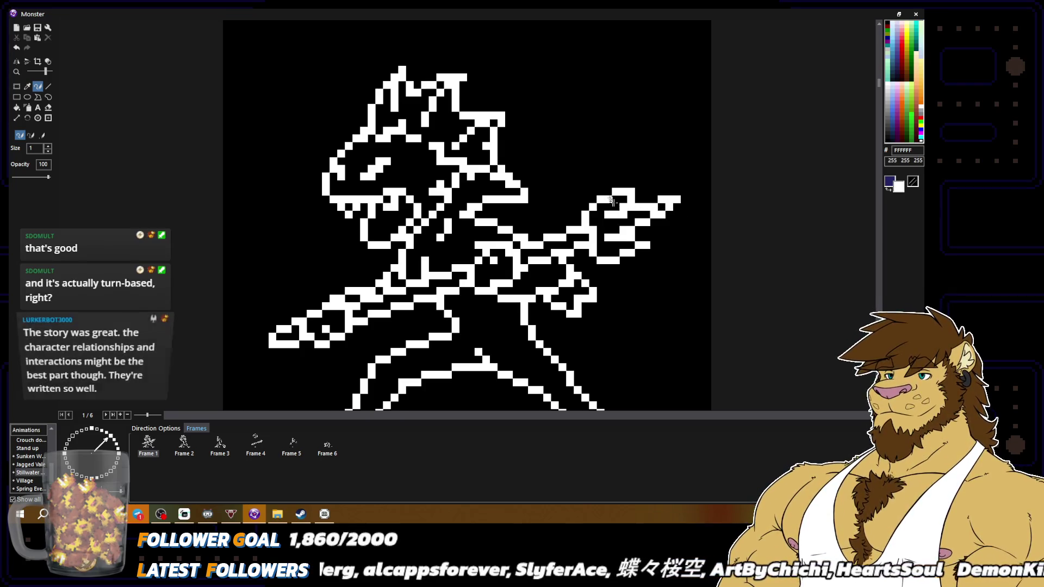
{"action": "mouse_move", "coordinate": [615, 184]}
{"action": "left_mouse_down"}
{"action": "mouse_move", "coordinate": [641, 184]}
{"action": "mouse_move", "coordinate": [598, 199]}
{"action": "left_mouse_up"}
{"action": "key", "text": "x"}
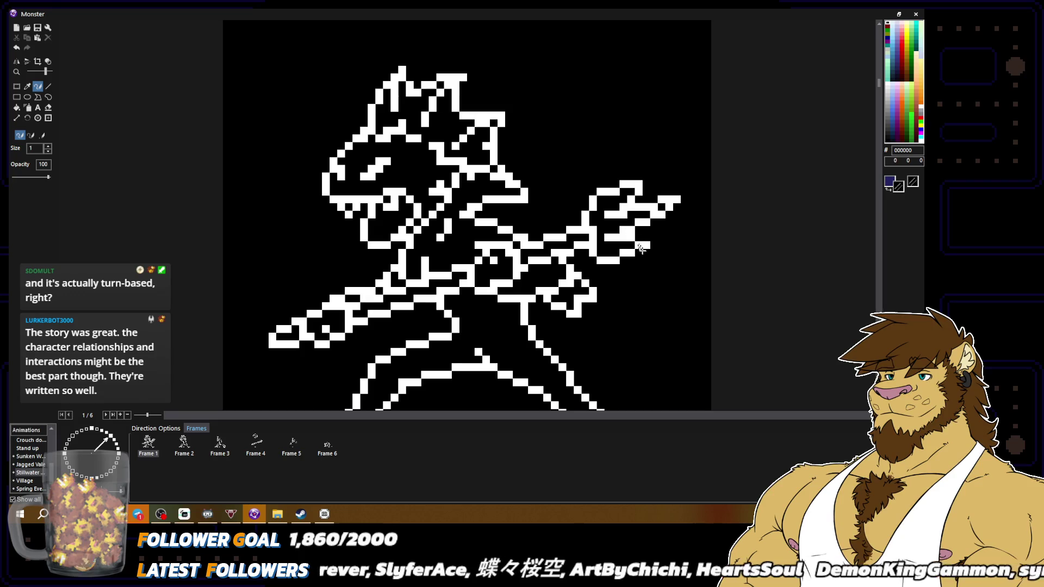
Touch up the right arm and hand, erasing stray pixels in black, then zoom out.
{"action": "key", "text": "x"}
{"action": "mouse_move", "coordinate": [620, 260]}
{"action": "left_mouse_down"}
{"action": "mouse_move", "coordinate": [657, 251]}
{"action": "mouse_move", "coordinate": [646, 238]}
{"action": "mouse_move", "coordinate": [637, 246]}
{"action": "left_mouse_up"}
{"action": "key", "text": "x"}
{"action": "left_click", "coordinate": [654, 253]}
{"action": "key", "text": "x"}
{"action": "key", "text": "x"}
{"action": "key", "text": "x"}
{"action": "left_click", "coordinate": [639, 236]}
{"action": "key", "text": "x"}
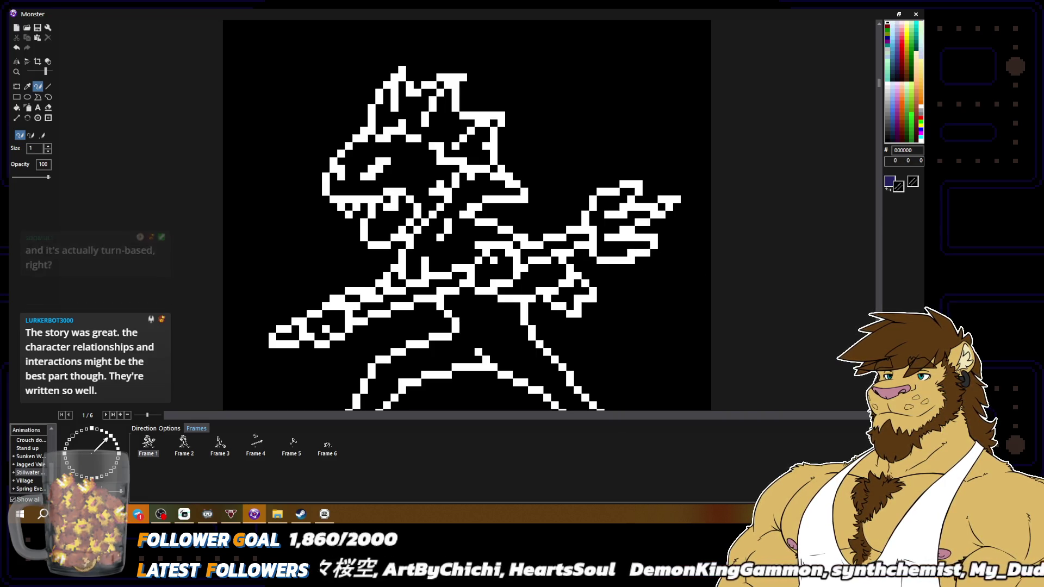
{"action": "scroll", "coordinate": [699, 269], "scroll_direction": "down", "scroll_amount": 2}
{"action": "scroll", "coordinate": [691, 272], "scroll_direction": "up", "scroll_amount": 2}
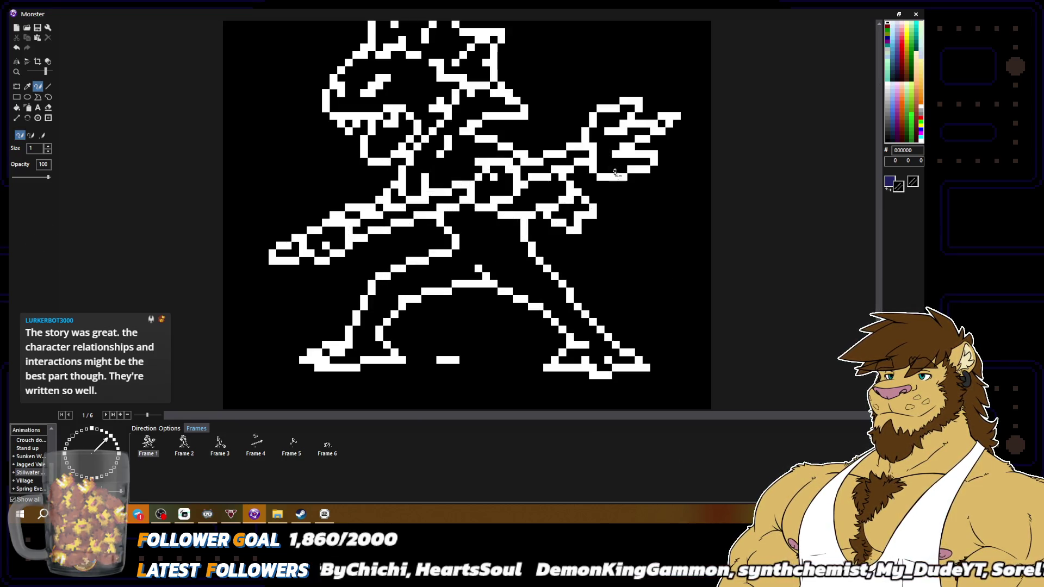
{"action": "key", "text": "x"}
{"action": "key", "text": "x"}
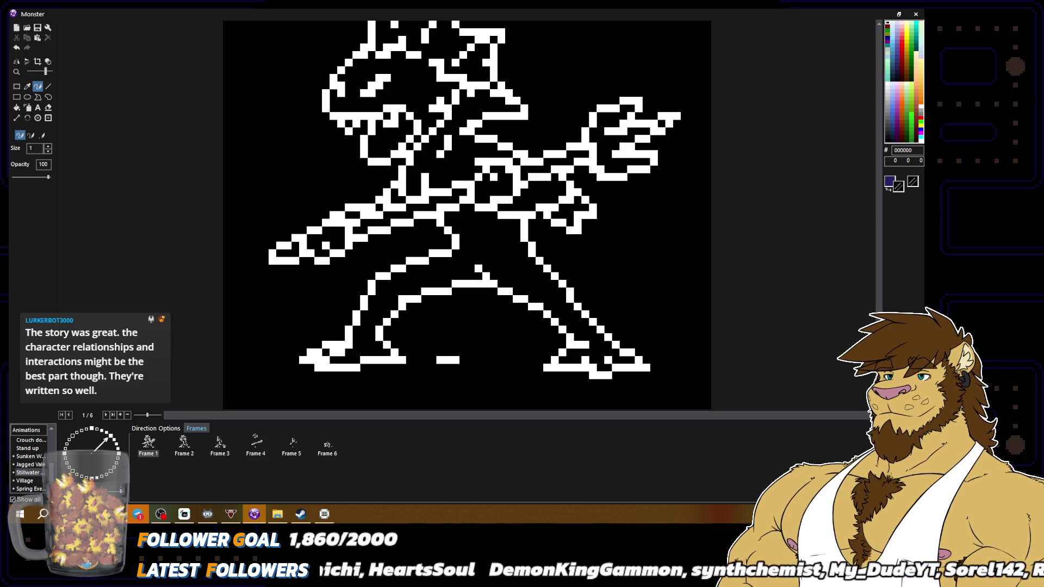
{"action": "scroll", "coordinate": [601, 178], "scroll_direction": "down", "scroll_amount": 3}
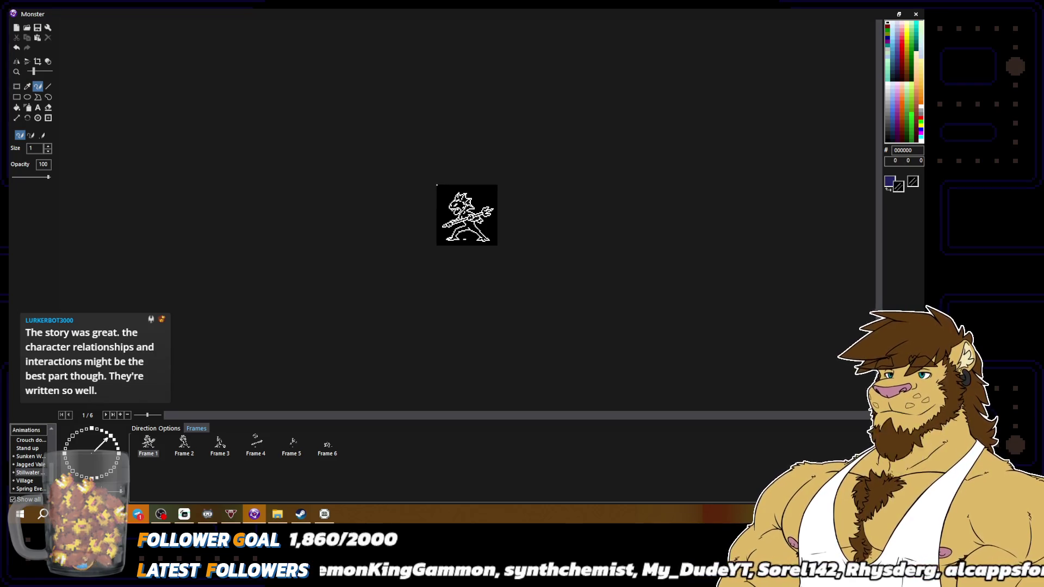
{"action": "scroll", "coordinate": [612, 242], "scroll_direction": "up", "scroll_amount": 2}
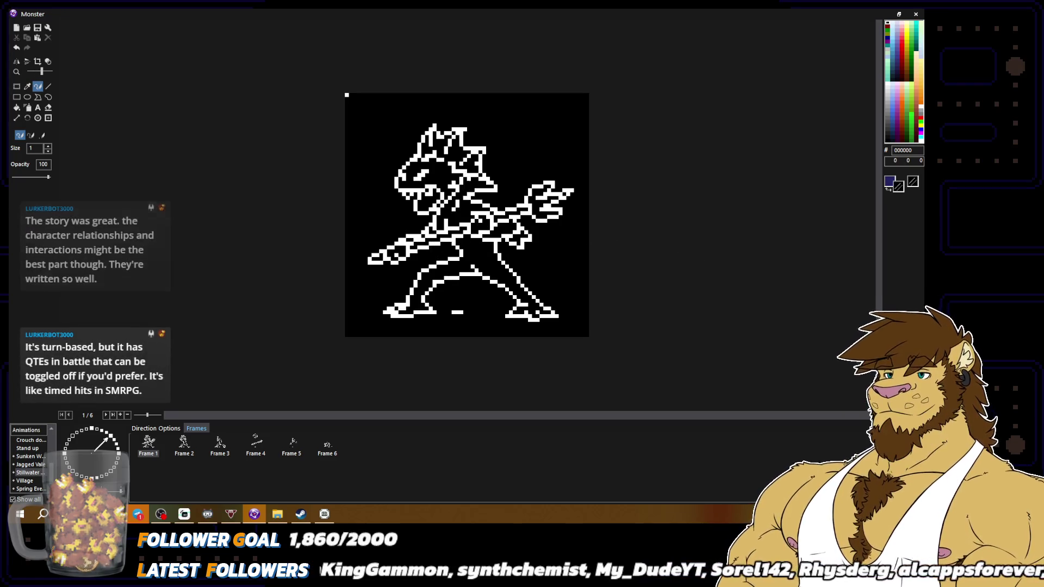
{"action": "right_click", "coordinate": [526, 209], "text": "alt"}
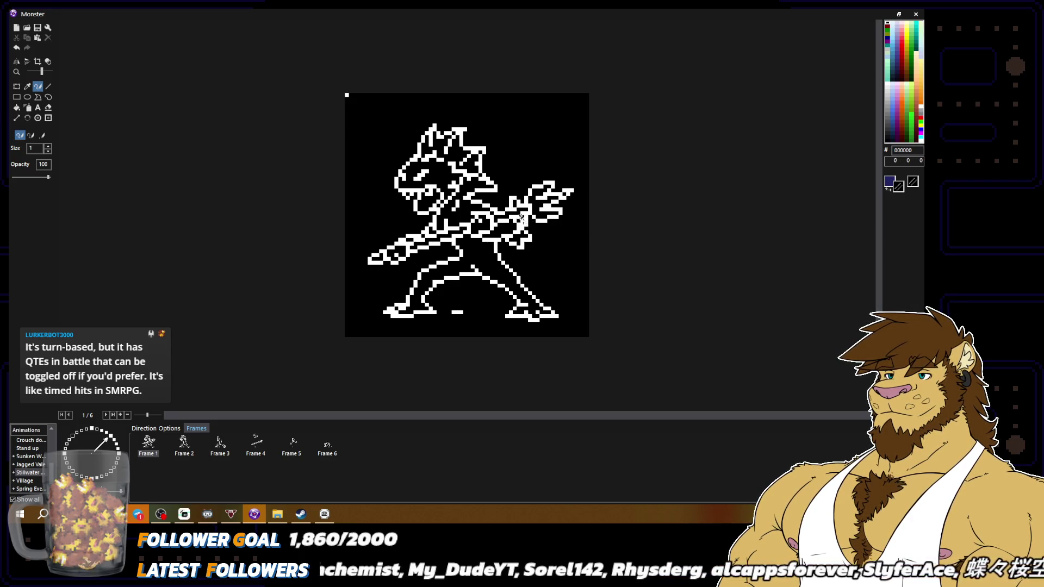
{"action": "scroll", "coordinate": [467, 215], "scroll_direction": "down", "scroll_amount": 2}
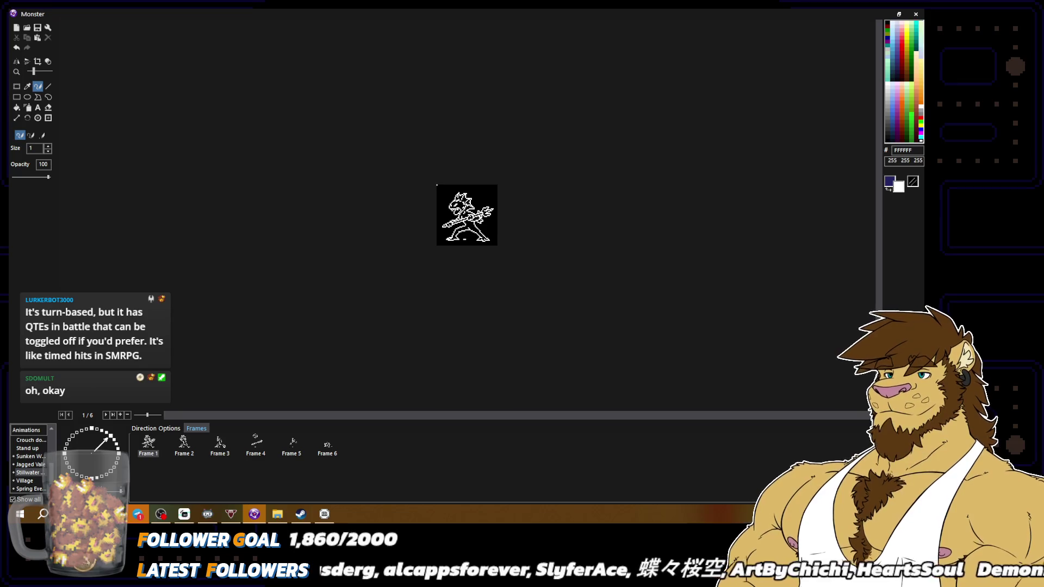
{"action": "scroll", "coordinate": [467, 216], "scroll_direction": "up", "scroll_amount": 2}
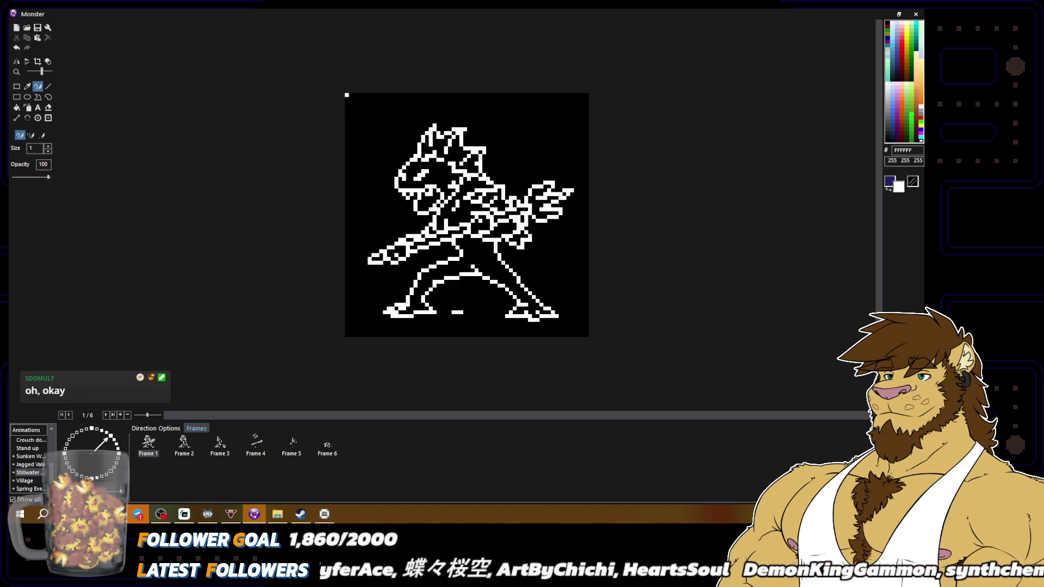
{"action": "scroll", "coordinate": [583, 227], "scroll_direction": "down", "scroll_amount": 2}
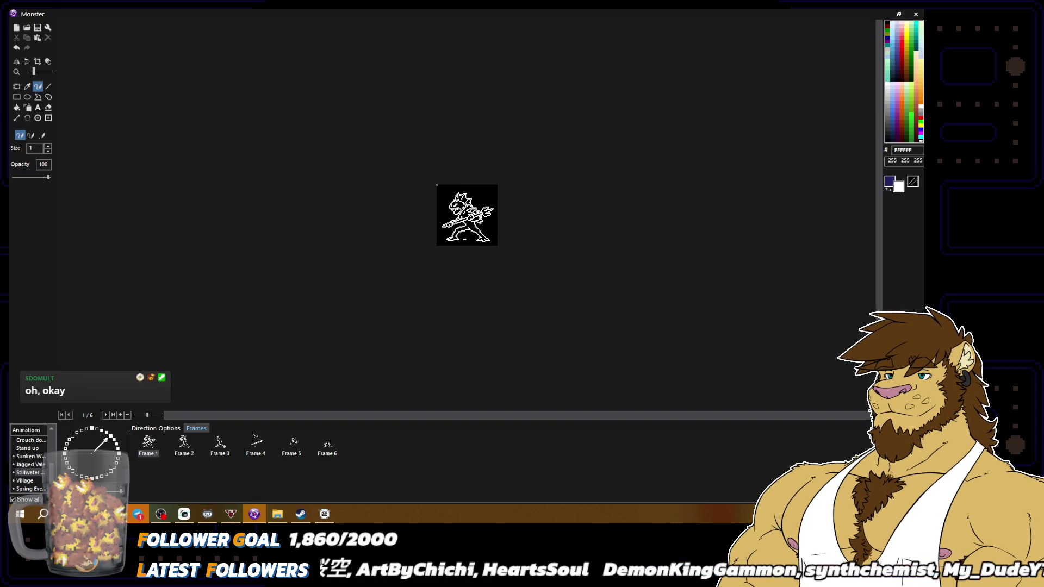
{"action": "scroll", "coordinate": [560, 215], "scroll_direction": "up", "scroll_amount": 2}
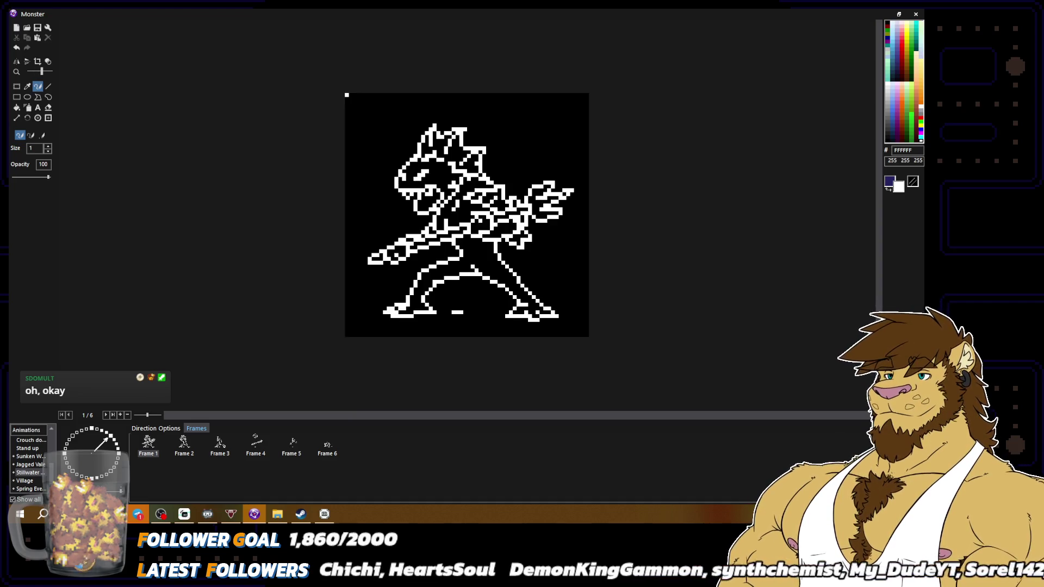
{"action": "scroll", "coordinate": [509, 202], "scroll_direction": "down", "scroll_amount": 2}
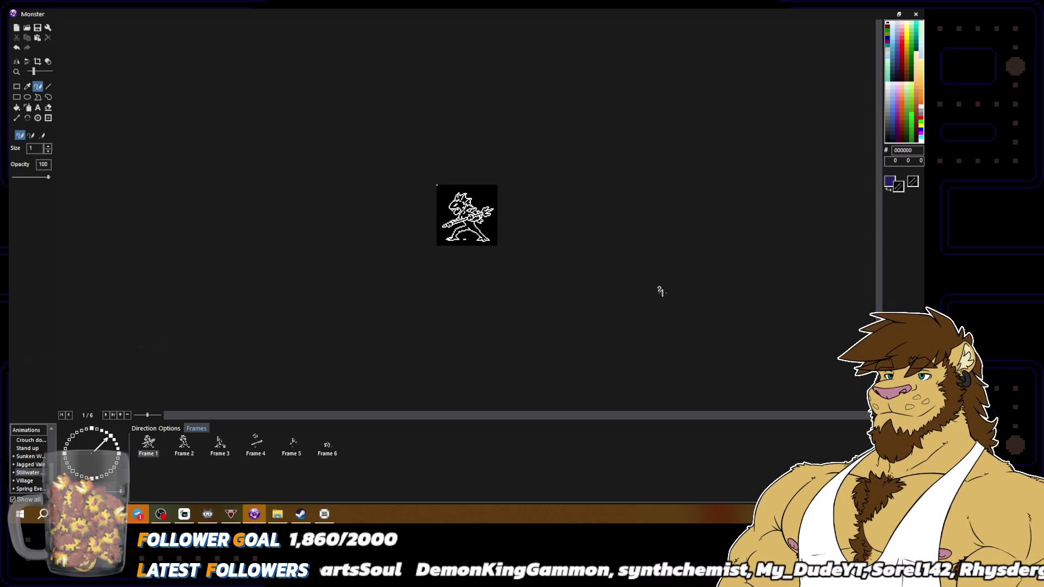
{"action": "scroll", "coordinate": [467, 215], "scroll_direction": "up", "scroll_amount": 2}
{"action": "left_click", "coordinate": [398, 243], "text": "alt"}
{"action": "left_click", "coordinate": [397, 242], "text": "alt"}
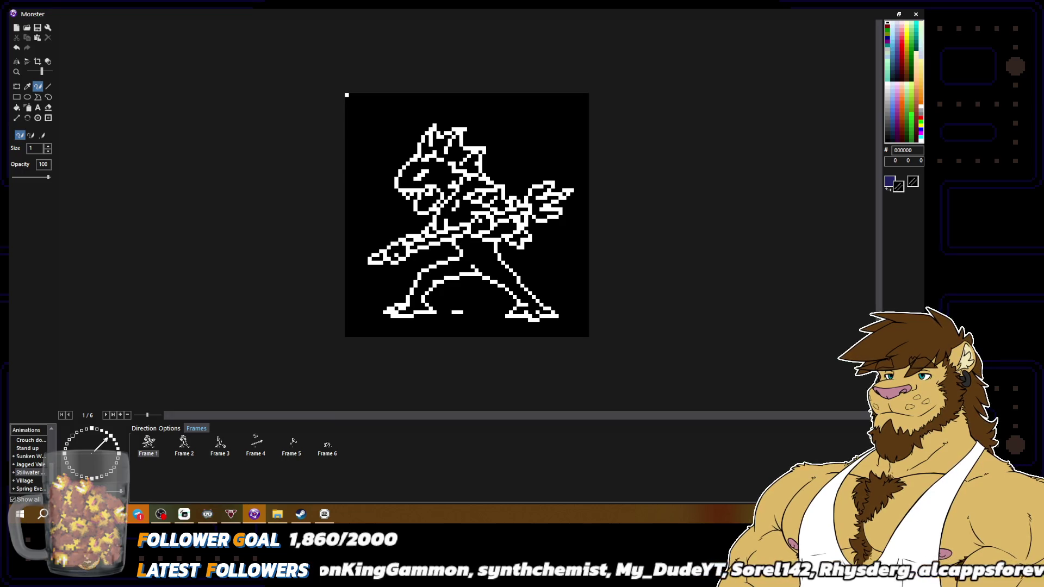
{"action": "scroll", "coordinate": [416, 248], "scroll_direction": "down", "scroll_amount": 1}
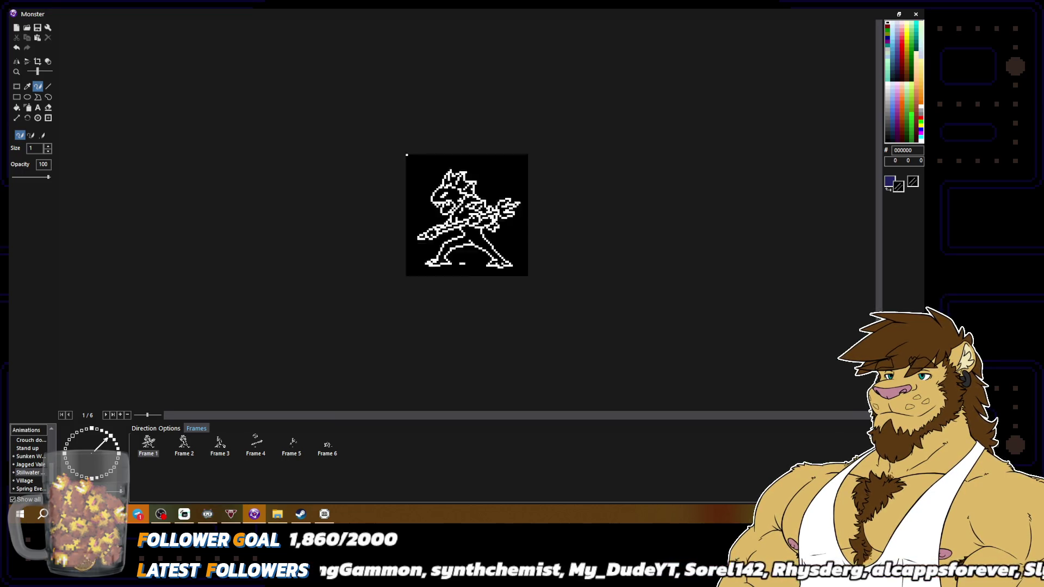
Touch up the monster's outline pixels, checking the sprite at actual size.
{"action": "scroll", "coordinate": [598, 311], "scroll_direction": "down", "scroll_amount": 1}
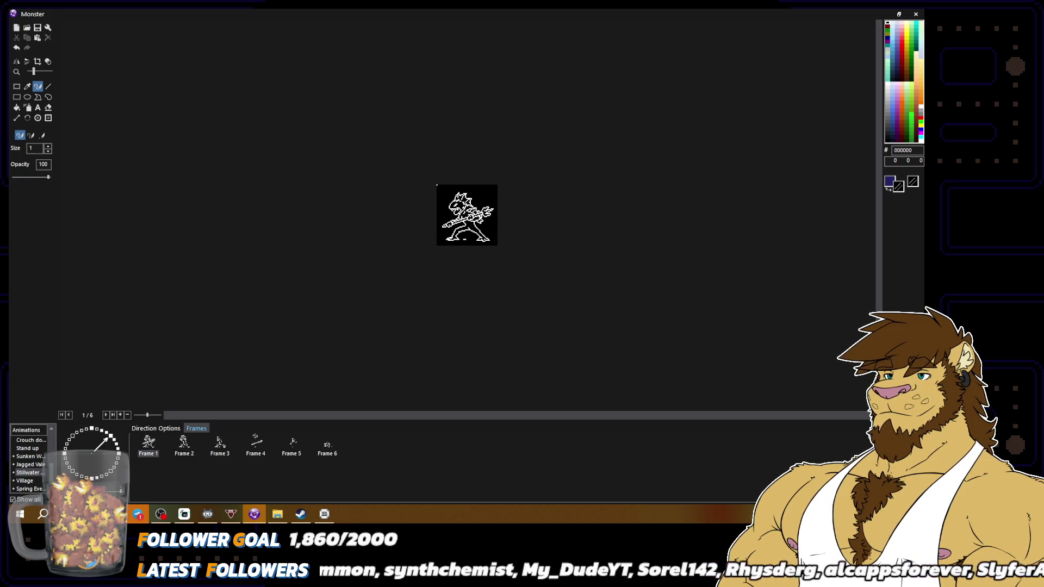
{"action": "scroll", "coordinate": [554, 278], "scroll_direction": "up", "scroll_amount": 2}
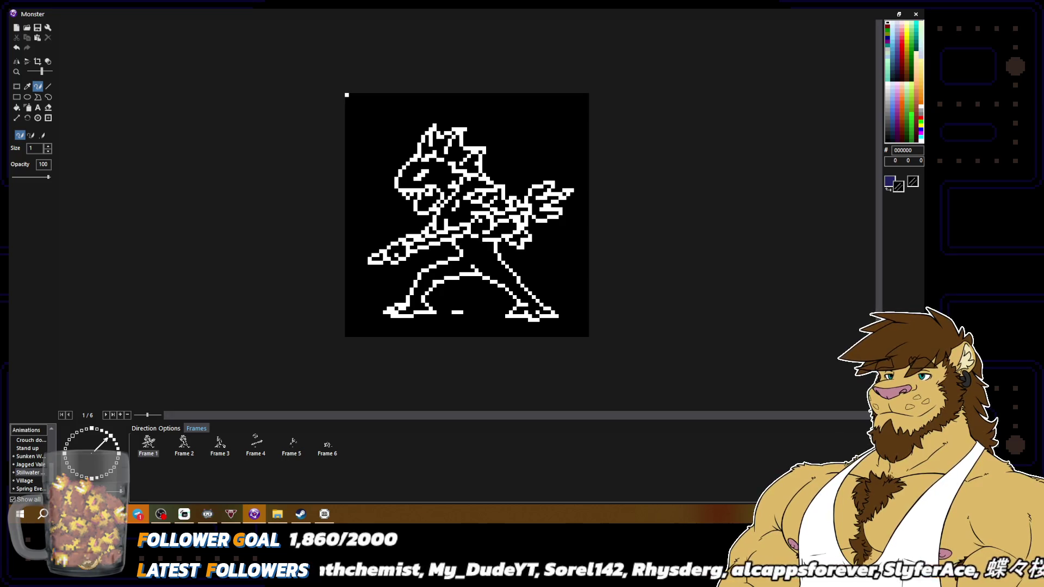
{"action": "scroll", "coordinate": [505, 239], "scroll_direction": "down", "scroll_amount": 2}
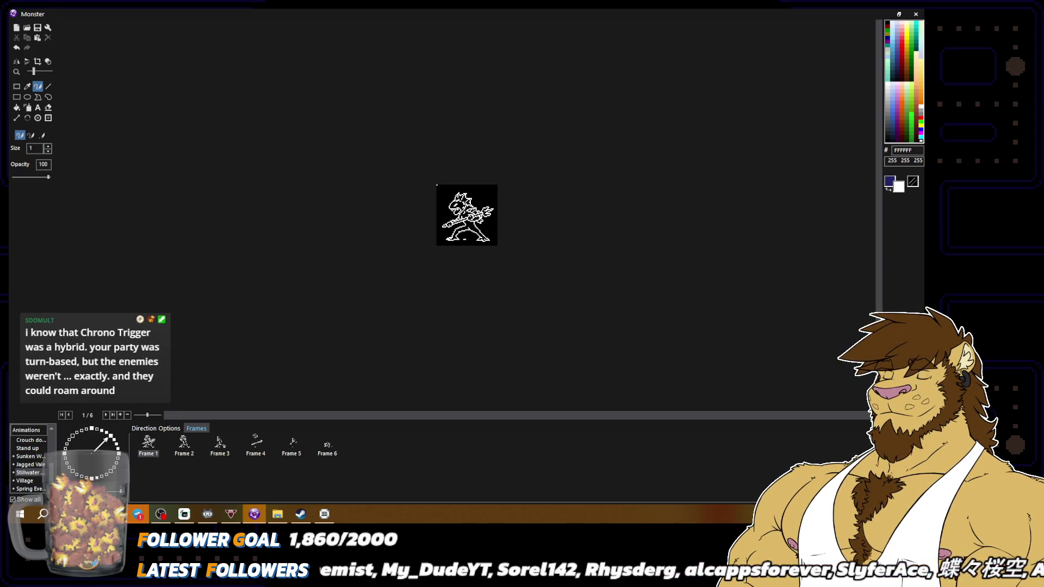
{"action": "scroll", "coordinate": [466, 215], "scroll_direction": "up", "scroll_amount": 2}
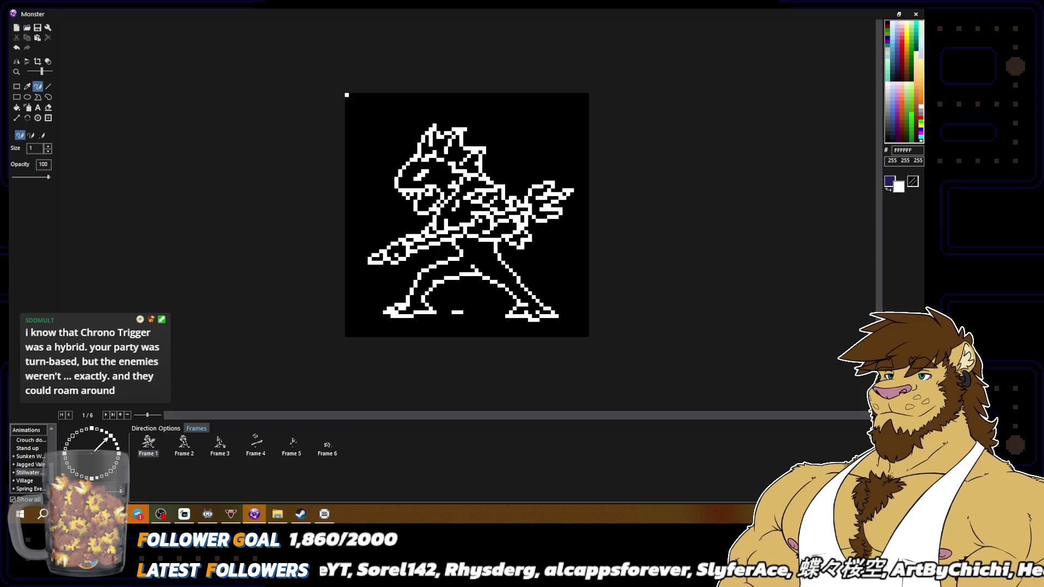
{"action": "scroll", "coordinate": [466, 216], "scroll_direction": "down", "scroll_amount": 3}
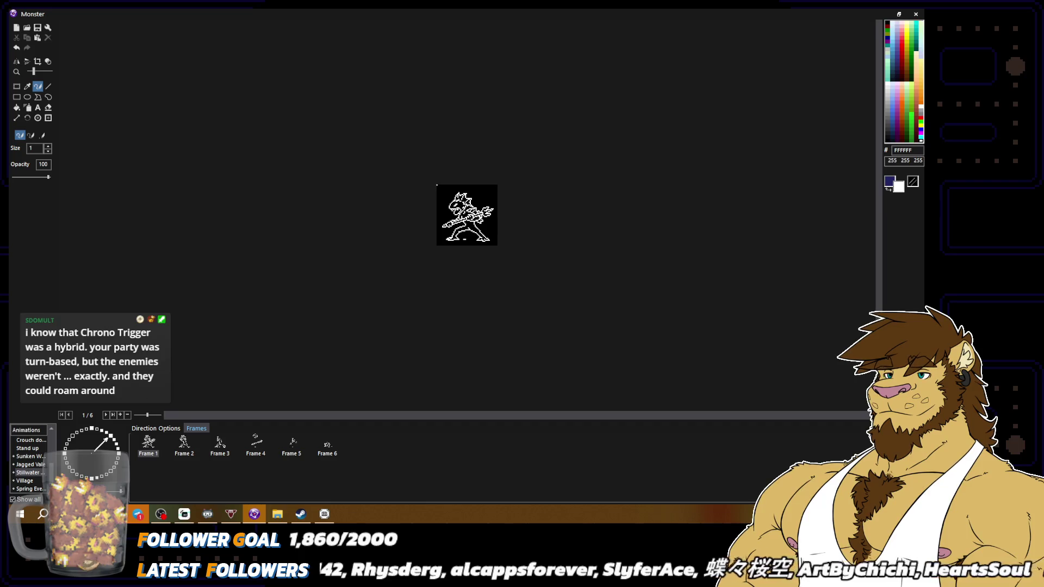
{"action": "scroll", "coordinate": [477, 204], "scroll_direction": "up", "scroll_amount": 3}
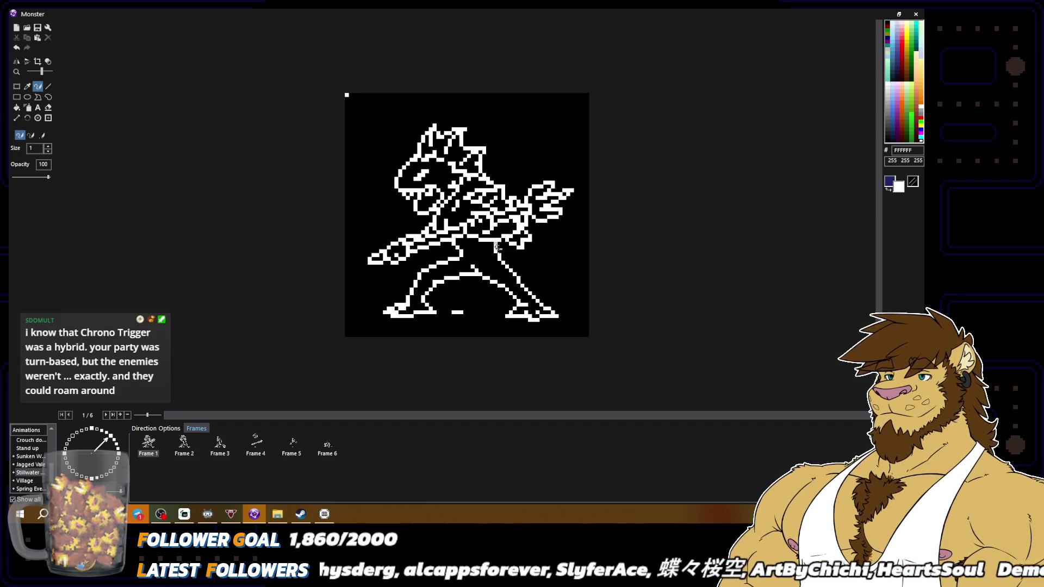
{"action": "right_click", "coordinate": [486, 202]}
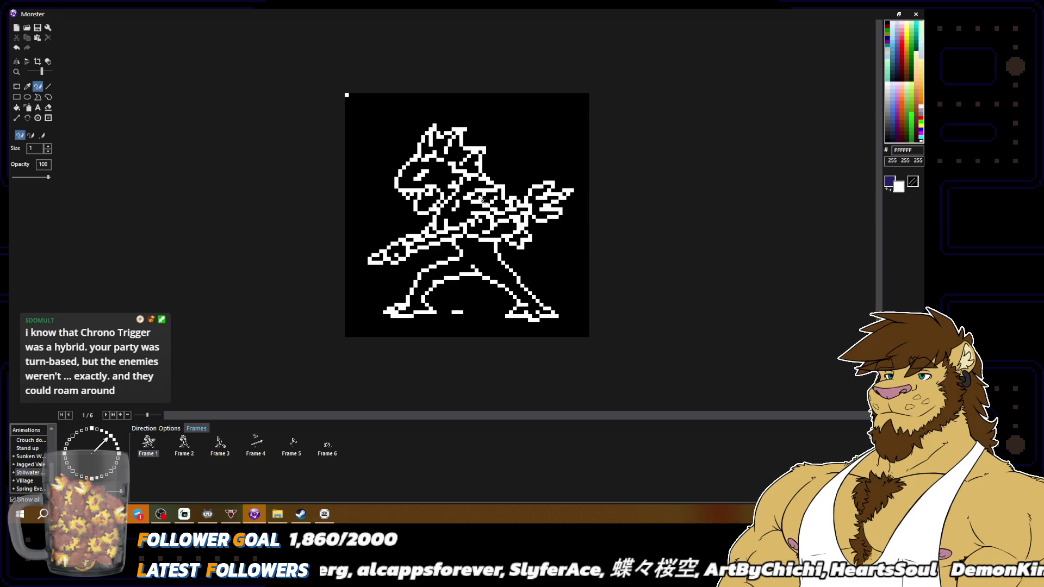
{"action": "right_click", "coordinate": [488, 205]}
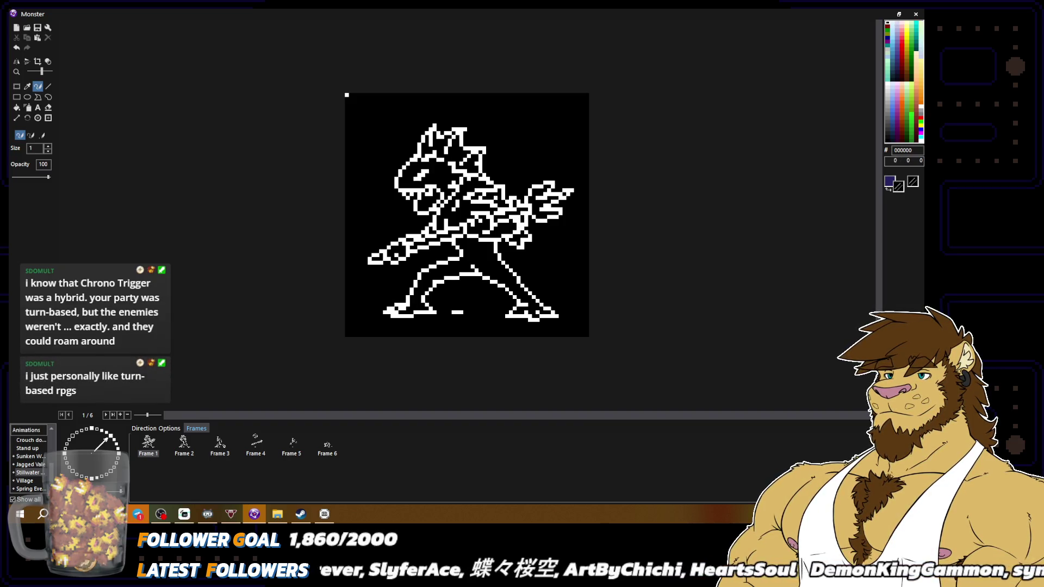
{"action": "key", "text": "minus"}
{"action": "key", "text": "minus"}
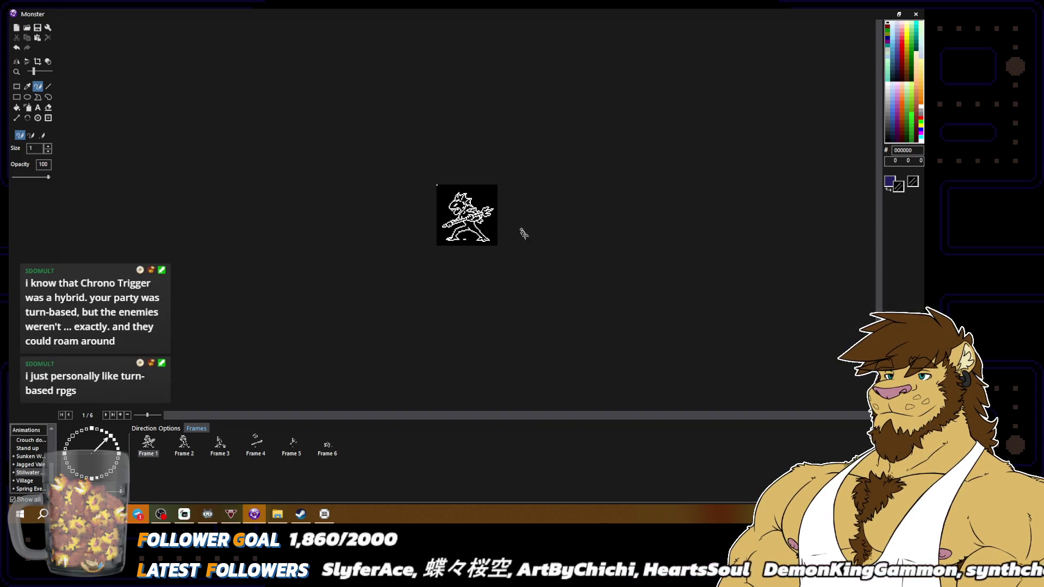
{"action": "key", "text": "plus"}
{"action": "key", "text": "plus"}
Keep editing outline pixels in white and black, re-checking at actual size between passes.
{"action": "right_click", "coordinate": [477, 199], "text": "alt"}
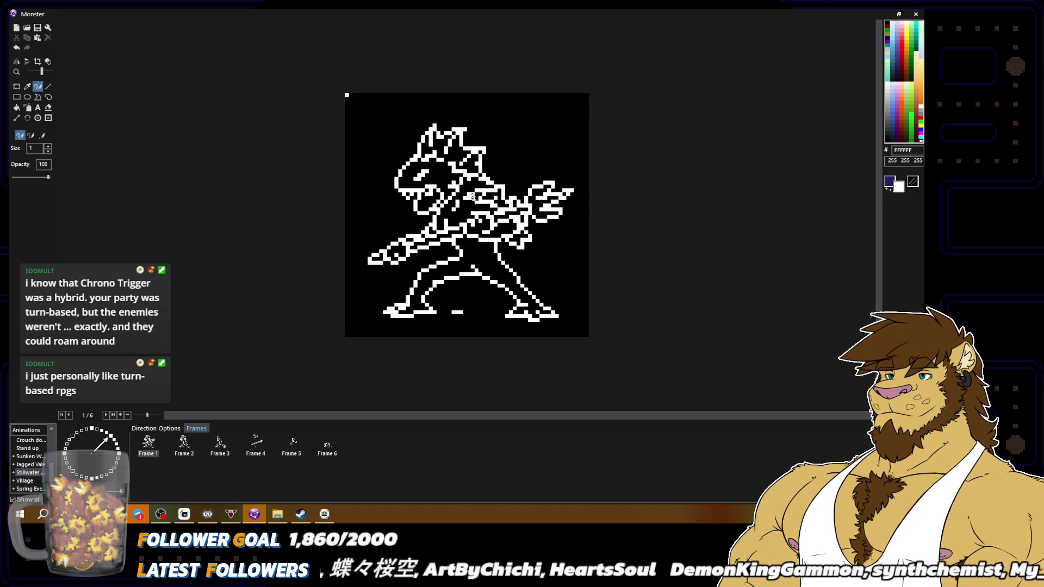
{"action": "right_click", "coordinate": [476, 199], "text": "alt"}
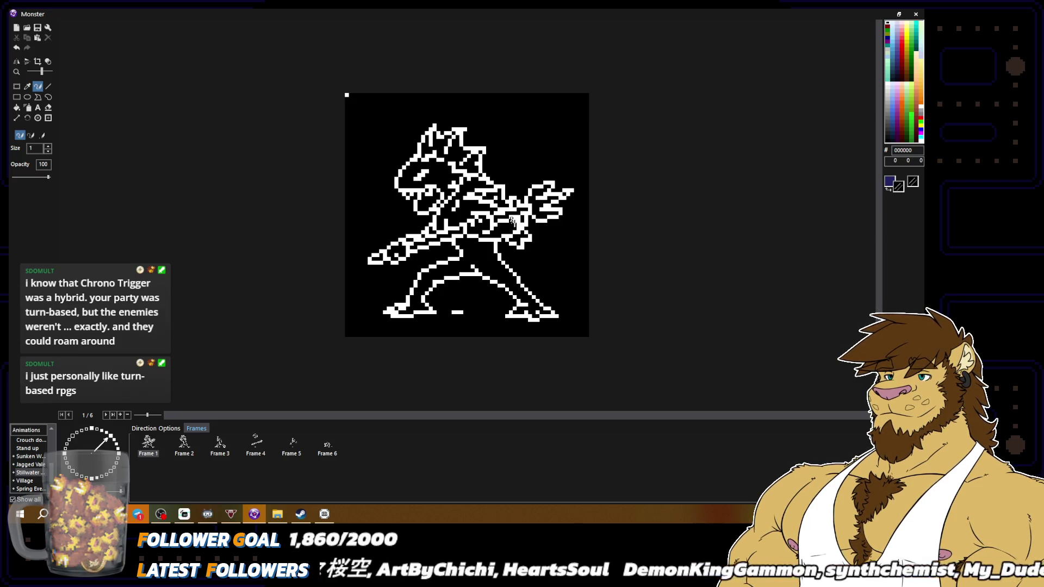
{"action": "key", "text": "minus"}
{"action": "key", "text": "minus"}
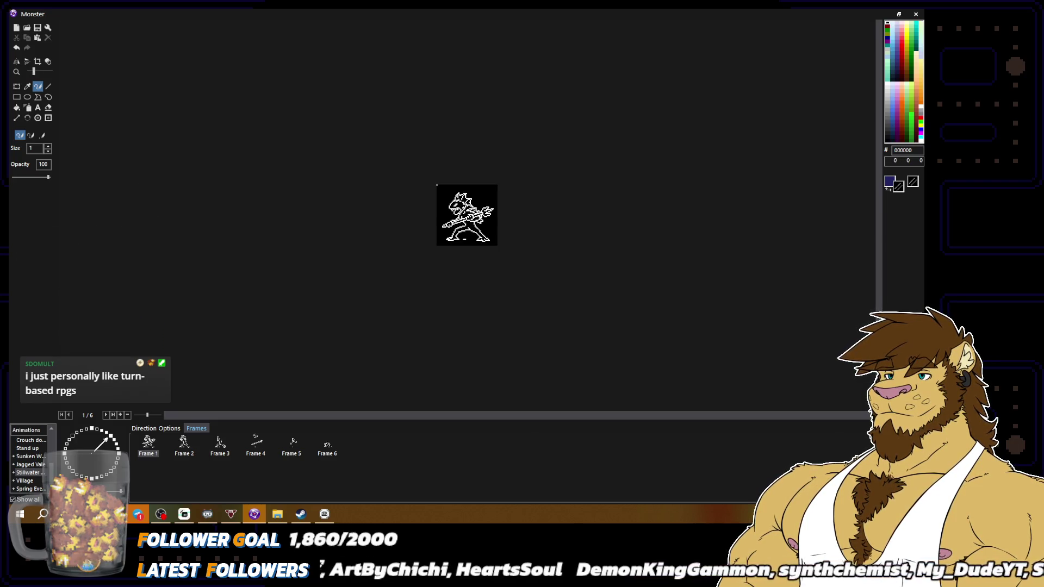
{"action": "key", "text": "plus"}
{"action": "key", "text": "plus"}
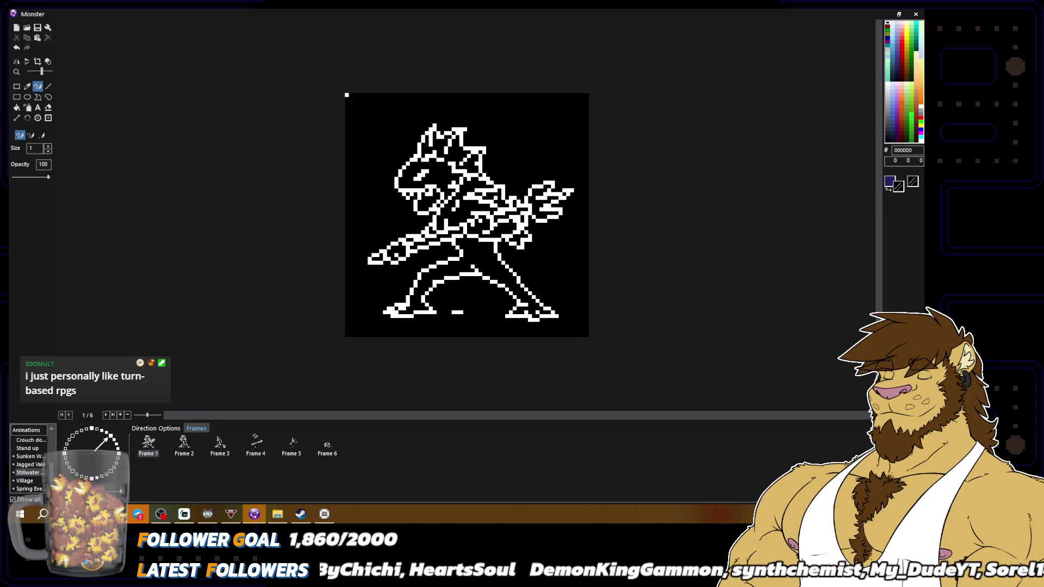
{"action": "right_click", "coordinate": [347, 95], "text": "alt"}
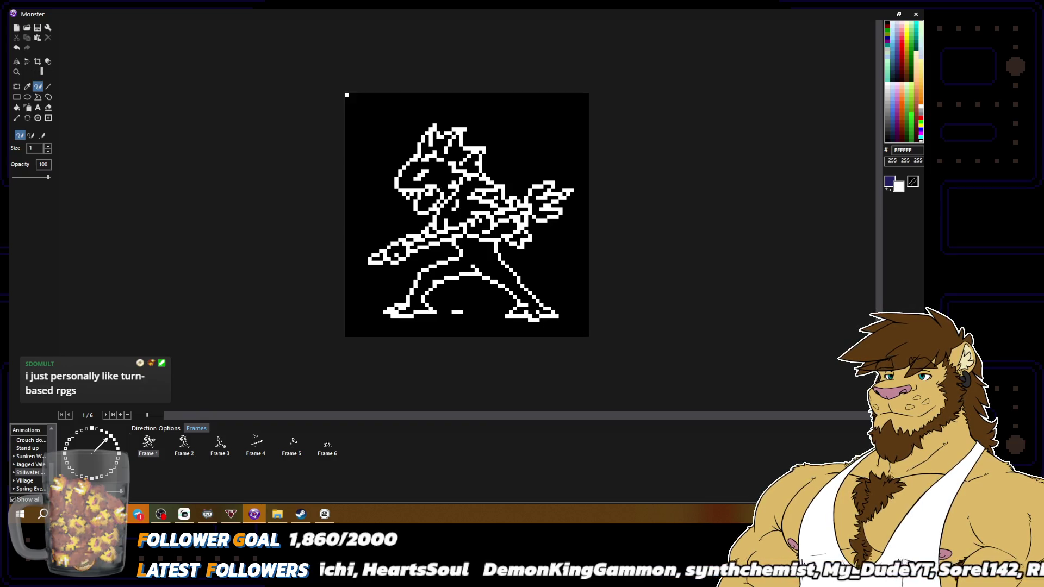
{"action": "key", "text": "minus"}
{"action": "key", "text": "minus"}
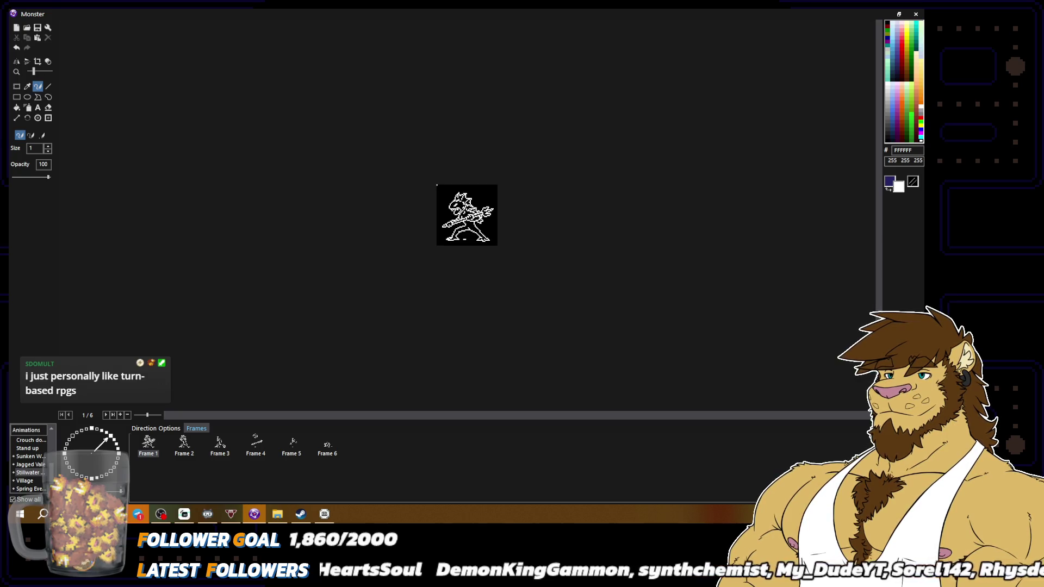
{"action": "key", "text": "plus"}
{"action": "key", "text": "plus"}
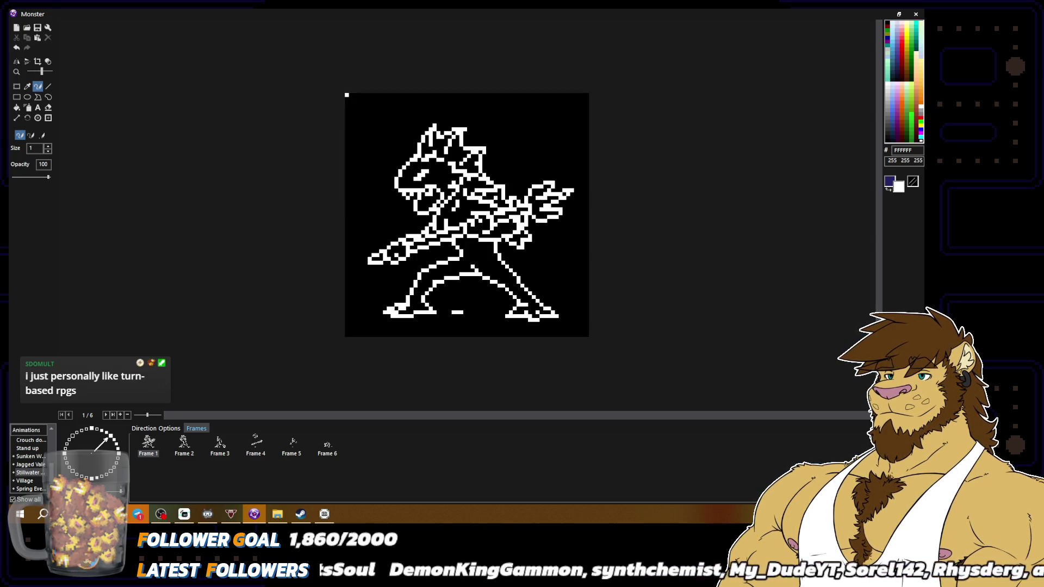
{"action": "right_click", "coordinate": [467, 192], "text": "alt"}
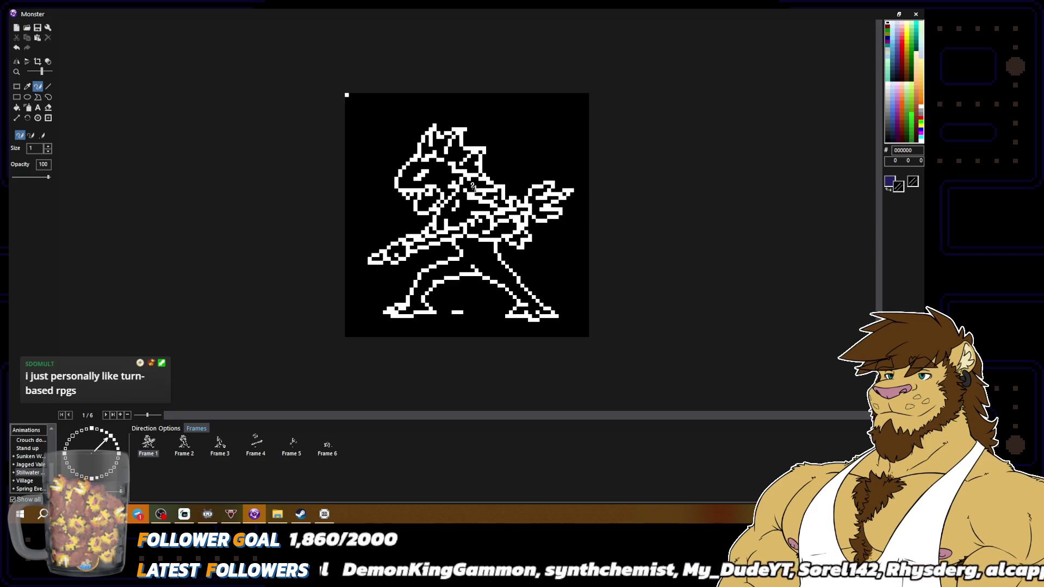
{"action": "right_click", "coordinate": [467, 192], "text": "alt"}
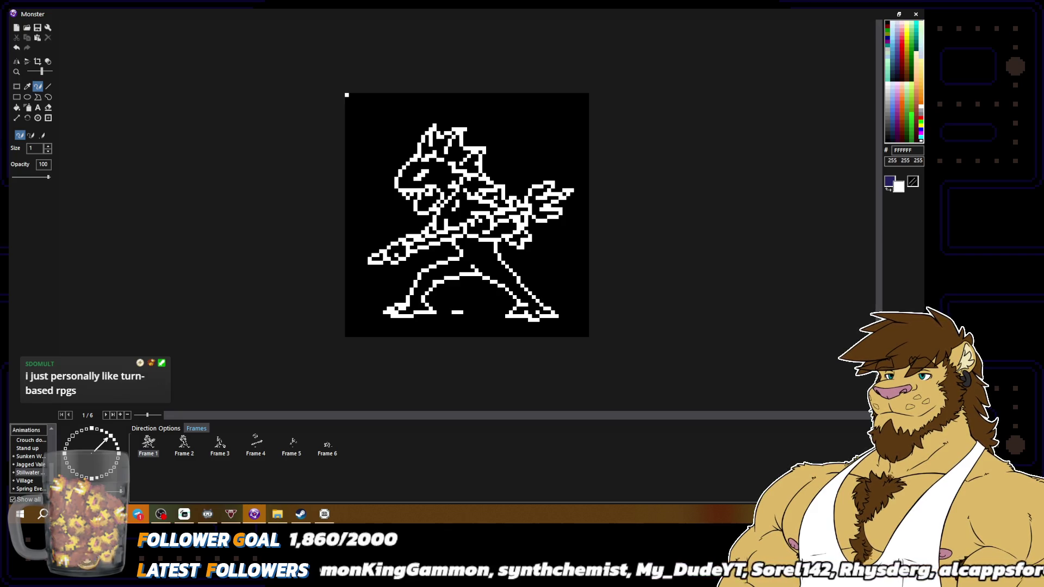
{"action": "right_click", "coordinate": [475, 178], "text": "alt"}
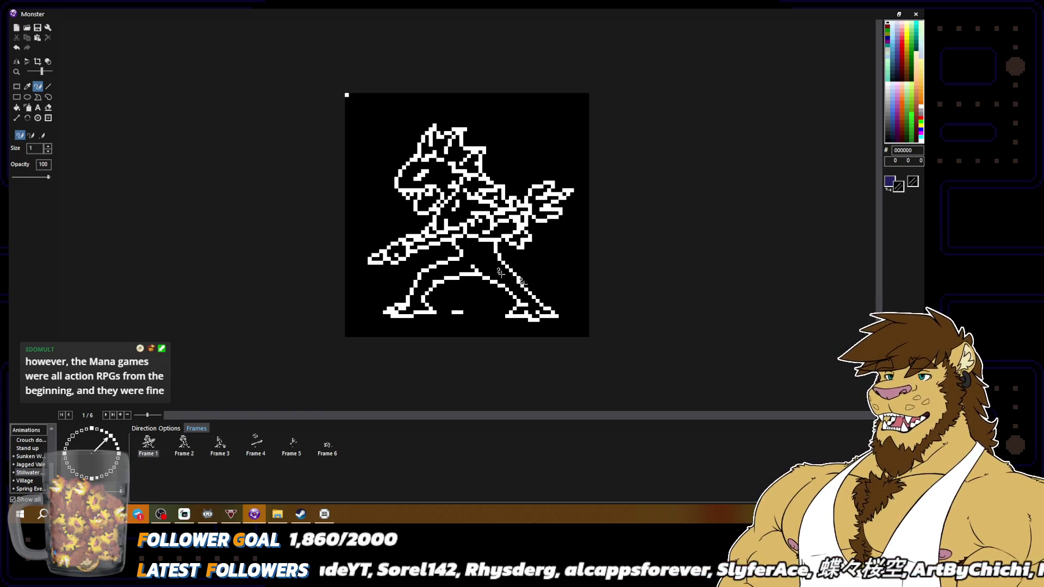
Fix the monster's leg outline pixels, alternating white and black.
{"action": "right_click", "coordinate": [490, 248]}
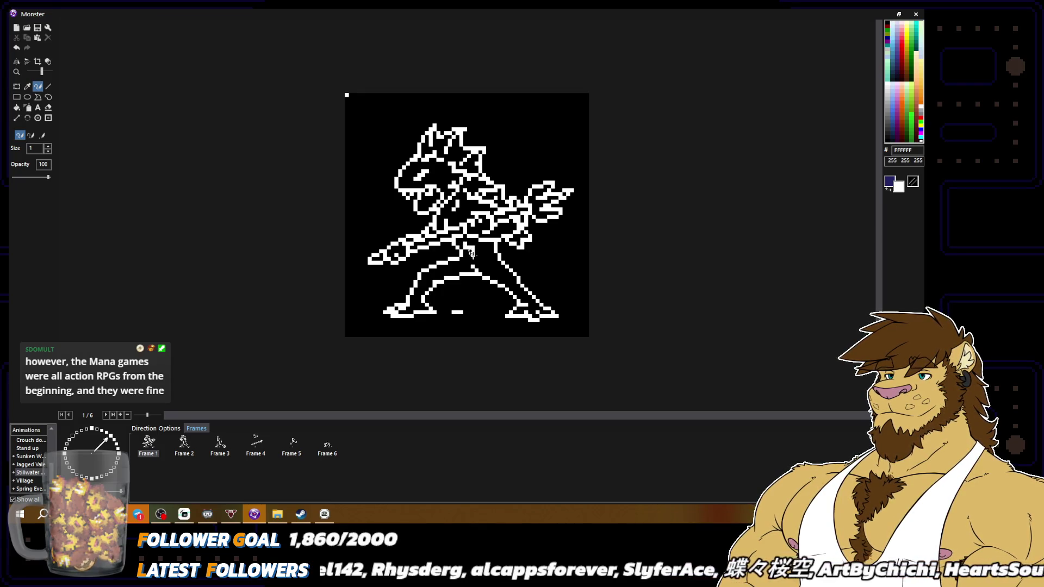
{"action": "right_click", "coordinate": [478, 256]}
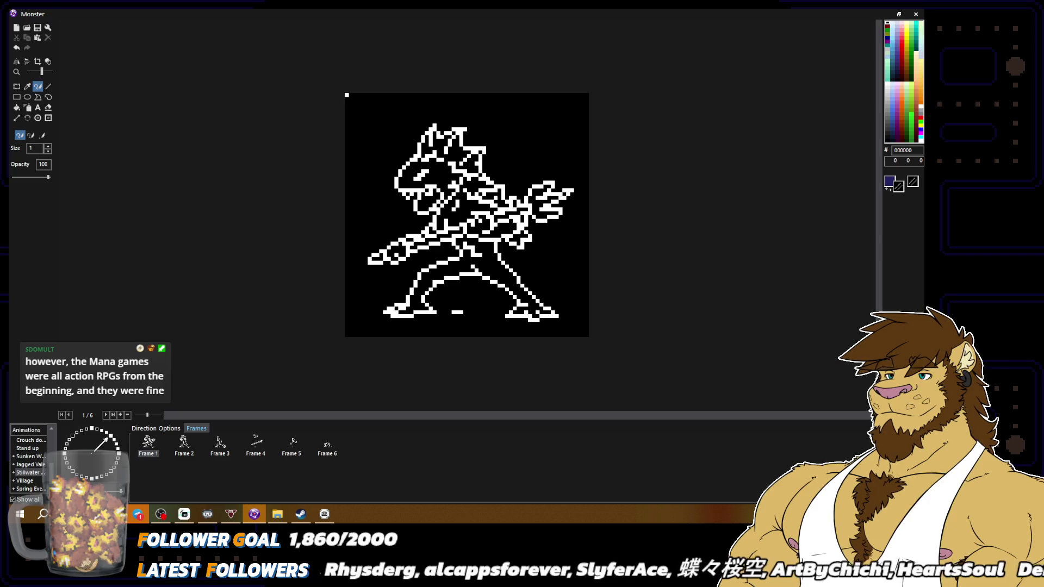
{"action": "scroll", "coordinate": [467, 215], "scroll_direction": "down", "scroll_amount": 2}
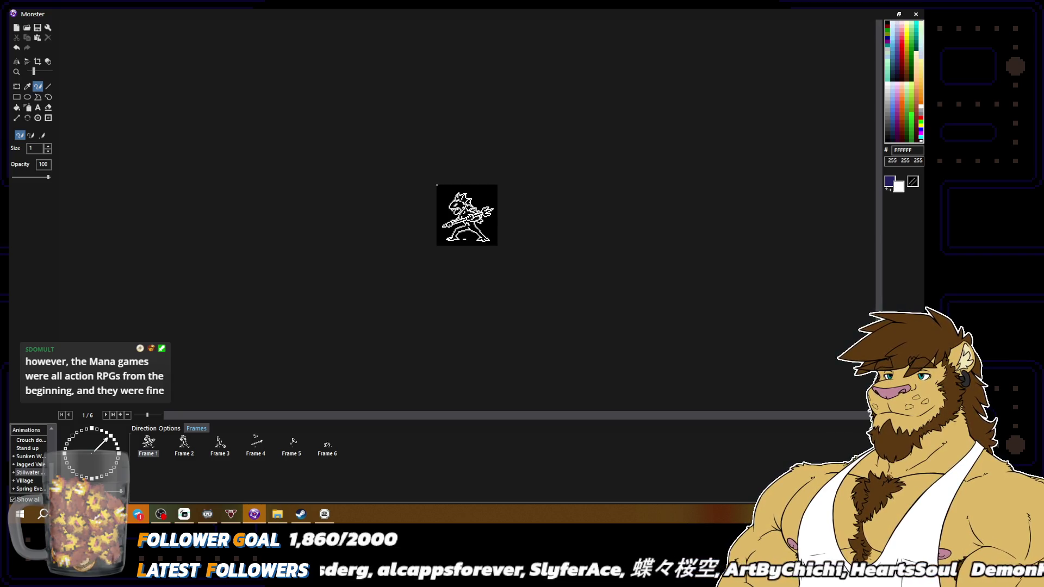
{"action": "scroll", "coordinate": [467, 216], "scroll_direction": "up", "scroll_amount": 2}
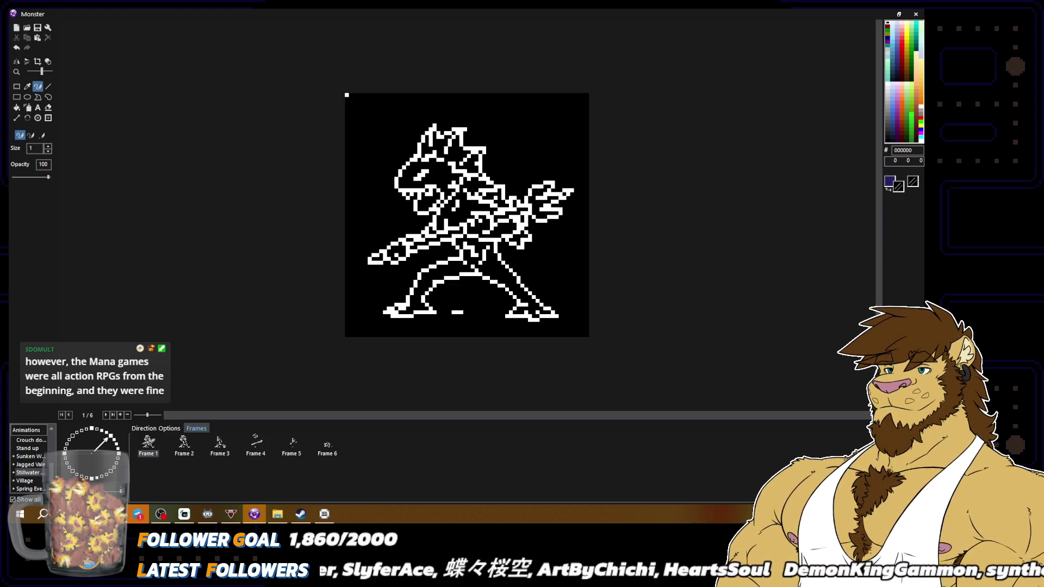
{"action": "scroll", "coordinate": [475, 272], "scroll_direction": "down", "scroll_amount": 2}
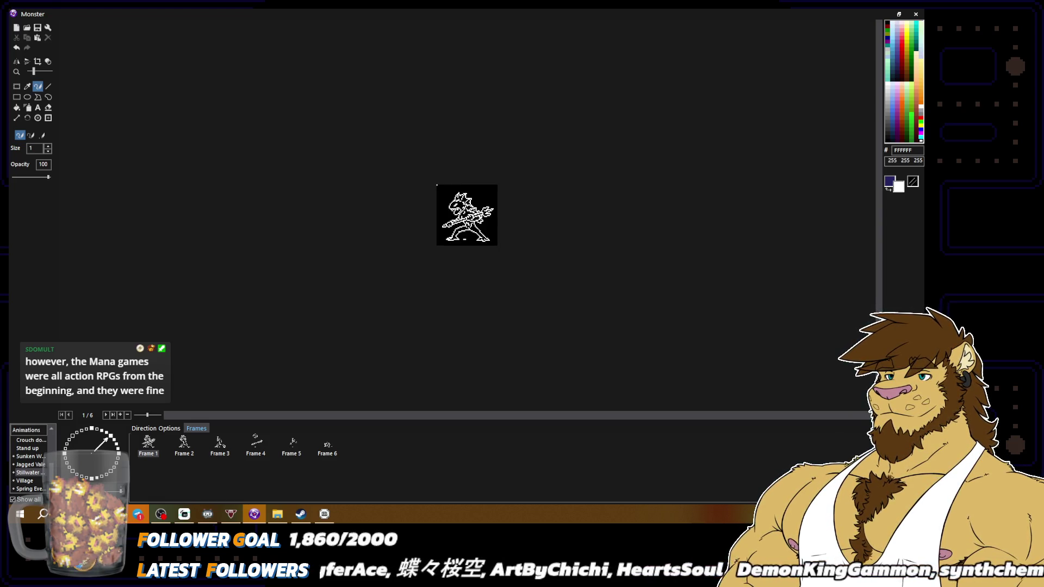
{"action": "scroll", "coordinate": [512, 288], "scroll_direction": "up", "scroll_amount": 2}
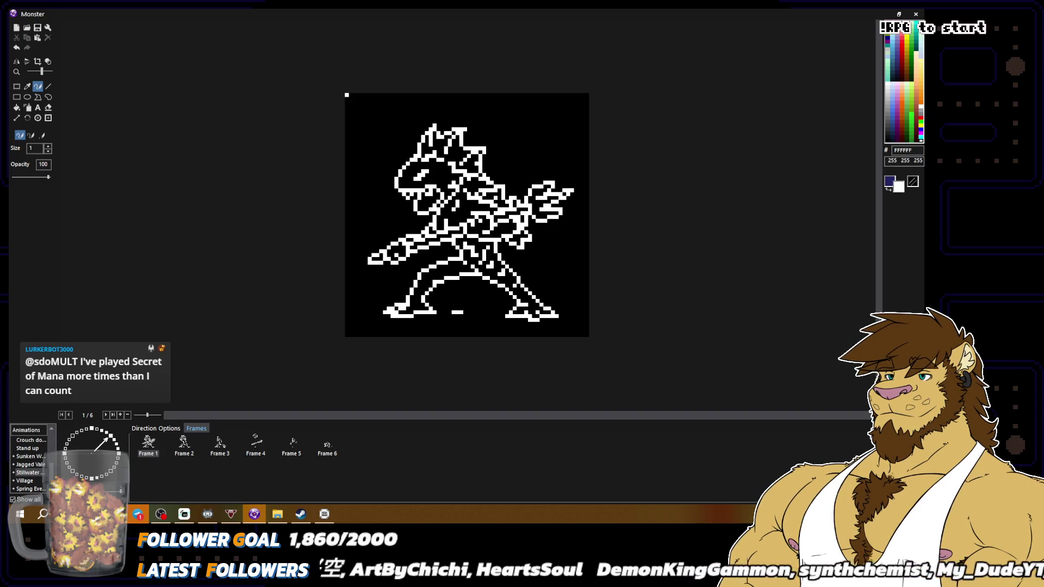
{"action": "right_click", "coordinate": [511, 280]}
{"action": "right_click", "coordinate": [346, 95]}
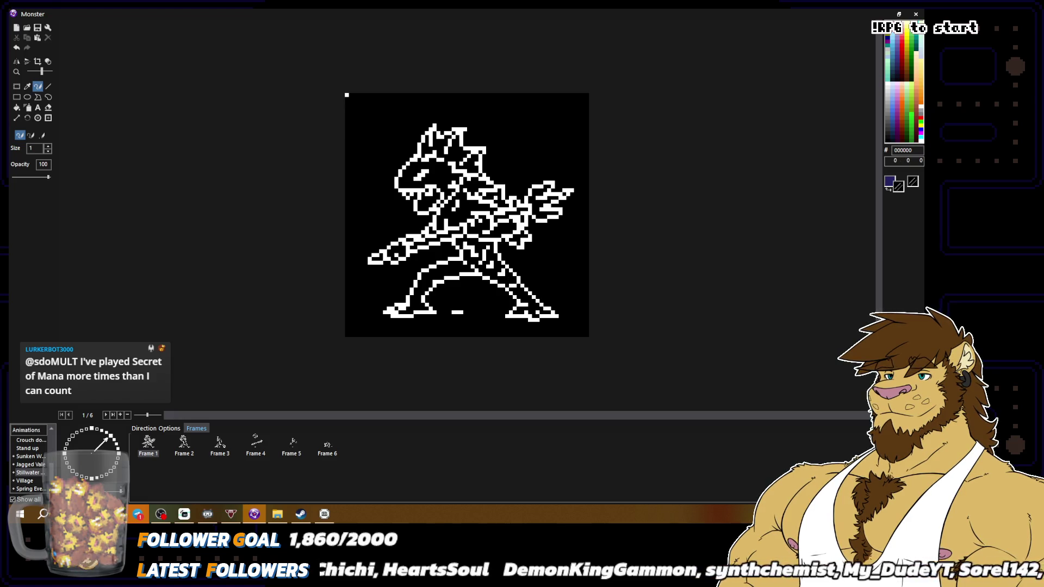
{"action": "scroll", "coordinate": [467, 215], "scroll_direction": "down", "scroll_amount": 2}
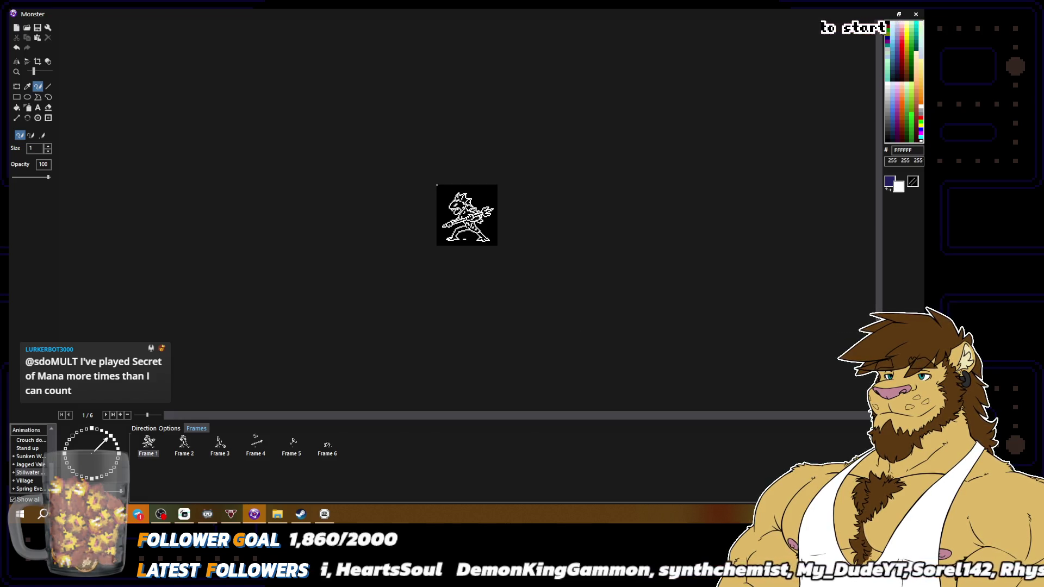
{"action": "scroll", "coordinate": [466, 215], "scroll_direction": "up", "scroll_amount": 2}
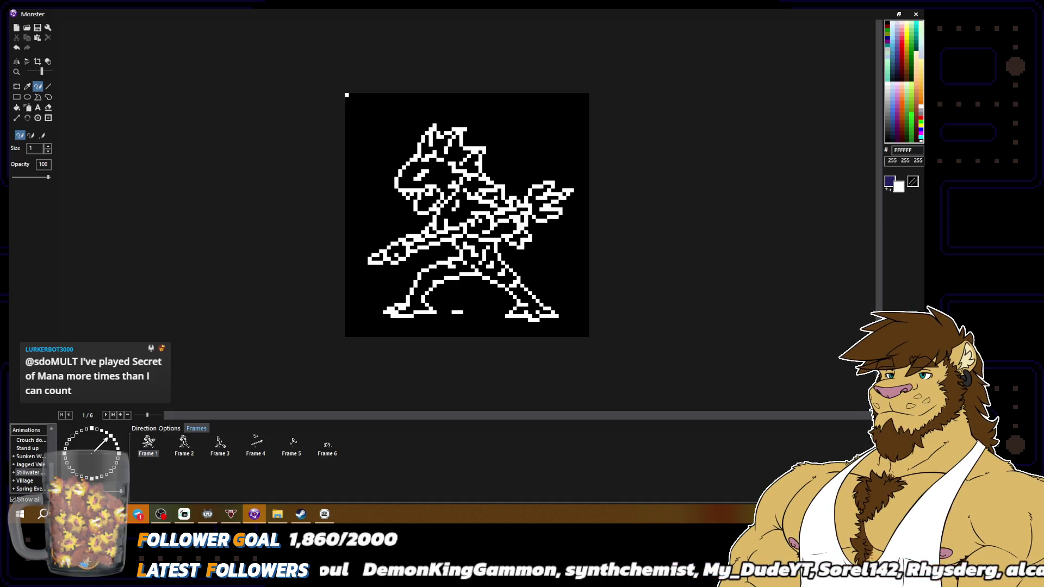
{"action": "right_click", "coordinate": [432, 270], "text": "alt"}
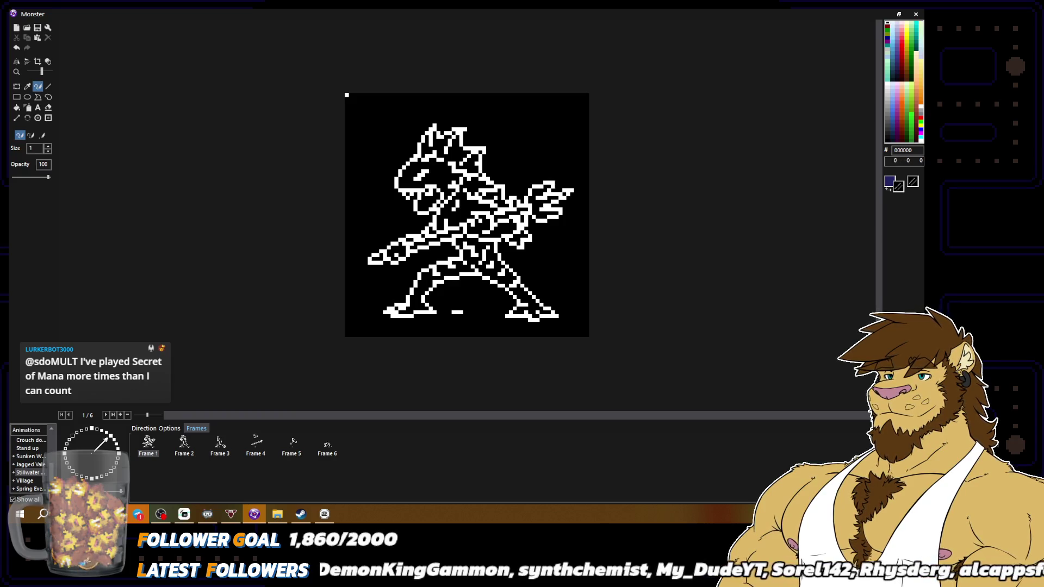
{"action": "right_click", "coordinate": [432, 270], "text": "alt"}
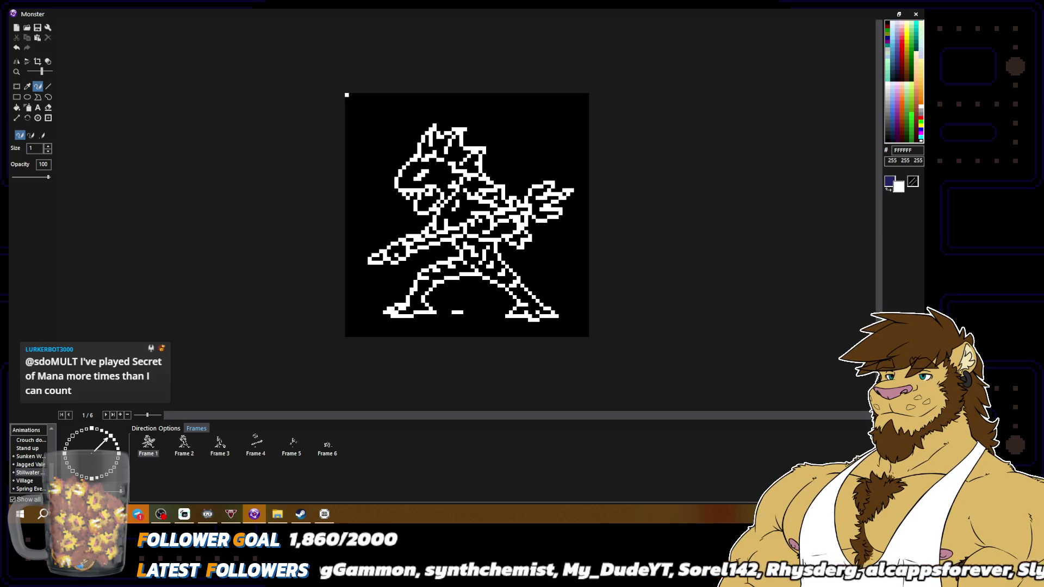
Refine the remaining lower outline pixels with white and black sampled from the canvas.
{"action": "scroll", "coordinate": [426, 290], "scroll_direction": "down", "scroll_amount": 2}
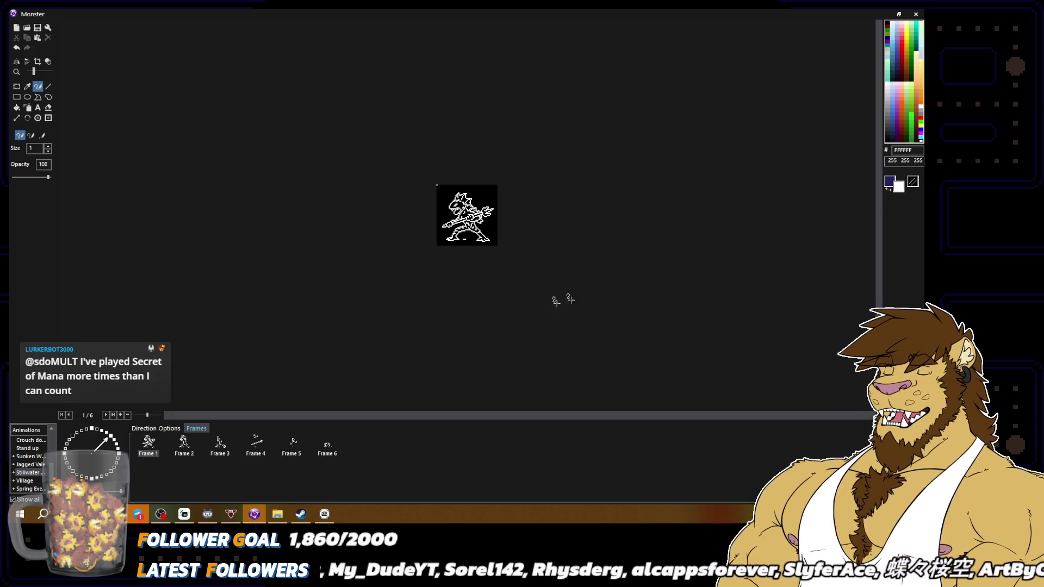
{"action": "scroll", "coordinate": [579, 296], "scroll_direction": "up", "scroll_amount": 3}
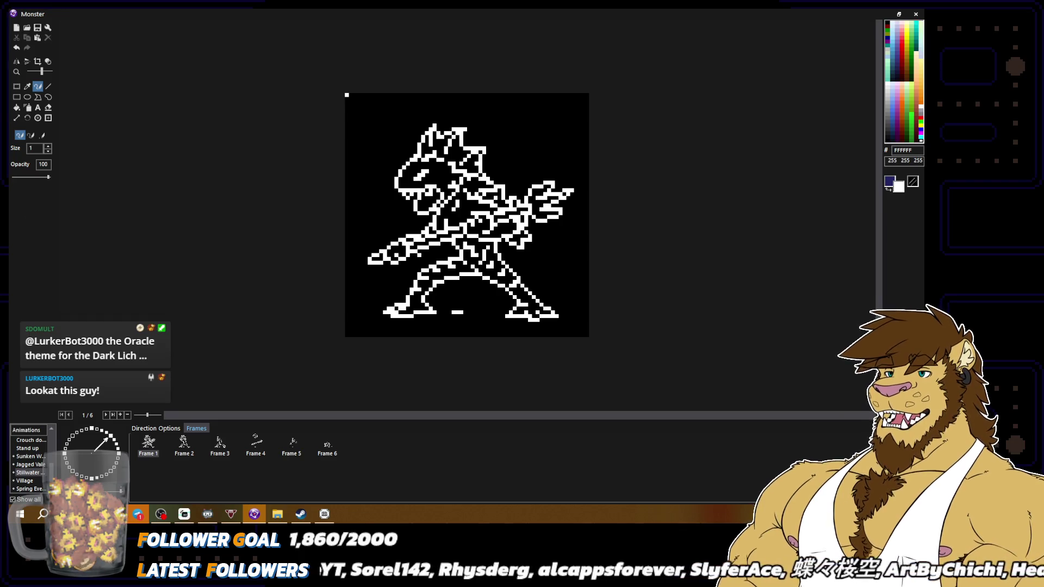
{"action": "right_click", "coordinate": [888, 23]}
{"action": "right_click", "coordinate": [403, 245]}
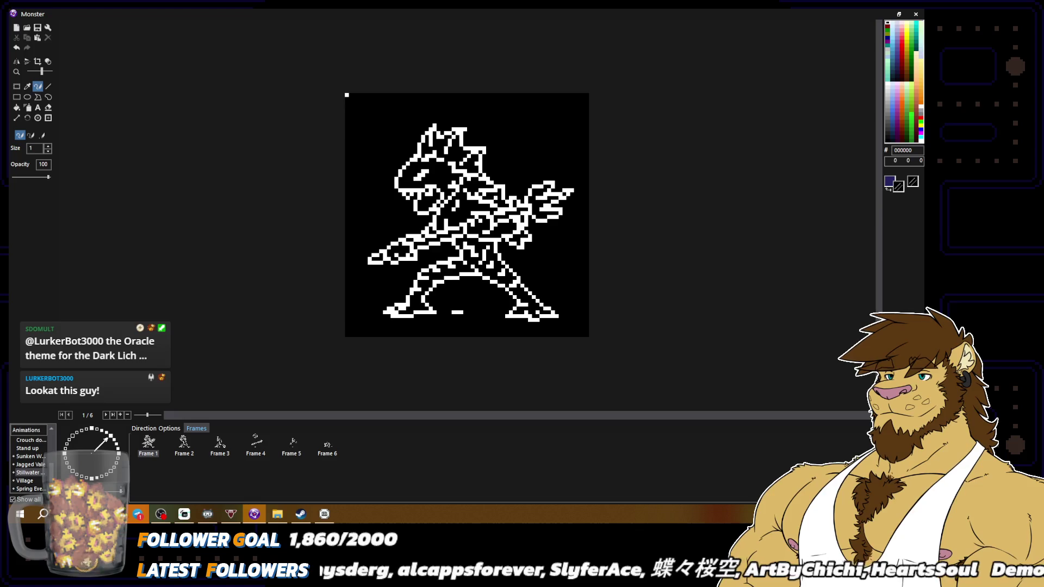
{"action": "right_click", "coordinate": [405, 243]}
{"action": "right_click", "coordinate": [403, 246]}
{"action": "right_click", "coordinate": [405, 243]}
{"action": "scroll", "coordinate": [427, 266], "scroll_direction": "down", "scroll_amount": 2}
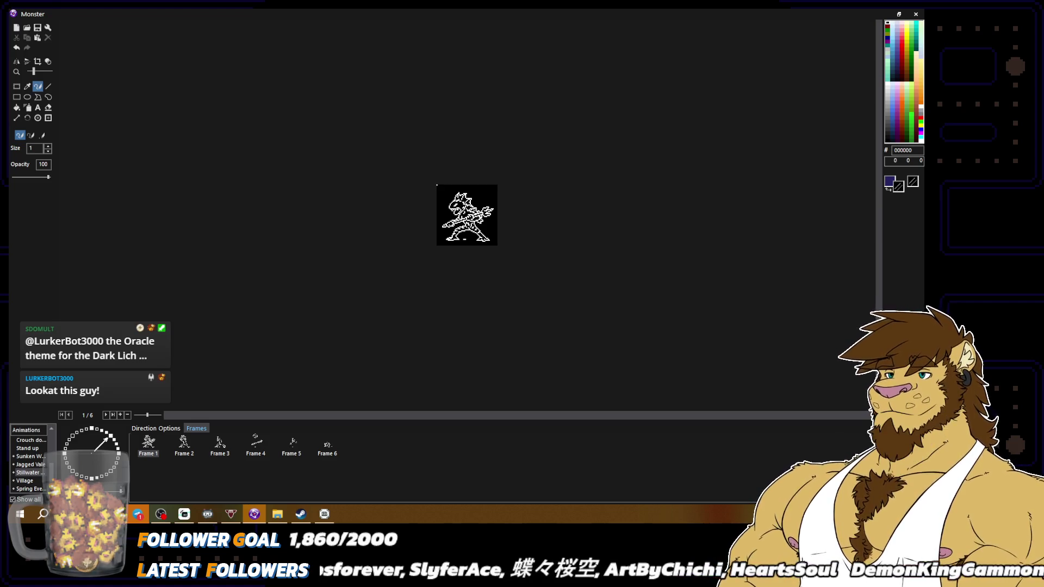
{"action": "scroll", "coordinate": [428, 266], "scroll_direction": "up", "scroll_amount": 2}
Rework the leg pixels, swapping between white outline and black background.
{"action": "right_click", "coordinate": [407, 266]}
{"action": "right_click", "coordinate": [408, 254]}
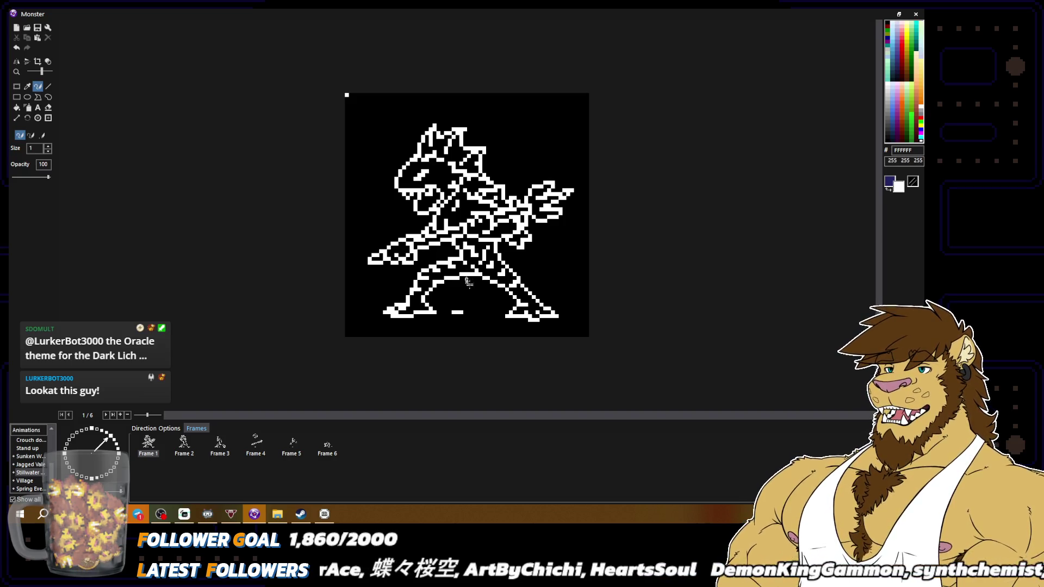
{"action": "right_click", "coordinate": [407, 266]}
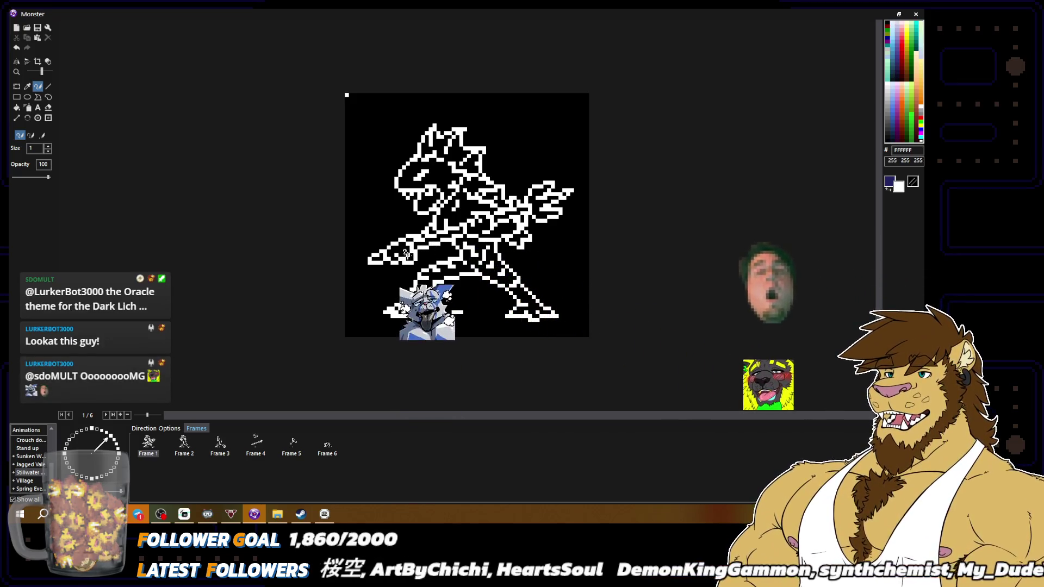
{"action": "scroll", "coordinate": [467, 215], "scroll_direction": "down", "scroll_amount": 2}
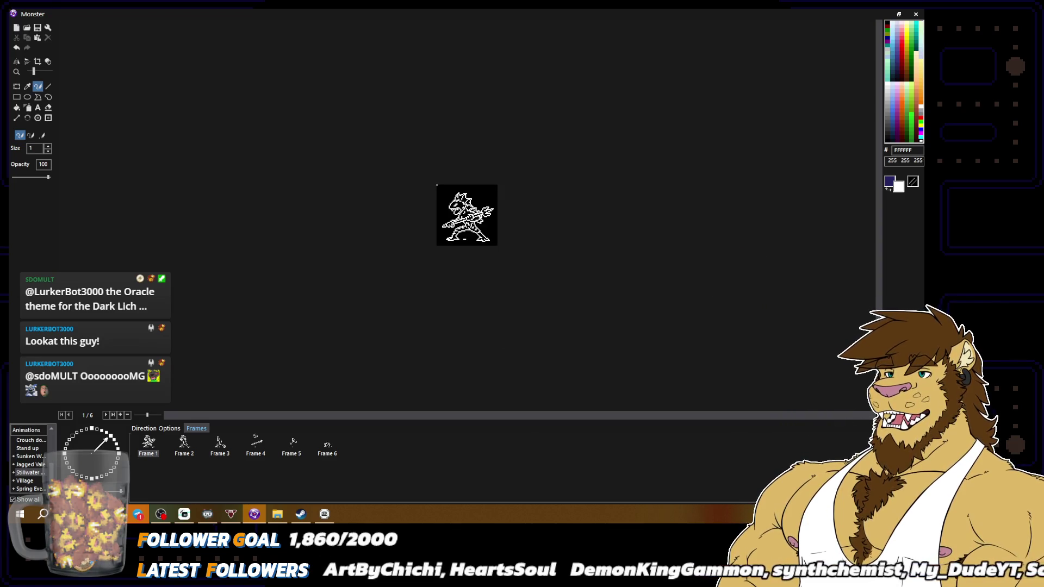
{"action": "scroll", "coordinate": [466, 215], "scroll_direction": "up", "scroll_amount": 2}
{"action": "right_click", "coordinate": [397, 247]}
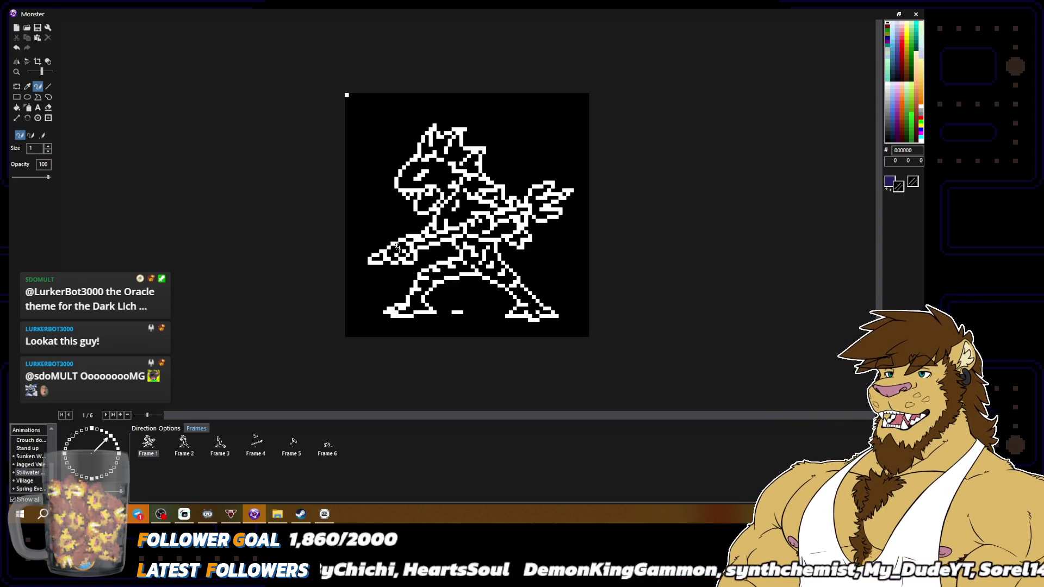
{"action": "scroll", "coordinate": [467, 215], "scroll_direction": "down", "scroll_amount": 2}
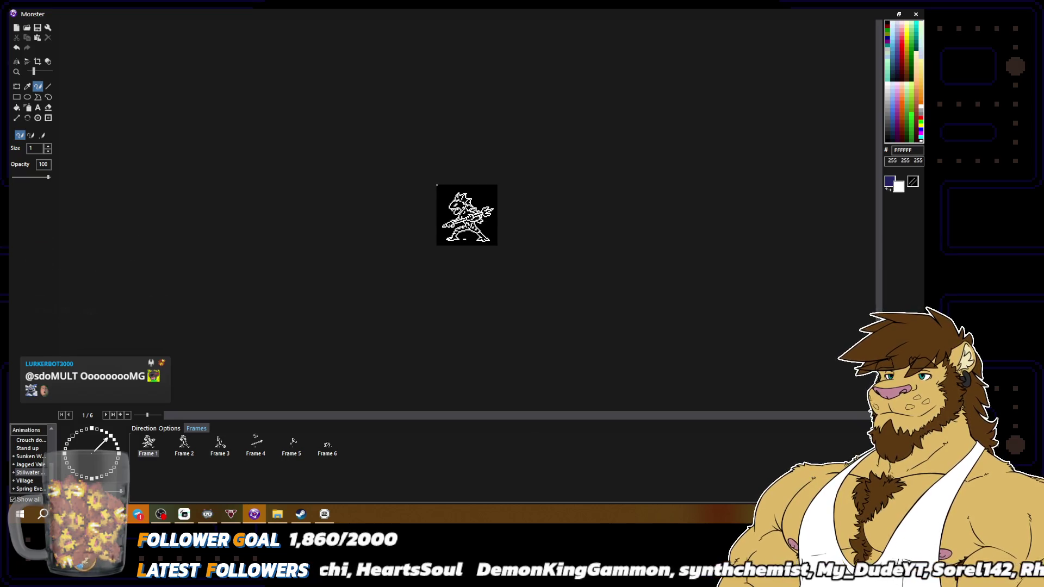
{"action": "scroll", "coordinate": [411, 262], "scroll_direction": "up", "scroll_amount": 2}
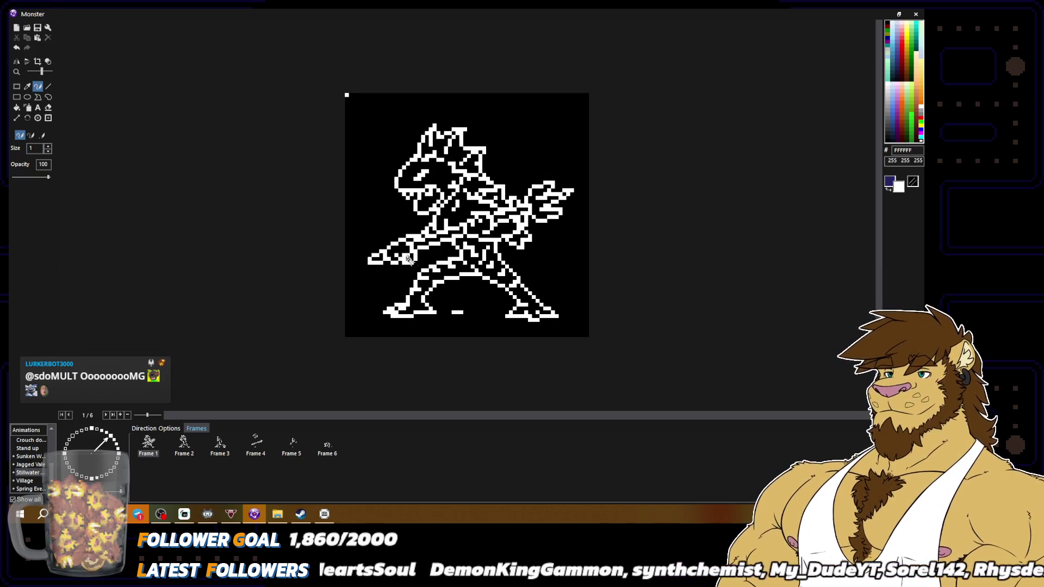
{"action": "right_click", "coordinate": [402, 246]}
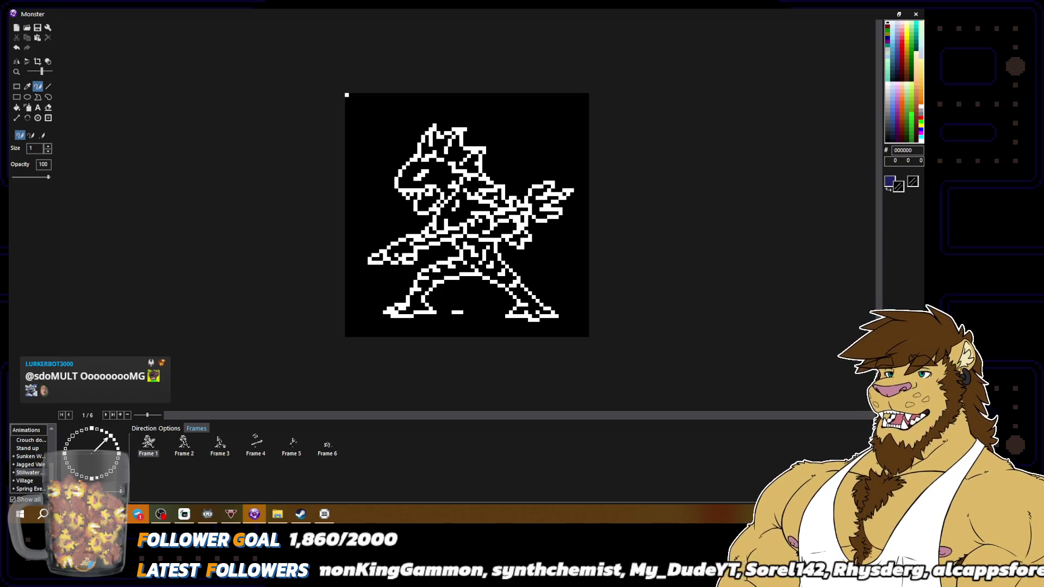
{"action": "scroll", "coordinate": [429, 259], "scroll_direction": "down", "scroll_amount": 2}
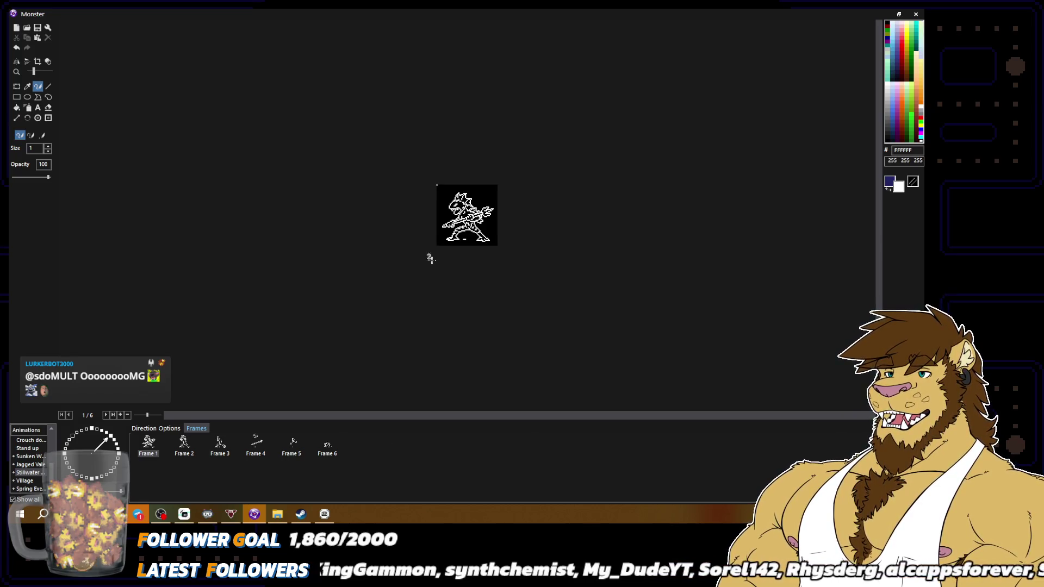
{"action": "scroll", "coordinate": [407, 243], "scroll_direction": "up", "scroll_amount": 2}
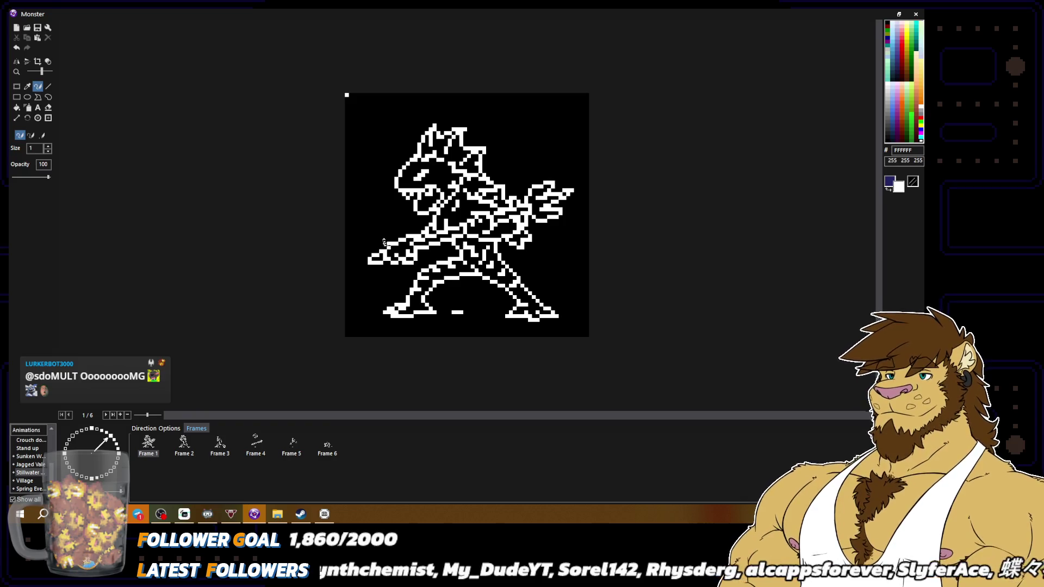
{"action": "right_click", "coordinate": [394, 243]}
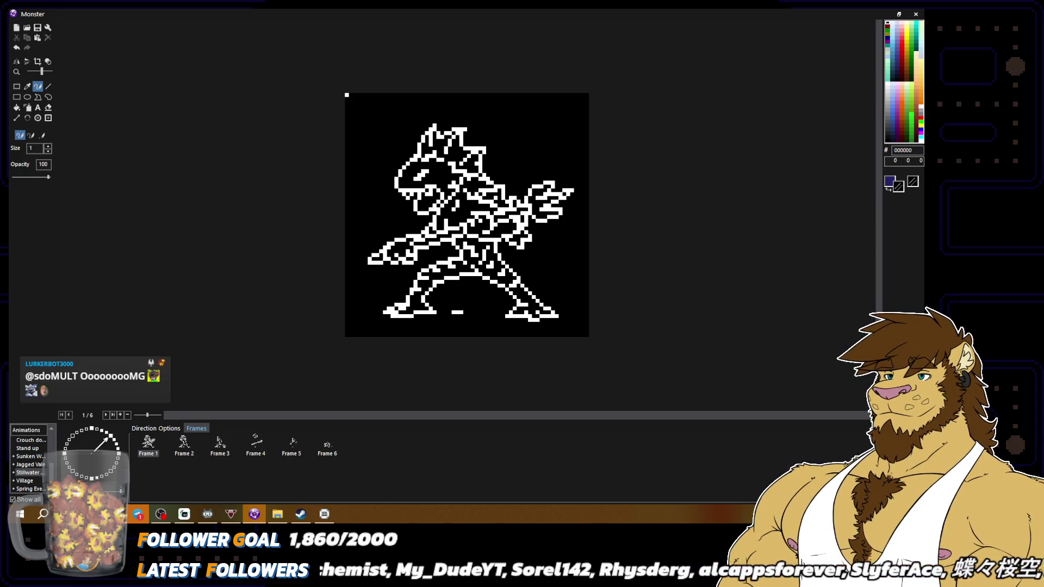
Touch up the lower arm pixels, finishing with white as the drawing colour.
{"action": "scroll", "coordinate": [394, 243], "scroll_direction": "down", "scroll_amount": 2}
{"action": "scroll", "coordinate": [467, 216], "scroll_direction": "up", "scroll_amount": 2}
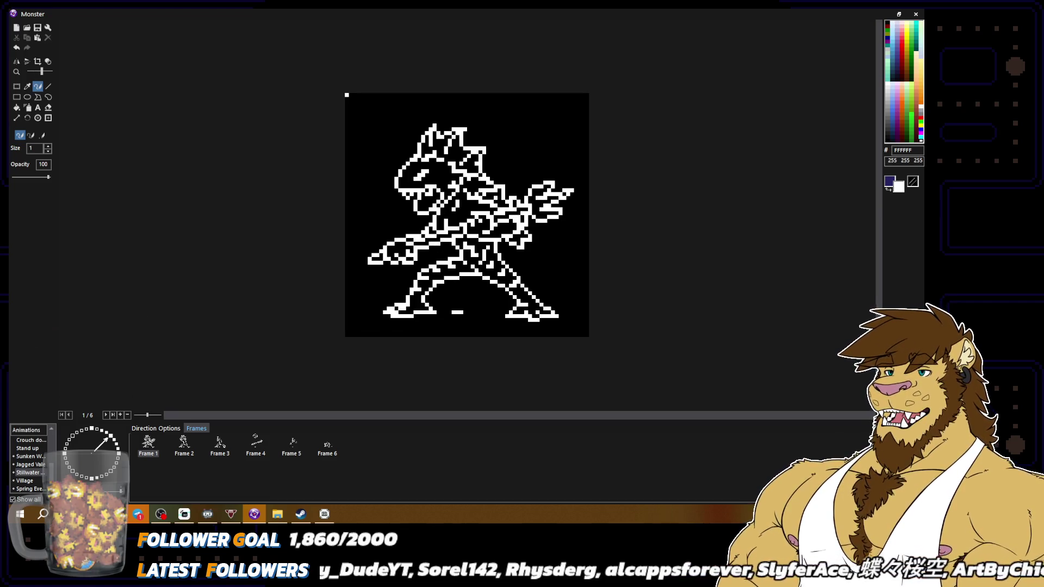
{"action": "scroll", "coordinate": [507, 285], "scroll_direction": "down", "scroll_amount": 2}
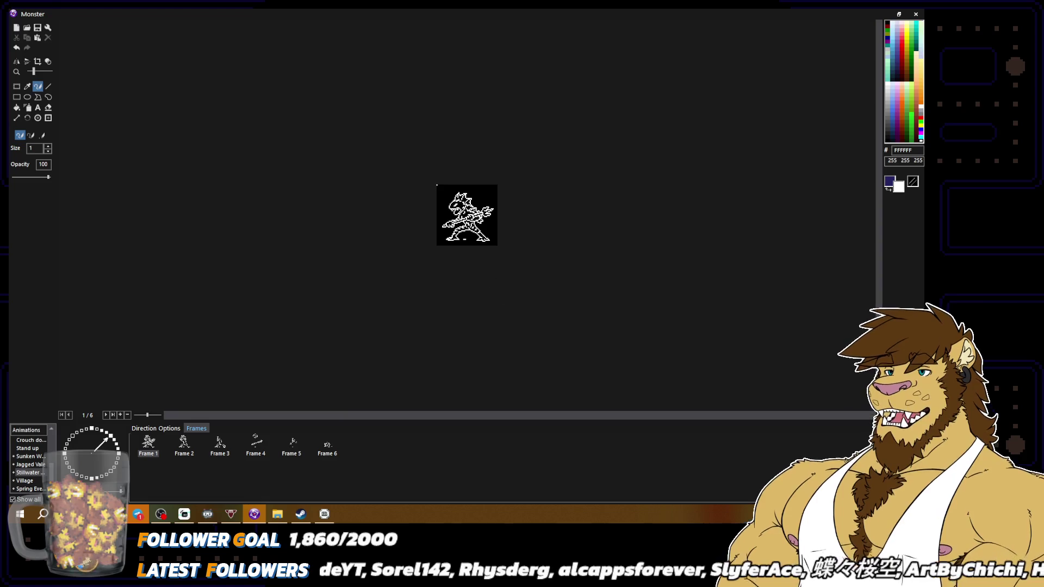
{"action": "scroll", "coordinate": [482, 270], "scroll_direction": "up", "scroll_amount": 2}
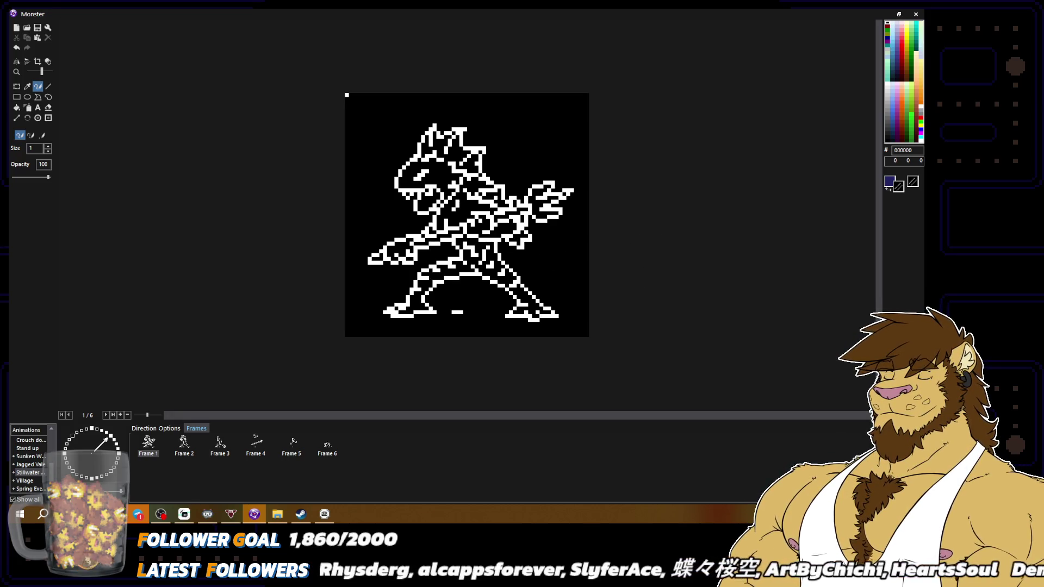
{"action": "scroll", "coordinate": [466, 215], "scroll_direction": "down", "scroll_amount": 2}
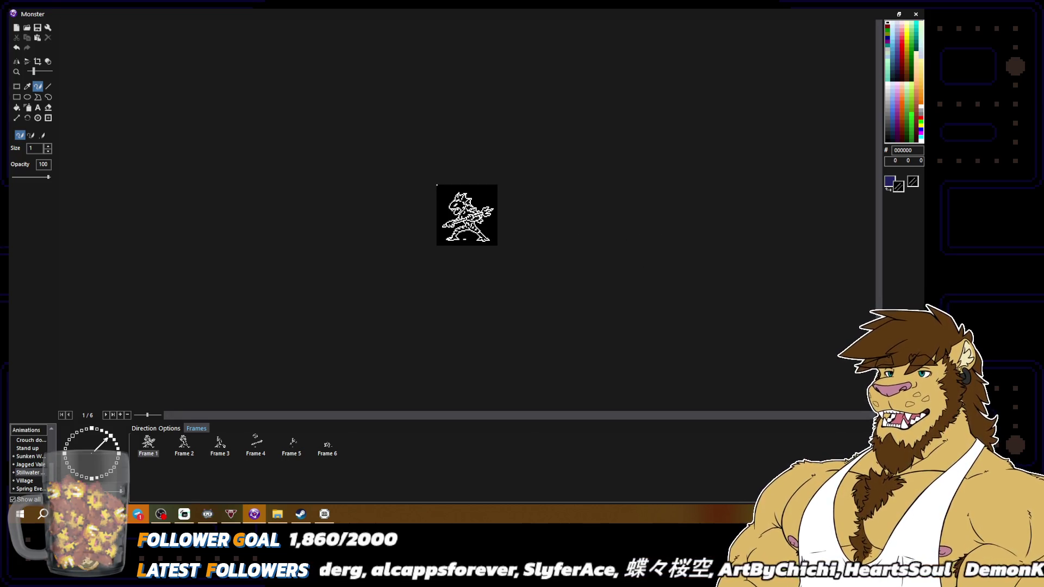
{"action": "scroll", "coordinate": [467, 215], "scroll_direction": "up", "scroll_amount": 2}
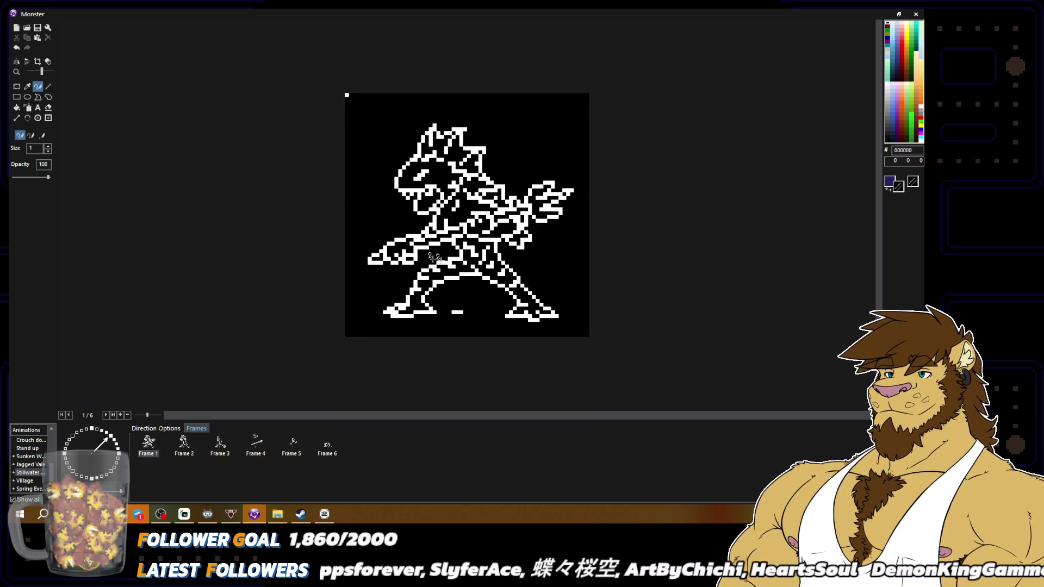
{"action": "scroll", "coordinate": [467, 215], "scroll_direction": "down", "scroll_amount": 2}
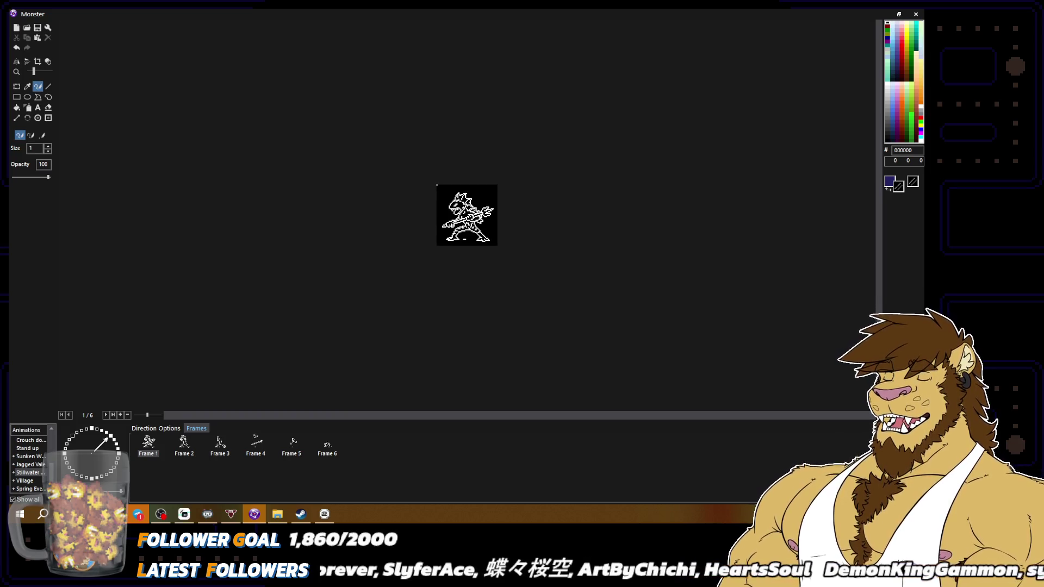
{"action": "scroll", "coordinate": [467, 215], "scroll_direction": "up", "scroll_amount": 2}
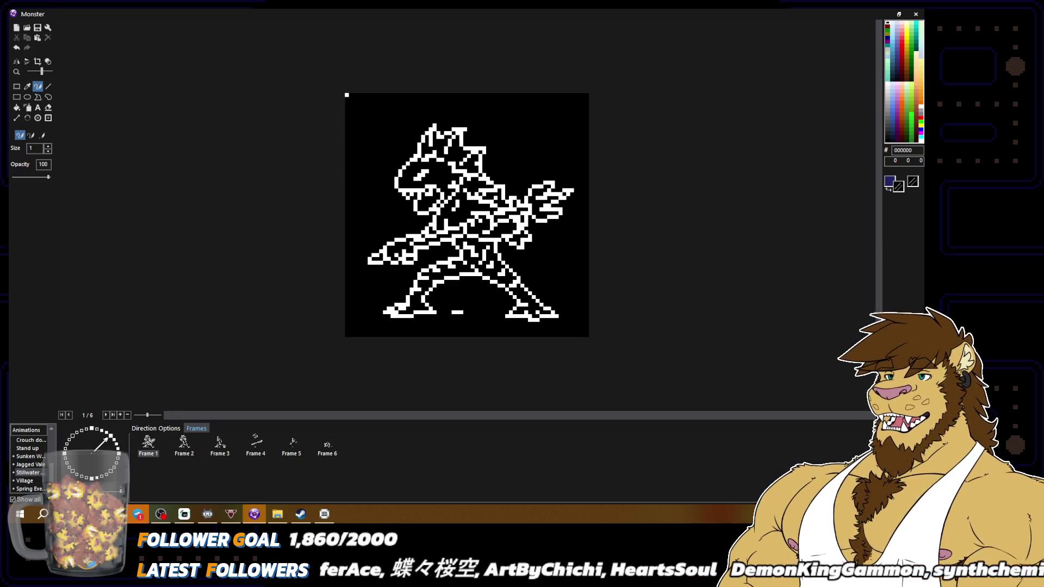
{"action": "right_click", "coordinate": [417, 242]}
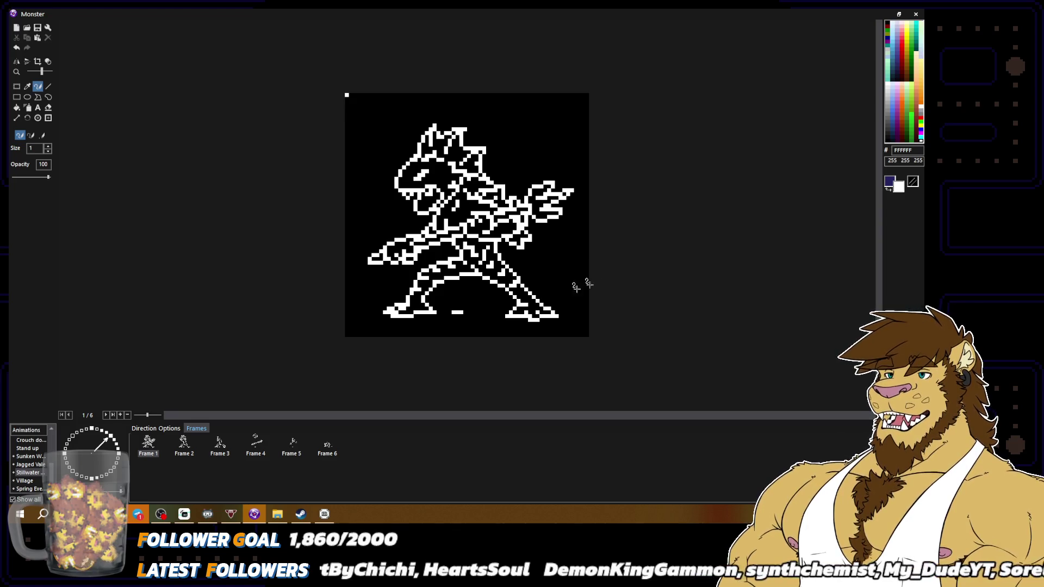
{"action": "right_click", "coordinate": [448, 305]}
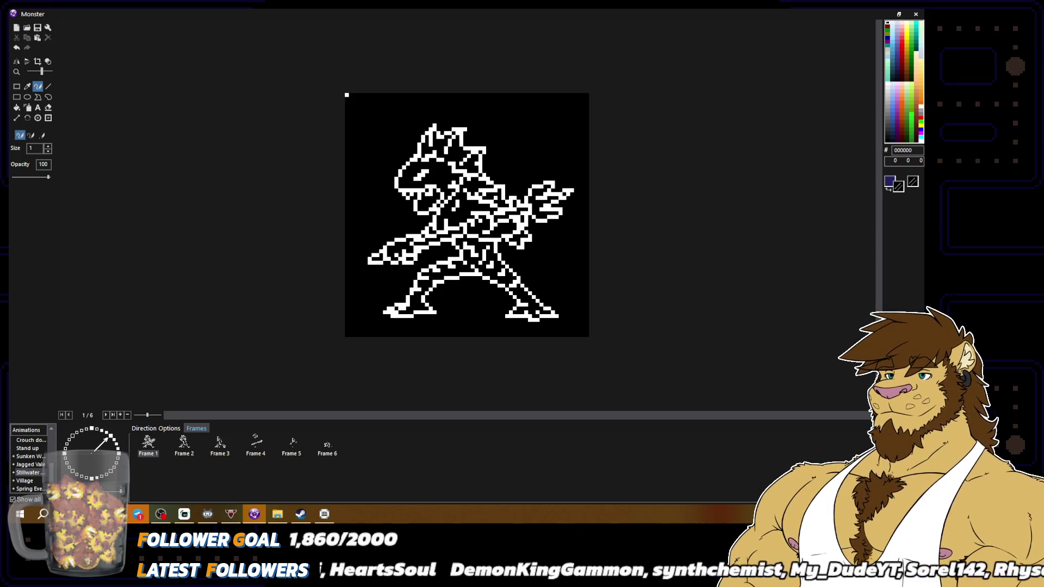
{"action": "right_click", "coordinate": [495, 254]}
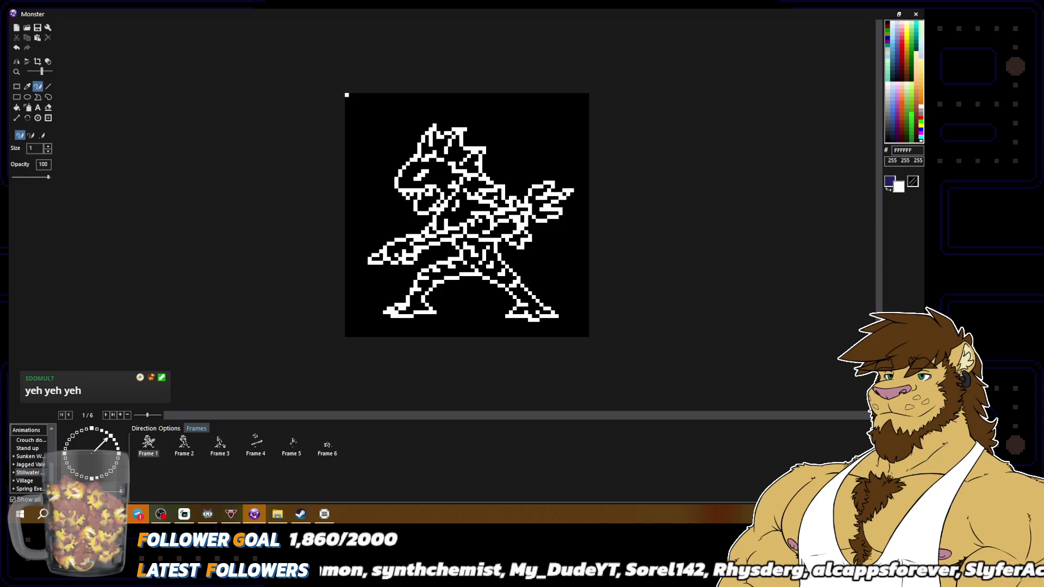
Copy frame 1 and paste it as a new seventh frame.
{"action": "left_click", "coordinate": [184, 443]}
{"action": "left_click", "coordinate": [155, 441]}
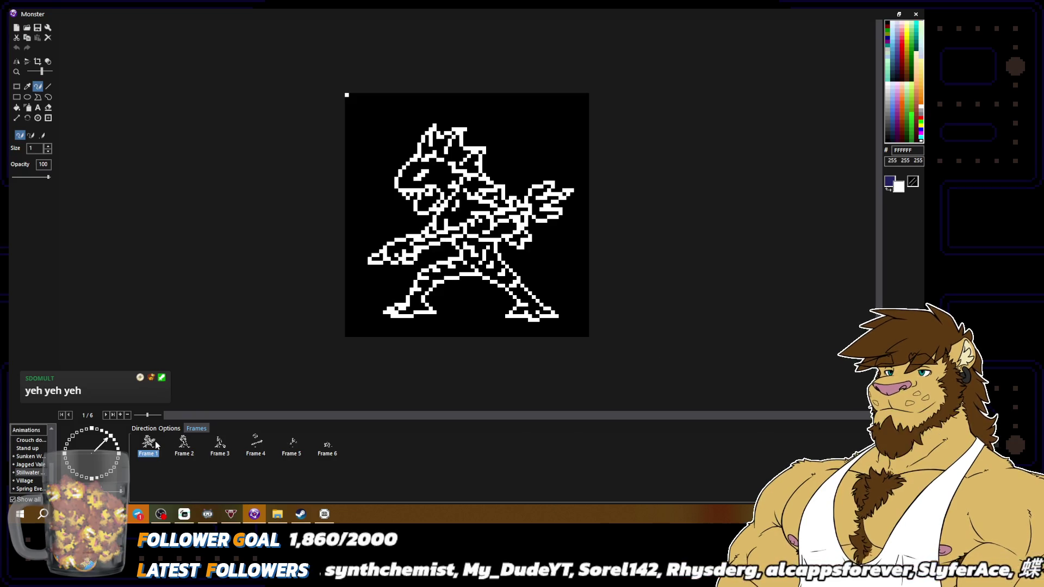
{"action": "key", "text": "ctrl+c"}
{"action": "key", "text": "ctrl+v"}
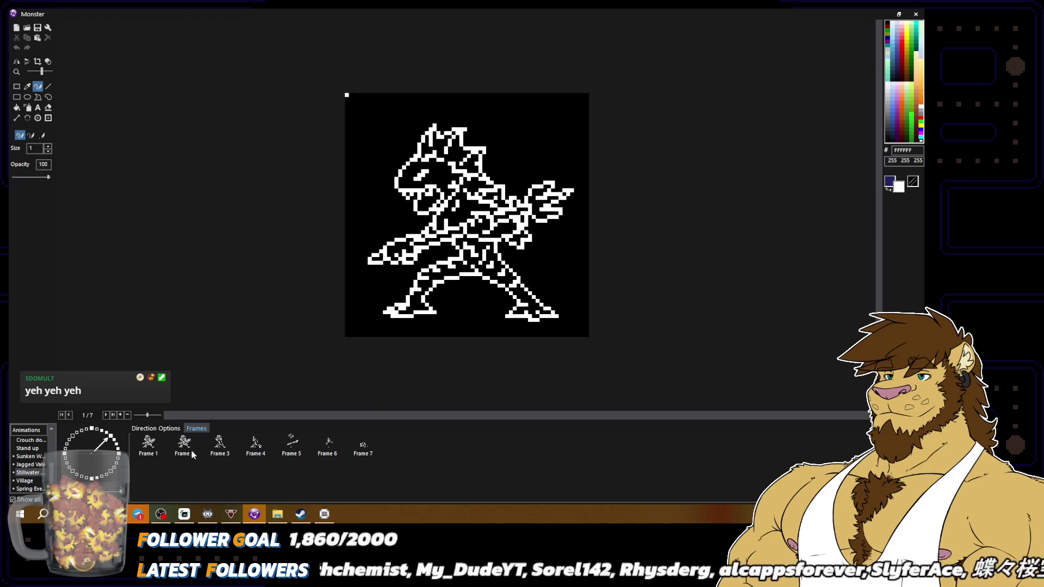
Pencil a curling tail on the monster's right, erasing the first attempt in black and redrawing it.
{"action": "left_click", "coordinate": [487, 253]}
{"action": "mouse_move", "coordinate": [498, 247]}
{"action": "left_mouse_down"}
{"action": "mouse_move", "coordinate": [535, 266]}
{"action": "mouse_move", "coordinate": [557, 238]}
{"action": "left_mouse_up"}
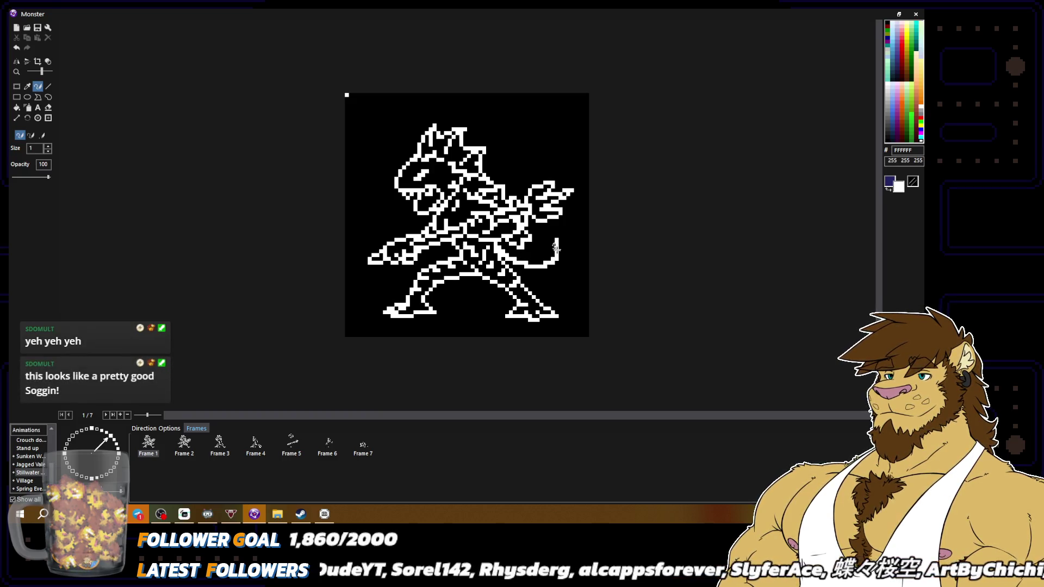
{"action": "mouse_move", "coordinate": [555, 236]}
{"action": "left_mouse_down"}
{"action": "mouse_move", "coordinate": [577, 287]}
{"action": "mouse_move", "coordinate": [569, 302]}
{"action": "mouse_move", "coordinate": [525, 280]}
{"action": "left_mouse_up"}
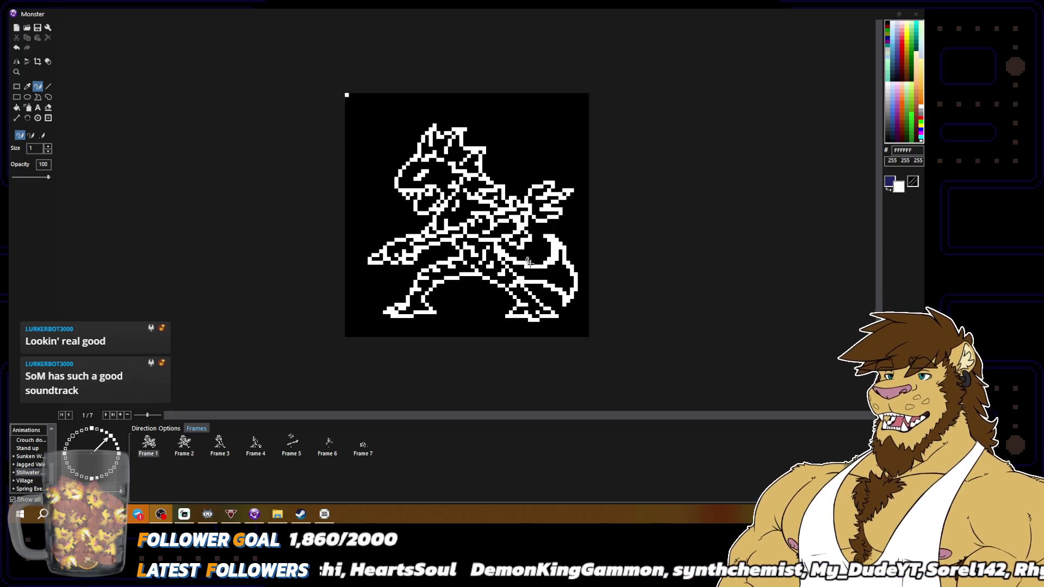
{"action": "left_click", "coordinate": [563, 256]}
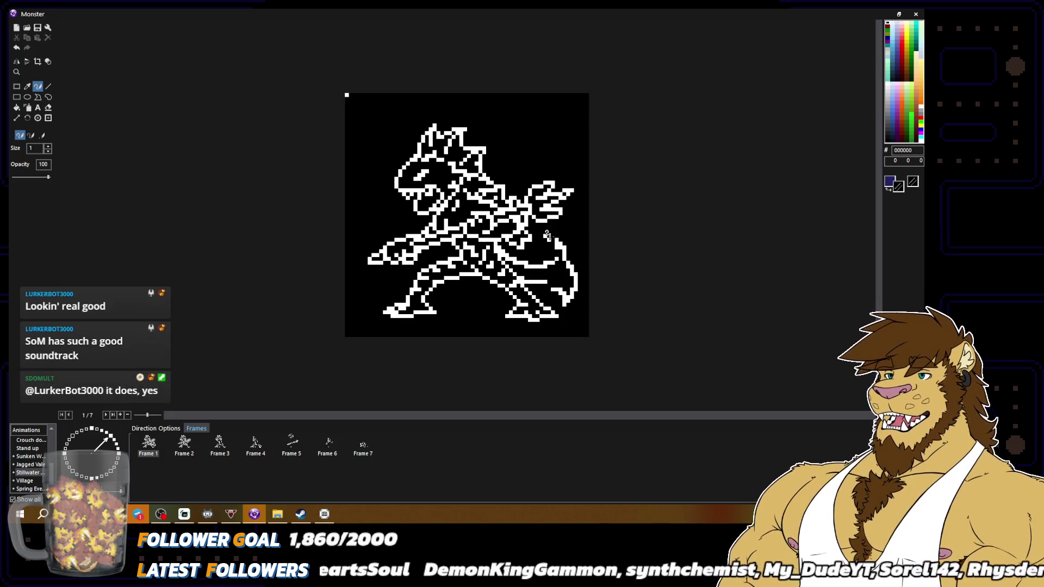
{"action": "mouse_move", "coordinate": [568, 283]}
{"action": "left_mouse_down"}
{"action": "mouse_move", "coordinate": [569, 304]}
{"action": "mouse_move", "coordinate": [567, 291]}
{"action": "left_mouse_up"}
{"action": "mouse_move", "coordinate": [581, 244]}
{"action": "left_mouse_down"}
{"action": "mouse_move", "coordinate": [571, 286]}
{"action": "mouse_move", "coordinate": [560, 245]}
{"action": "mouse_move", "coordinate": [564, 258]}
{"action": "left_mouse_up"}
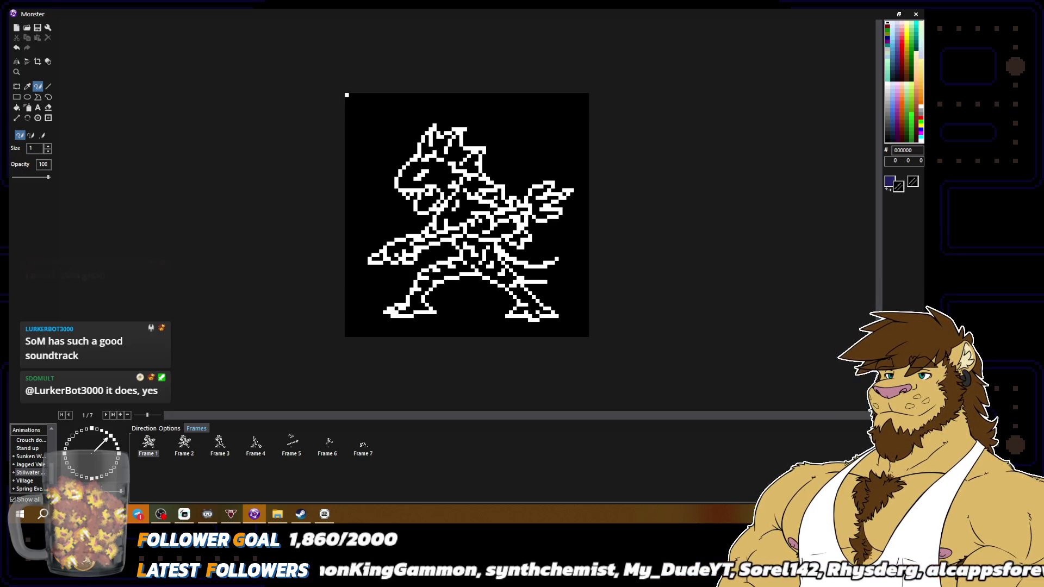
{"action": "key", "text": "x"}
{"action": "mouse_move", "coordinate": [543, 285]}
{"action": "left_mouse_down"}
{"action": "mouse_move", "coordinate": [560, 275]}
{"action": "mouse_move", "coordinate": [573, 242]}
{"action": "mouse_move", "coordinate": [546, 266]}
{"action": "mouse_move", "coordinate": [558, 251]}
{"action": "left_mouse_up"}
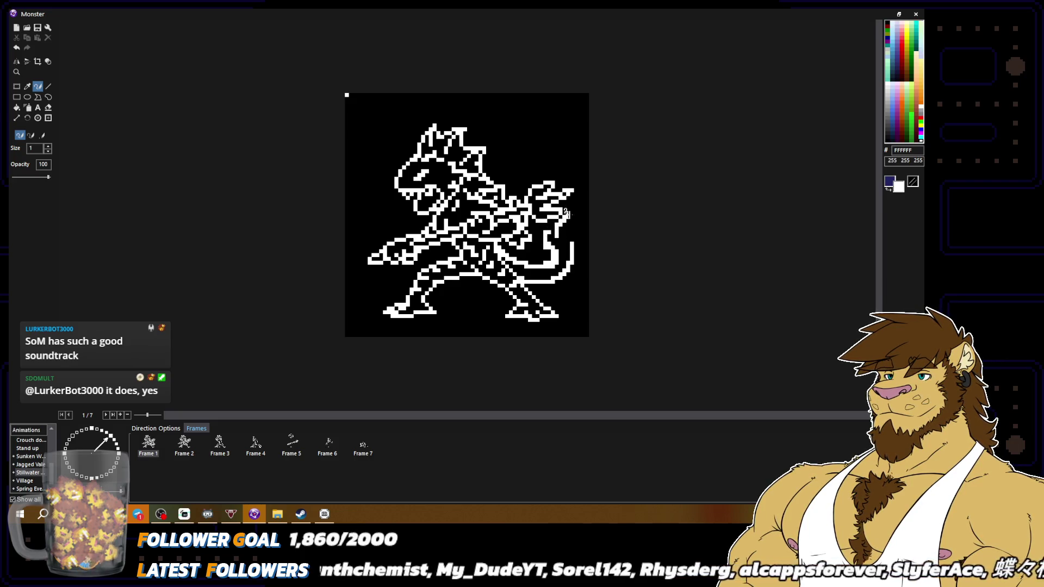
{"action": "left_click_drag", "start_coordinate": [575, 212], "coordinate": [587, 254]}
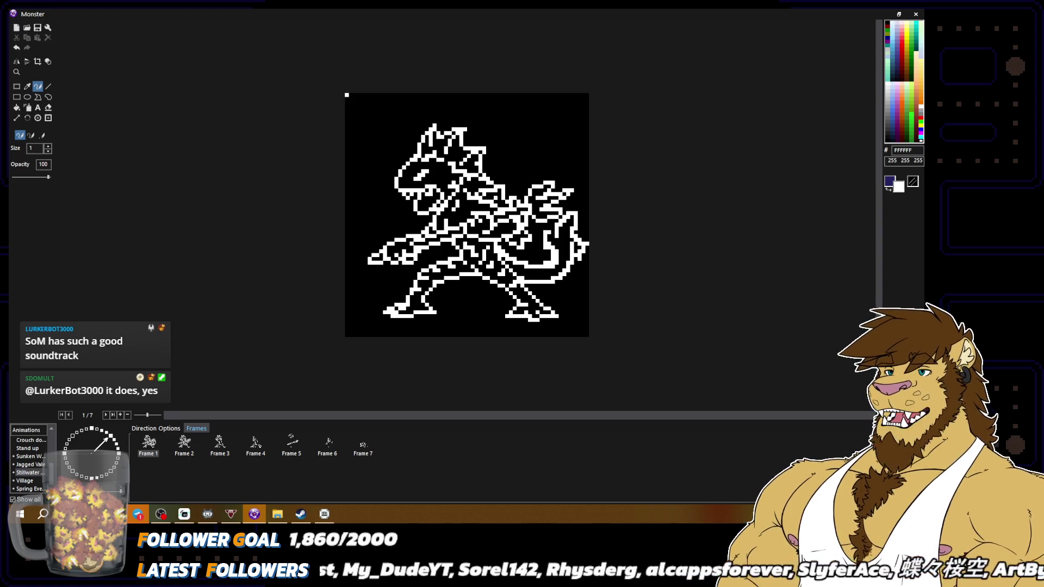
{"action": "scroll", "coordinate": [581, 350], "scroll_direction": "down", "scroll_amount": 2}
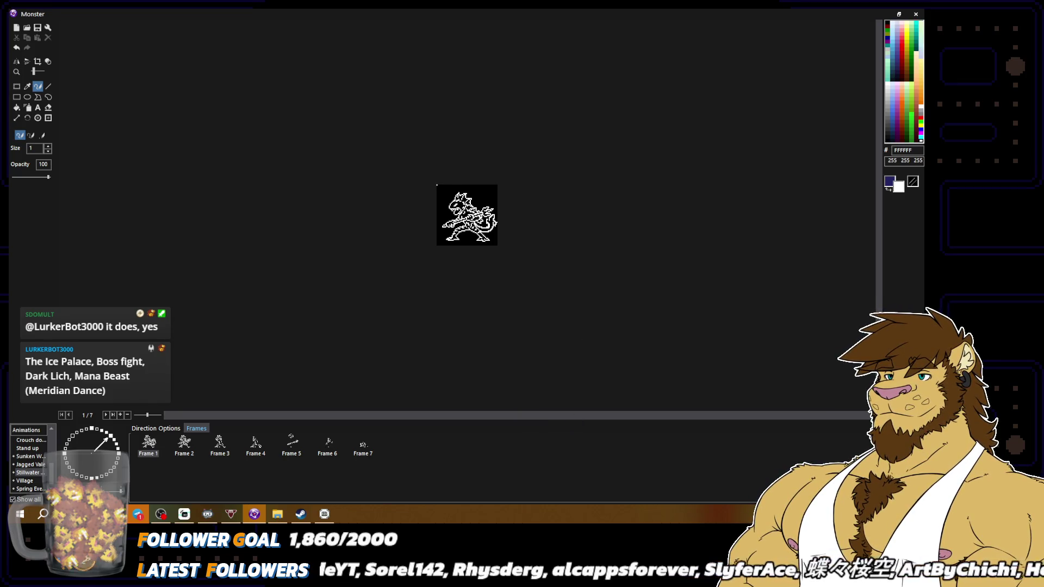
Paint black over the stray white pixels around the tail.
{"action": "scroll", "coordinate": [467, 215], "scroll_direction": "up", "scroll_amount": 2}
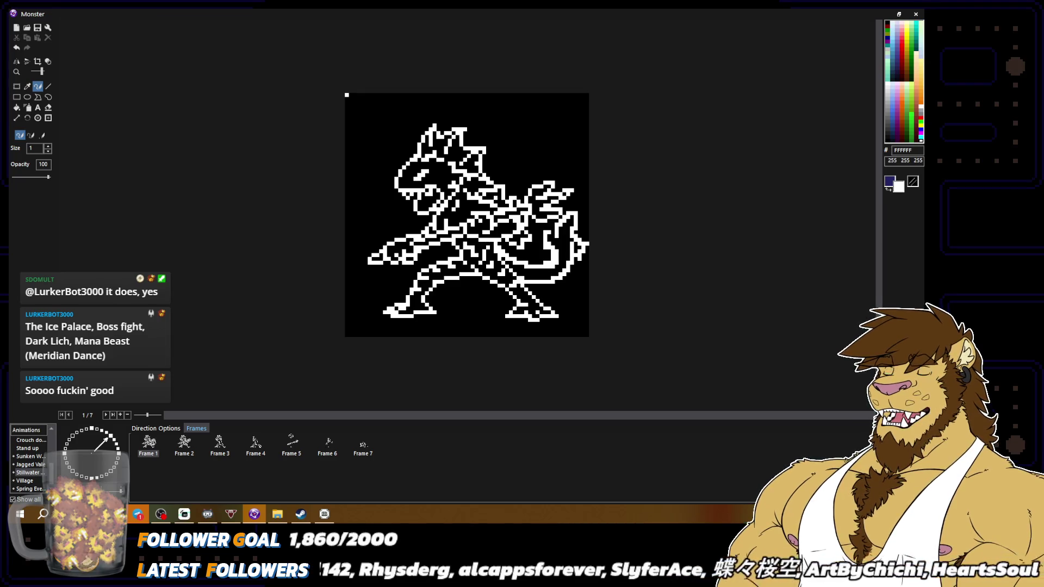
{"action": "right_click", "coordinate": [540, 231]}
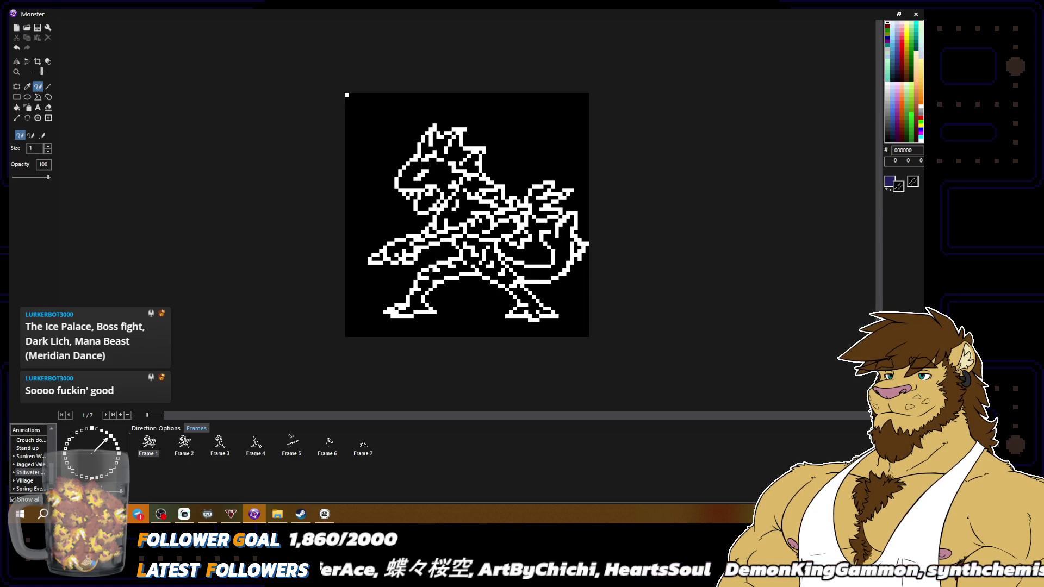
{"action": "right_click", "coordinate": [573, 267]}
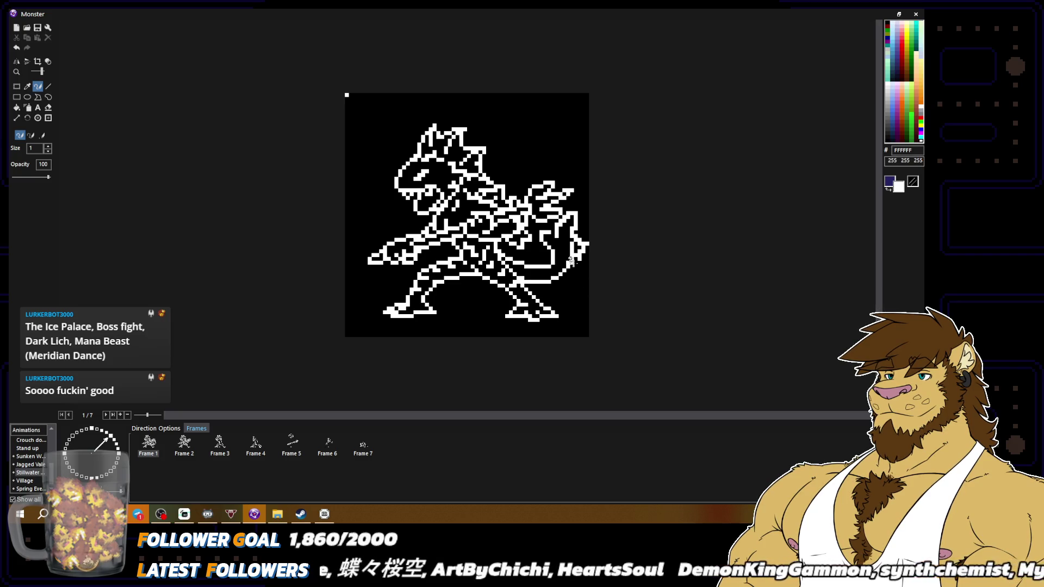
{"action": "right_click", "coordinate": [571, 271]}
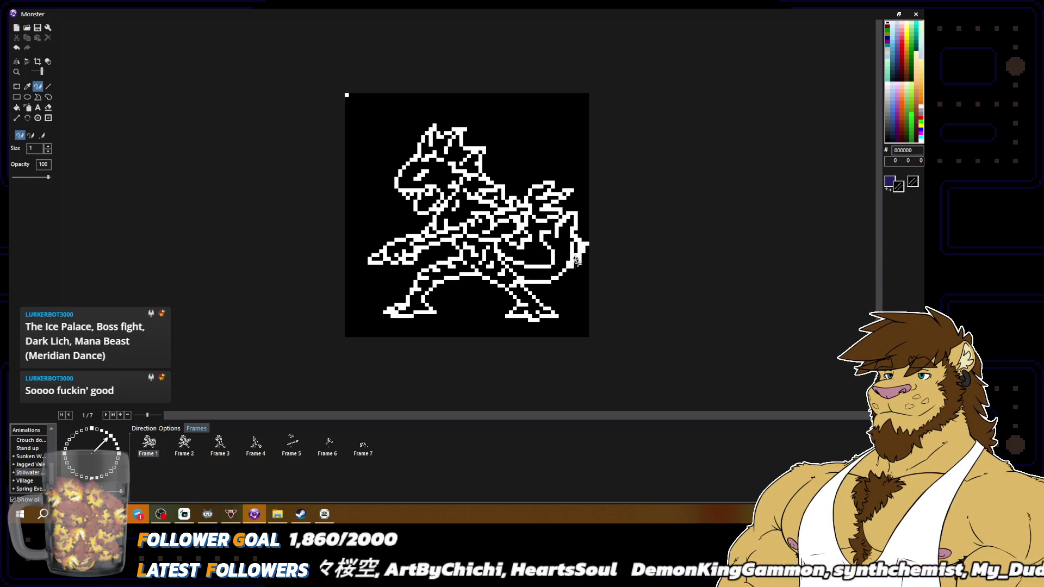
{"action": "right_click", "coordinate": [571, 267]}
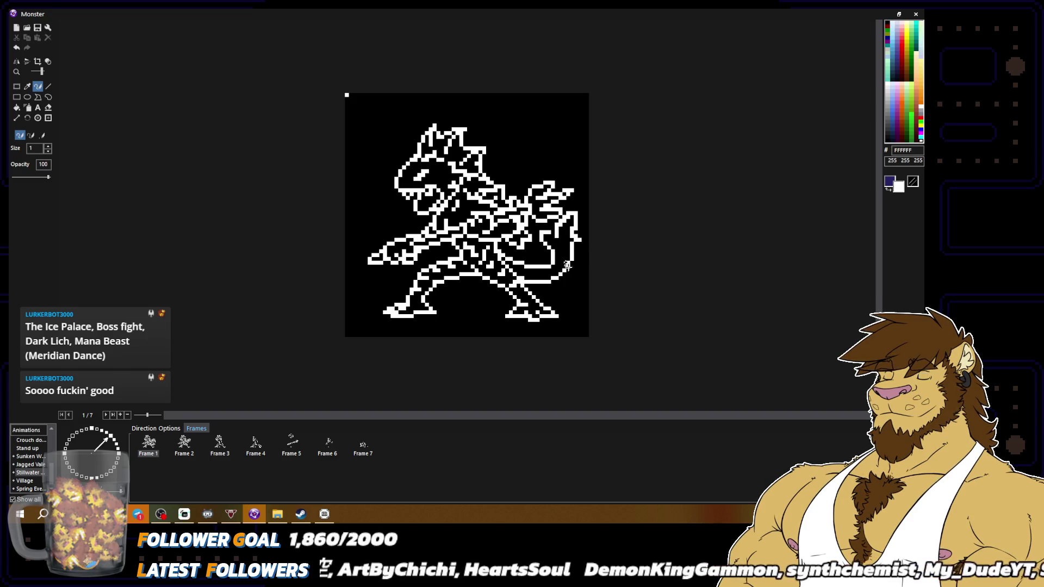
{"action": "right_click", "coordinate": [572, 211]}
{"action": "mouse_move", "coordinate": [571, 212]}
{"action": "left_mouse_down"}
{"action": "mouse_move", "coordinate": [543, 244]}
{"action": "mouse_move", "coordinate": [550, 255]}
{"action": "mouse_move", "coordinate": [566, 237]}
{"action": "mouse_move", "coordinate": [568, 259]}
{"action": "mouse_move", "coordinate": [562, 231]}
{"action": "mouse_move", "coordinate": [561, 241]}
{"action": "mouse_move", "coordinate": [537, 231]}
{"action": "mouse_move", "coordinate": [549, 247]}
{"action": "mouse_move", "coordinate": [533, 253]}
{"action": "mouse_move", "coordinate": [548, 262]}
{"action": "mouse_move", "coordinate": [532, 254]}
{"action": "left_mouse_up"}
{"action": "right_click", "coordinate": [568, 256]}
{"action": "right_click", "coordinate": [544, 256]}
Redraw the hooked curl at the tail's right tip, cleaning its edges with black.
{"action": "right_click", "coordinate": [535, 251]}
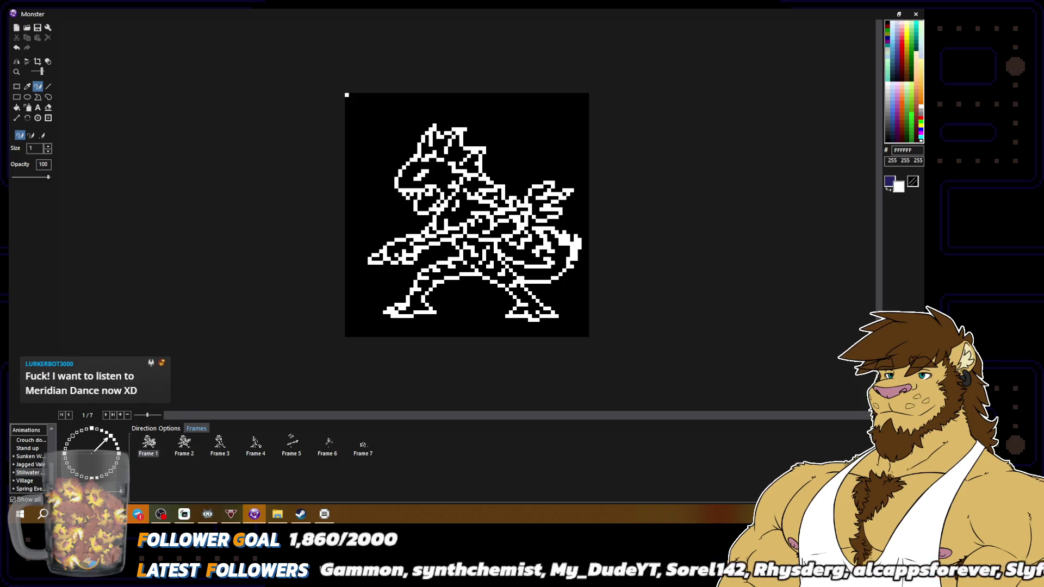
{"action": "right_click", "coordinate": [535, 248]}
{"action": "right_click", "coordinate": [535, 248]}
{"action": "right_click", "coordinate": [535, 248]}
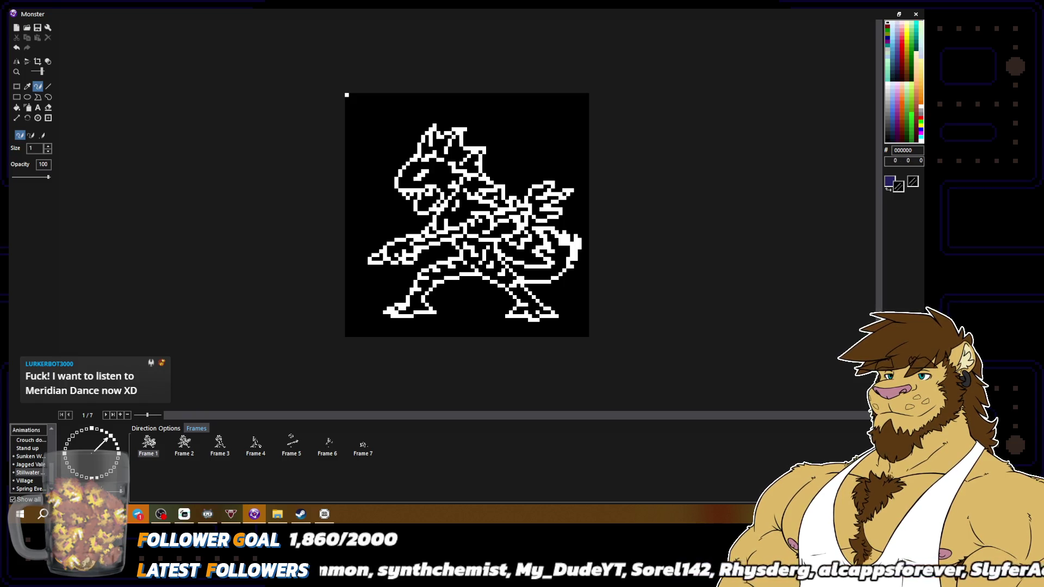
{"action": "right_click", "coordinate": [535, 249]}
{"action": "right_click", "coordinate": [565, 254]}
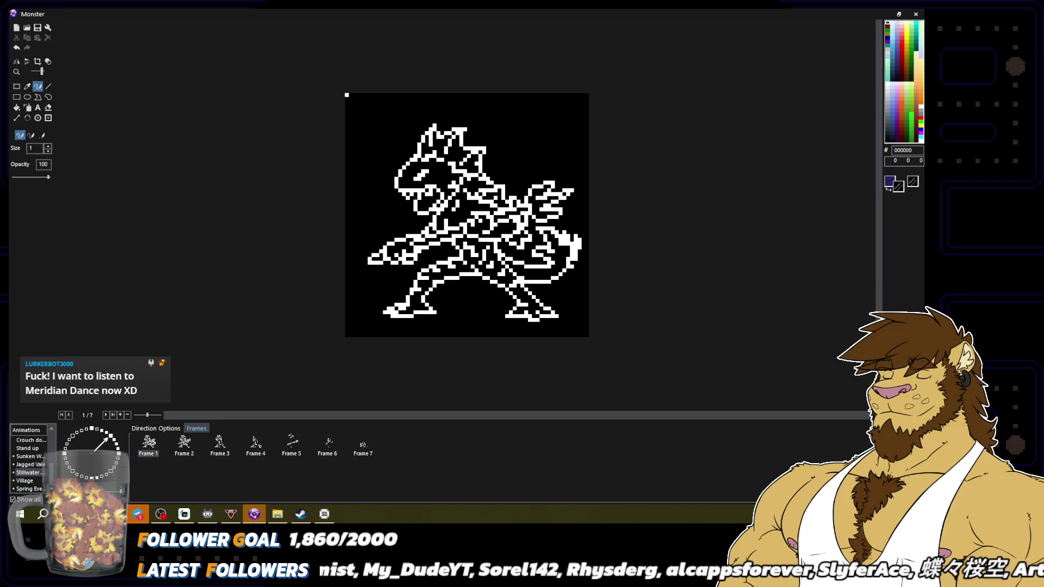
{"action": "right_click", "coordinate": [564, 241]}
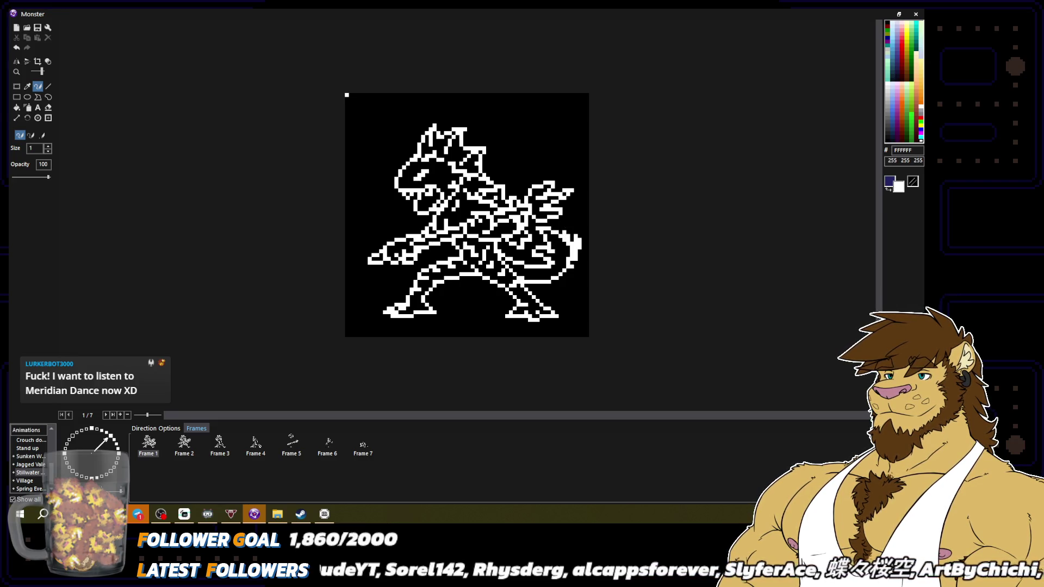
{"action": "right_click", "coordinate": [566, 230]}
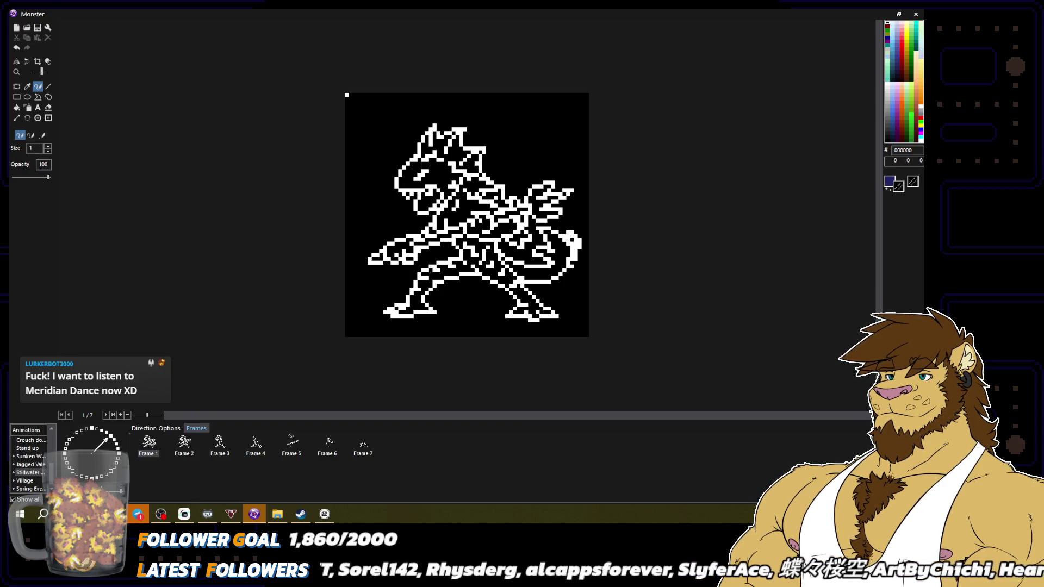
{"action": "right_click", "coordinate": [562, 229]}
{"action": "right_click", "coordinate": [569, 236]}
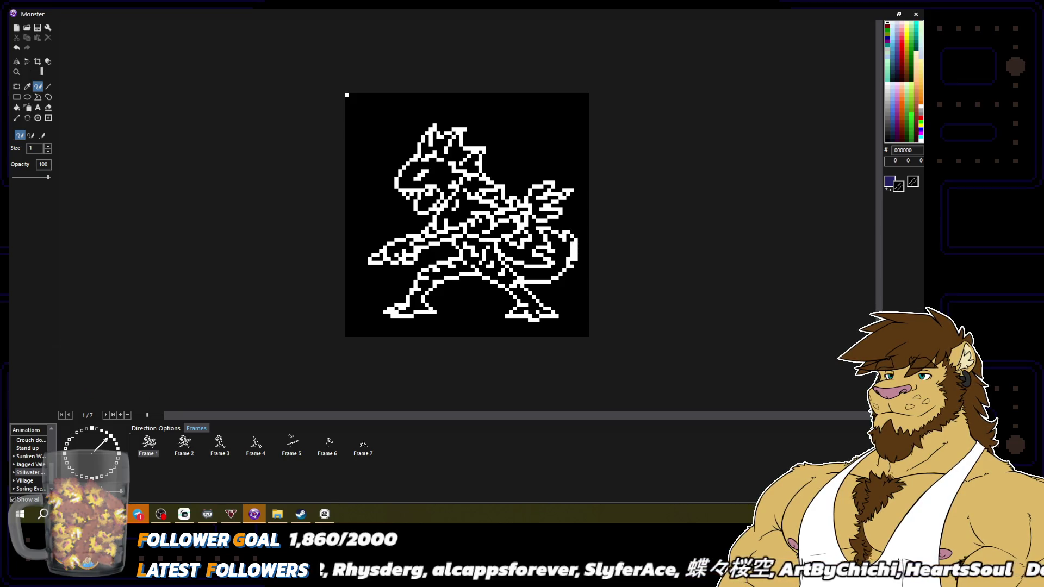
{"action": "right_click", "coordinate": [574, 239]}
{"action": "right_click", "coordinate": [580, 239]}
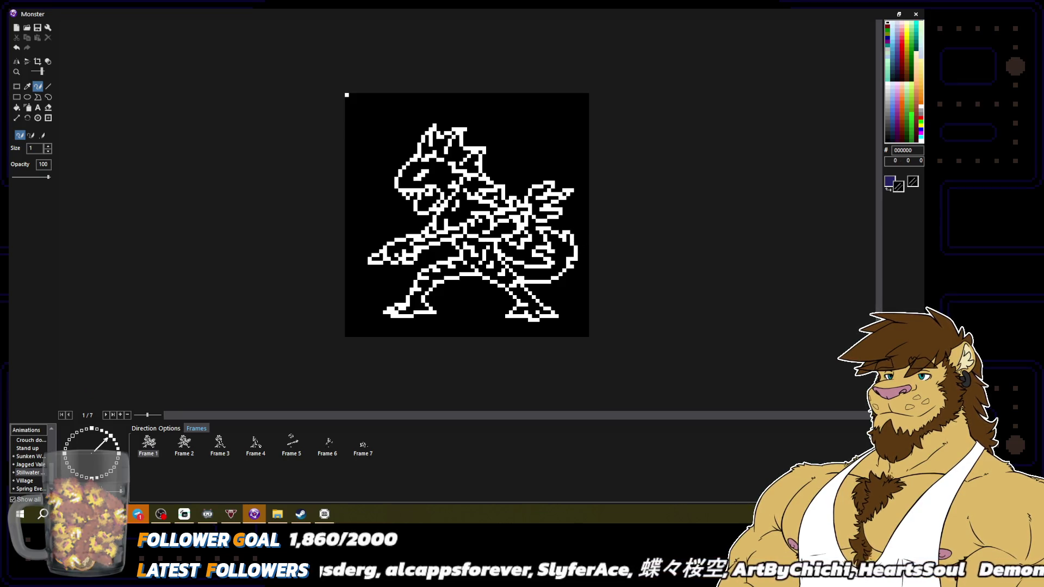
{"action": "right_click", "coordinate": [568, 259]}
{"action": "right_click", "coordinate": [582, 261]}
{"action": "scroll", "coordinate": [594, 263], "scroll_direction": "down", "scroll_amount": 2}
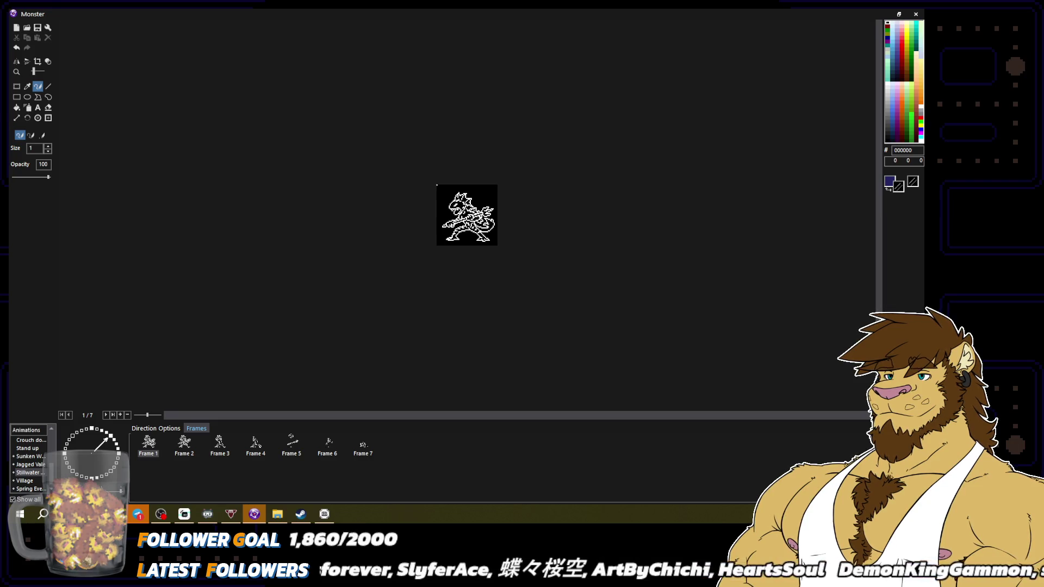
{"action": "scroll", "coordinate": [598, 261], "scroll_direction": "up", "scroll_amount": 3}
{"action": "right_click", "coordinate": [625, 223]}
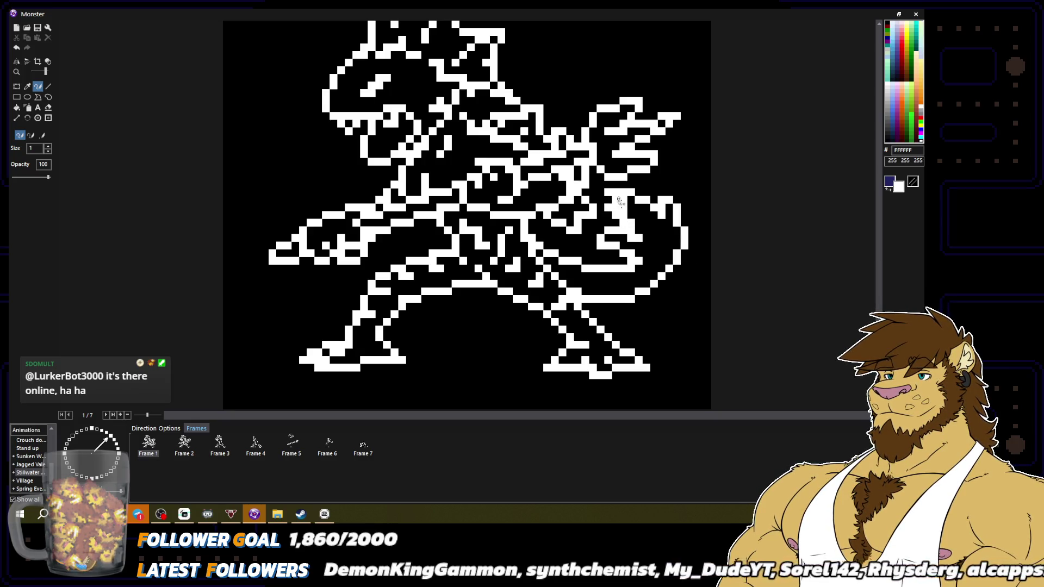
{"action": "left_click", "coordinate": [618, 201], "text": "alt"}
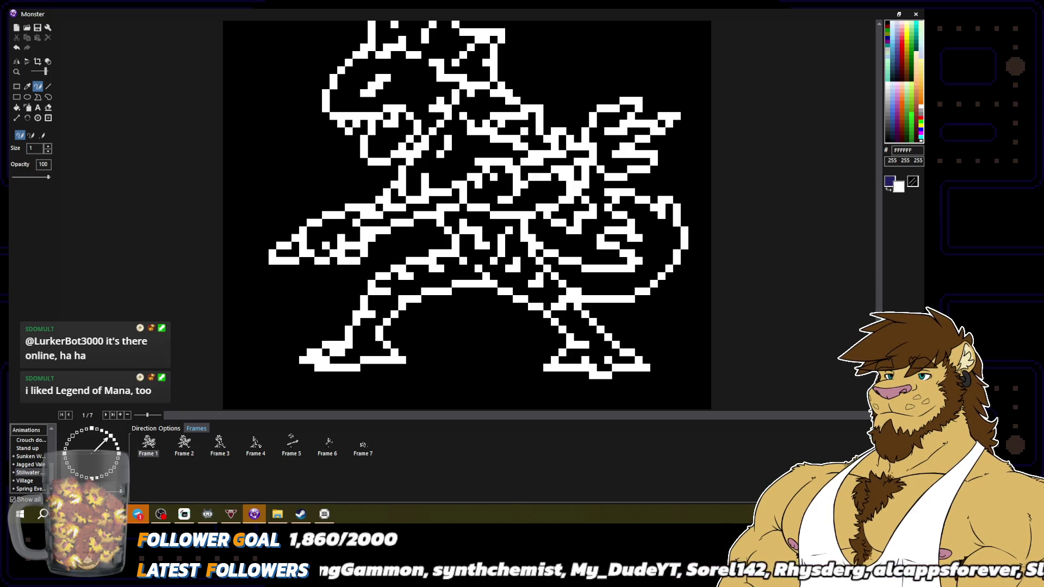
{"action": "left_click", "coordinate": [615, 200]}
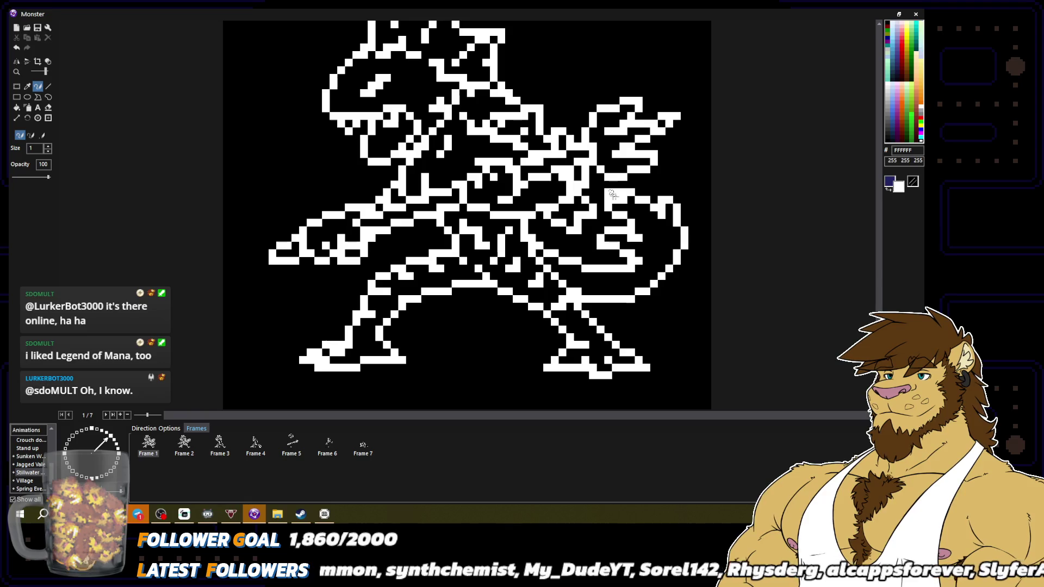
{"action": "left_click", "coordinate": [643, 196]}
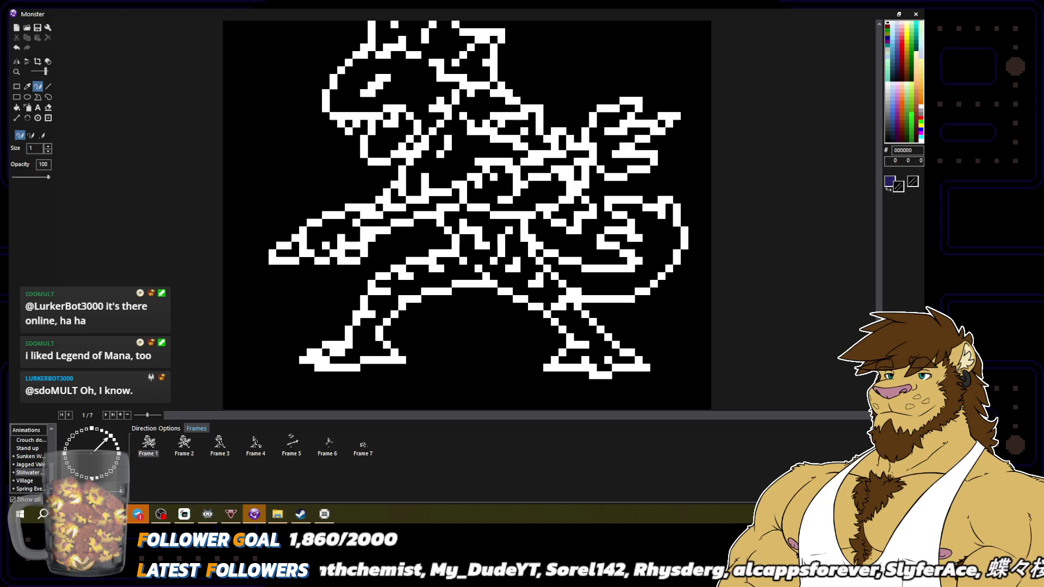
{"action": "scroll", "coordinate": [661, 211], "scroll_direction": "down", "scroll_amount": 3}
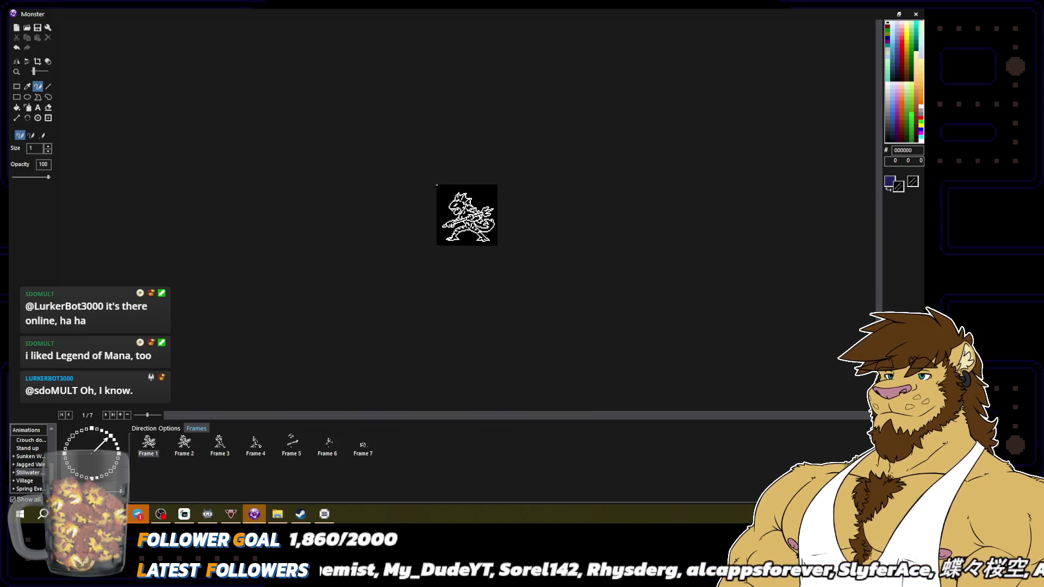
{"action": "scroll", "coordinate": [719, 268], "scroll_direction": "up", "scroll_amount": 3}
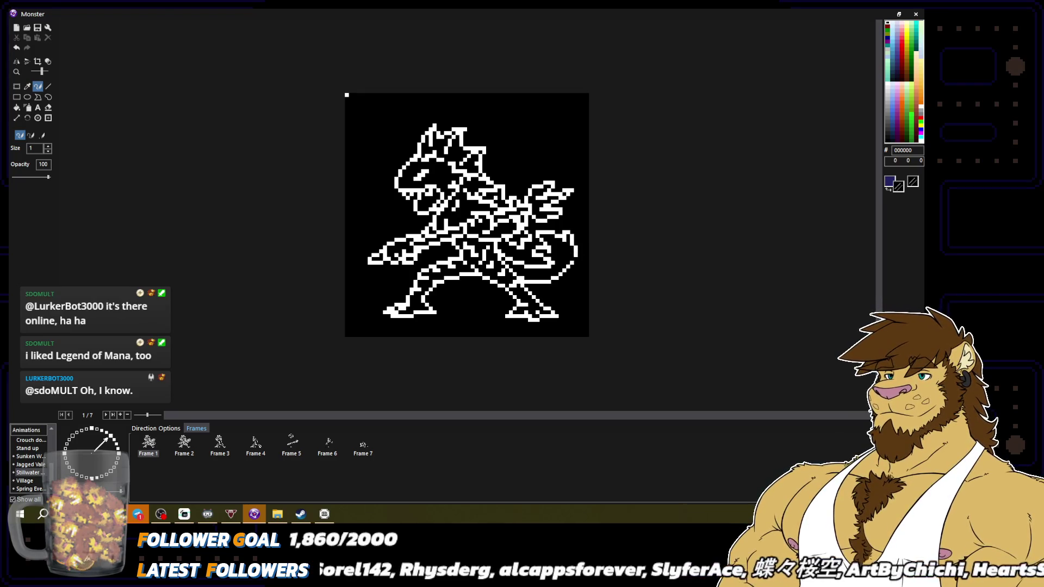
{"action": "right_click", "coordinate": [574, 253]}
{"action": "right_click", "coordinate": [567, 261]}
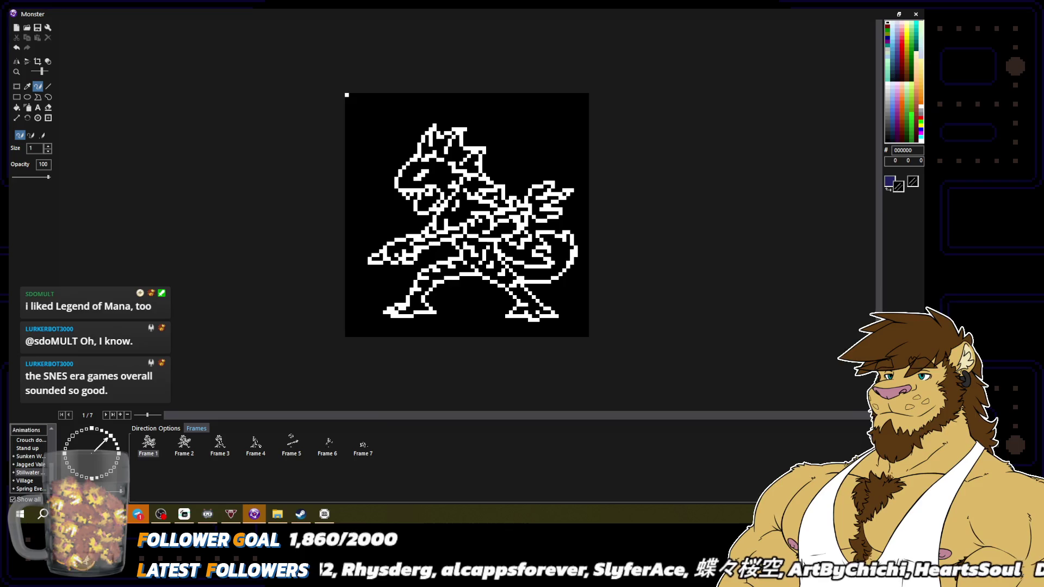
{"action": "right_click", "coordinate": [559, 236]}
{"action": "right_click", "coordinate": [563, 239]}
{"action": "right_click", "coordinate": [554, 234]}
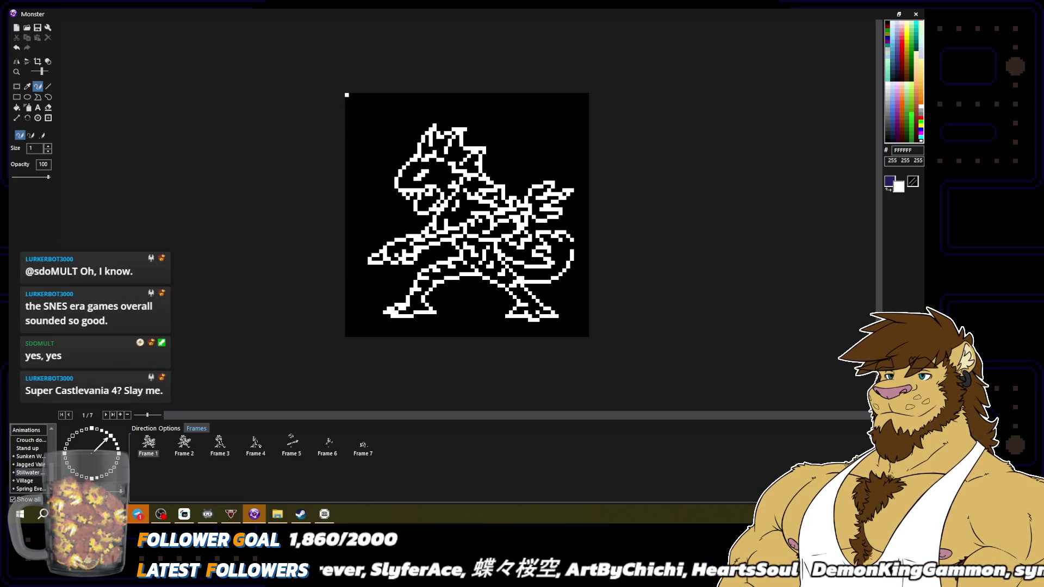
{"action": "right_click", "coordinate": [568, 233]}
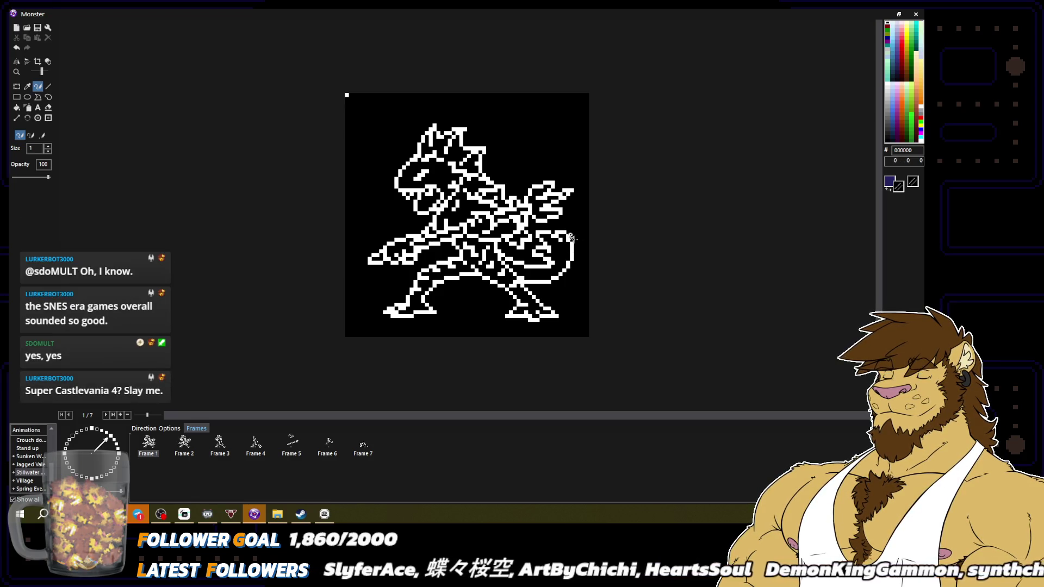
{"action": "scroll", "coordinate": [642, 284], "scroll_direction": "down", "scroll_amount": 2}
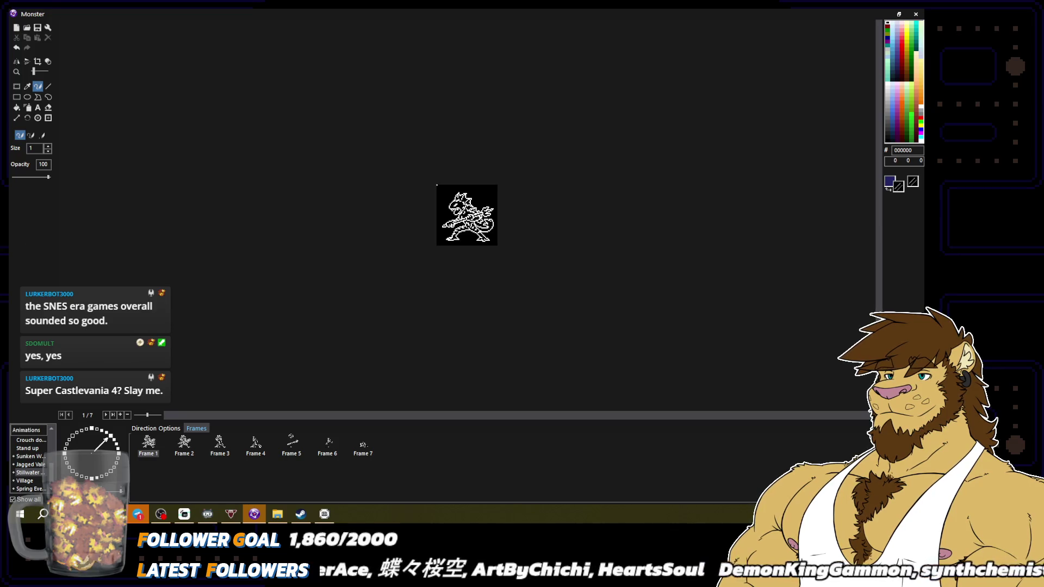
{"action": "scroll", "coordinate": [466, 215], "scroll_direction": "up", "scroll_amount": 2}
{"action": "right_click", "coordinate": [554, 251]}
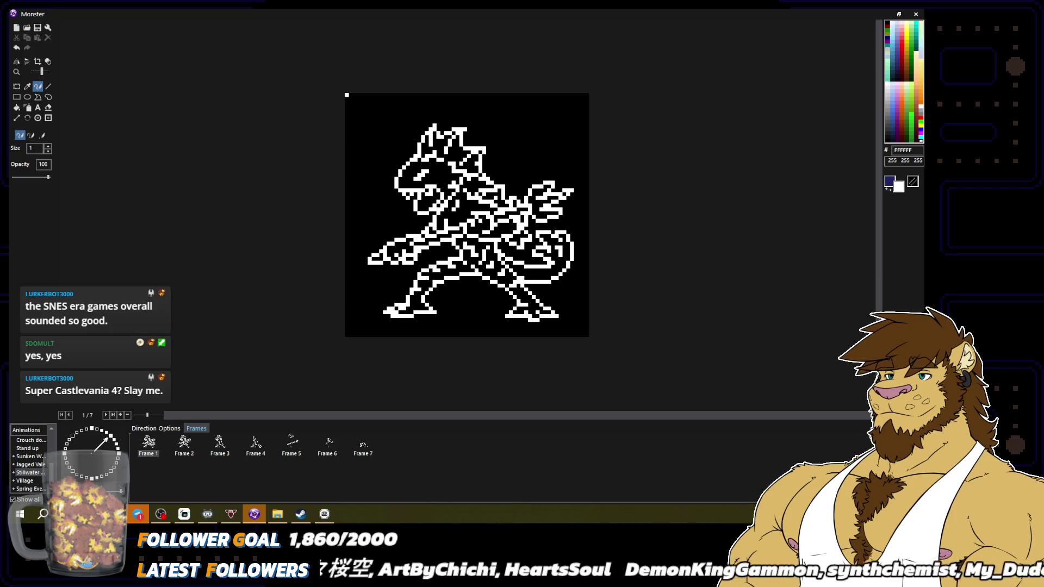
{"action": "right_click", "coordinate": [563, 247]}
{"action": "right_click", "coordinate": [563, 253]}
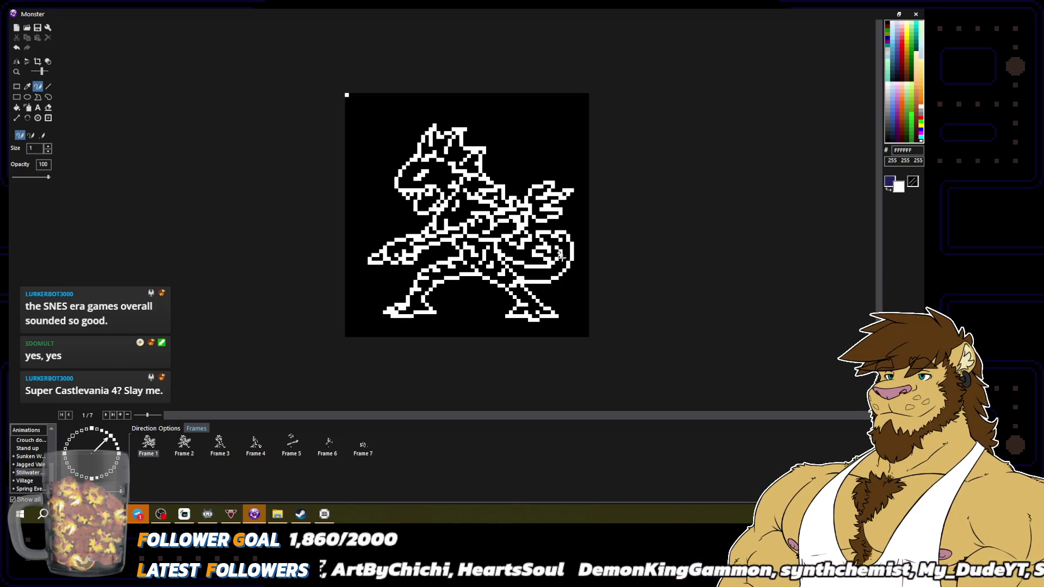
{"action": "right_click", "coordinate": [560, 260]}
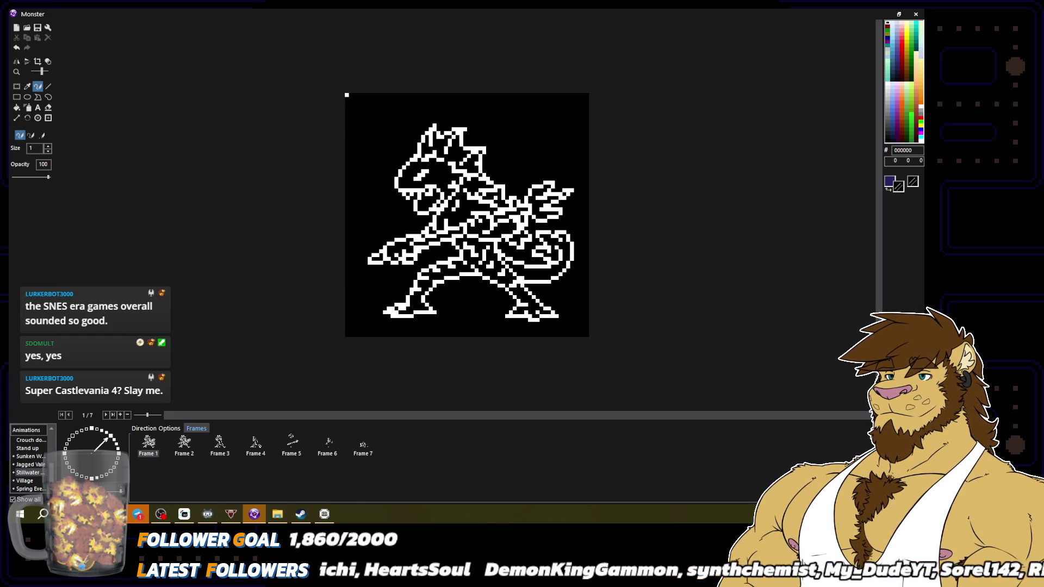
{"action": "right_click", "coordinate": [562, 253]}
{"action": "scroll", "coordinate": [466, 215], "scroll_direction": "down", "scroll_amount": 2}
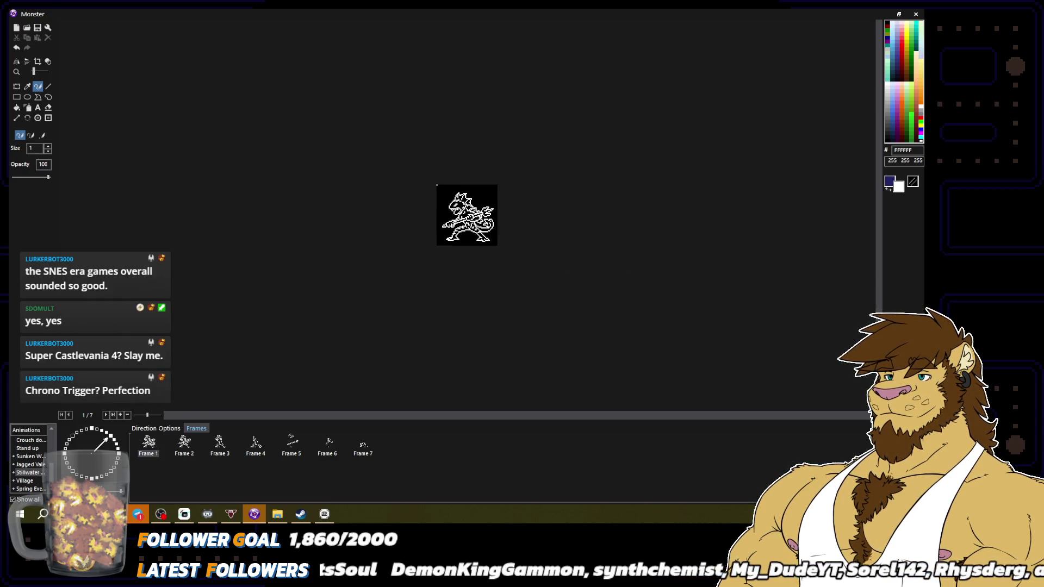
{"action": "scroll", "coordinate": [467, 215], "scroll_direction": "up", "scroll_amount": 2}
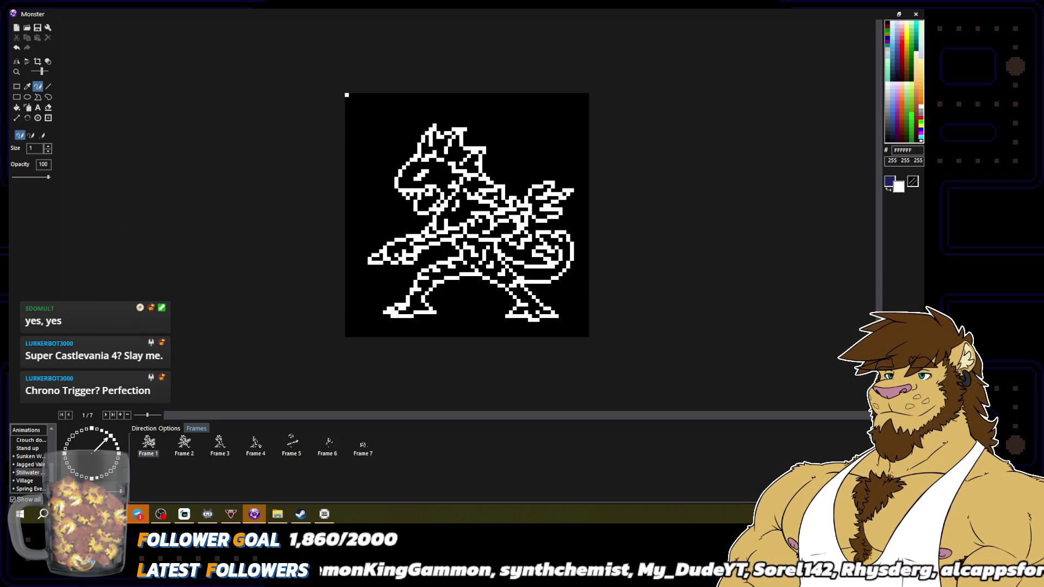
{"action": "scroll", "coordinate": [466, 216], "scroll_direction": "down", "scroll_amount": 2}
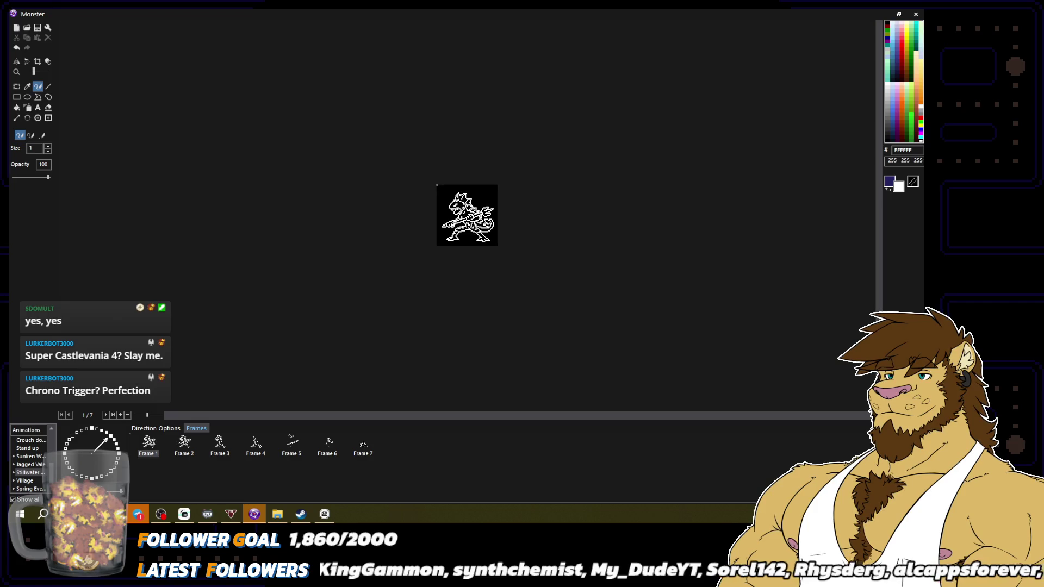
{"action": "scroll", "coordinate": [587, 274], "scroll_direction": "up", "scroll_amount": 2}
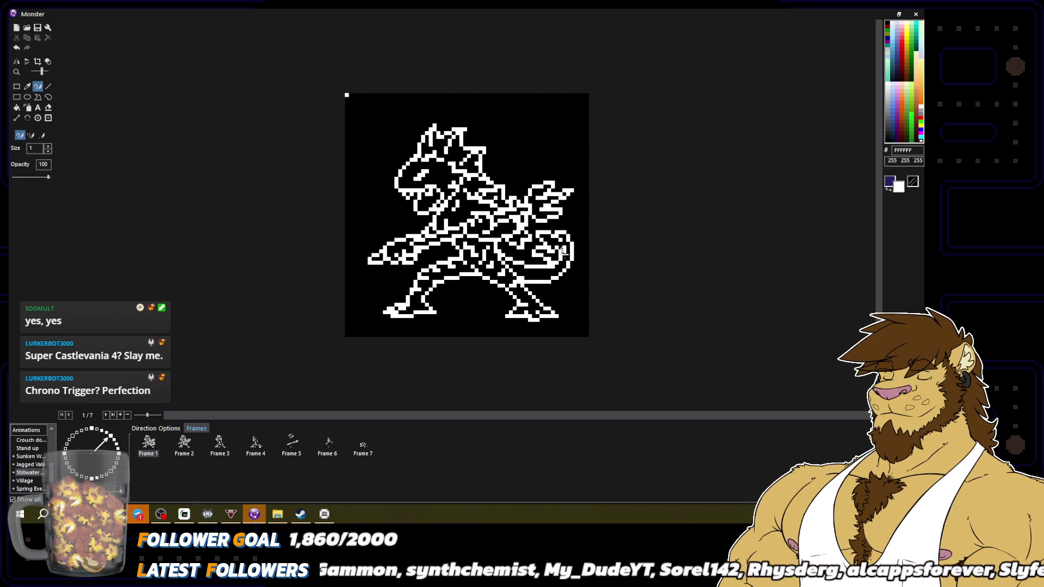
{"action": "scroll", "coordinate": [467, 215], "scroll_direction": "down", "scroll_amount": 2}
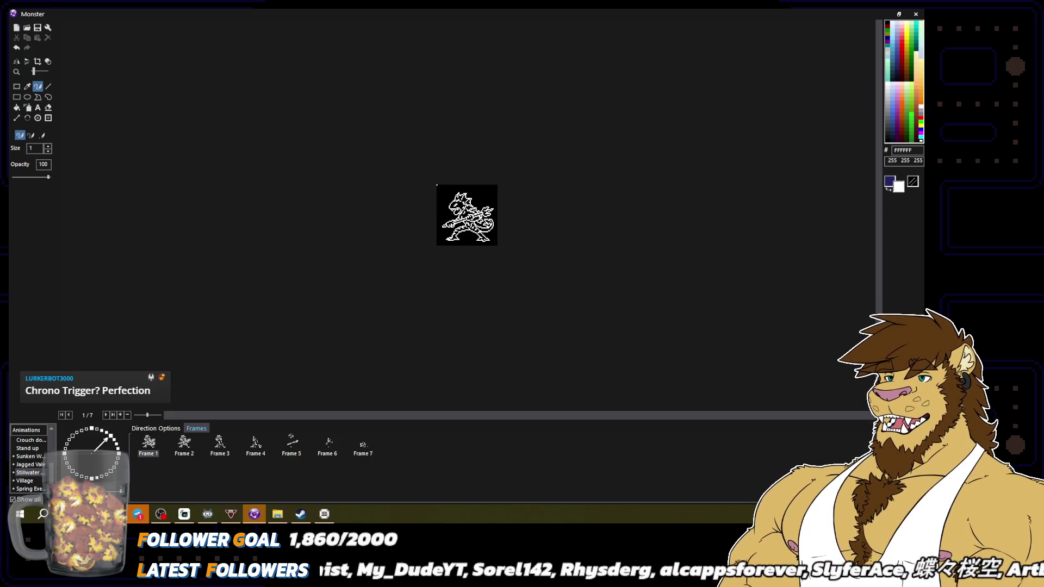
{"action": "scroll", "coordinate": [467, 215], "scroll_direction": "up", "scroll_amount": 2}
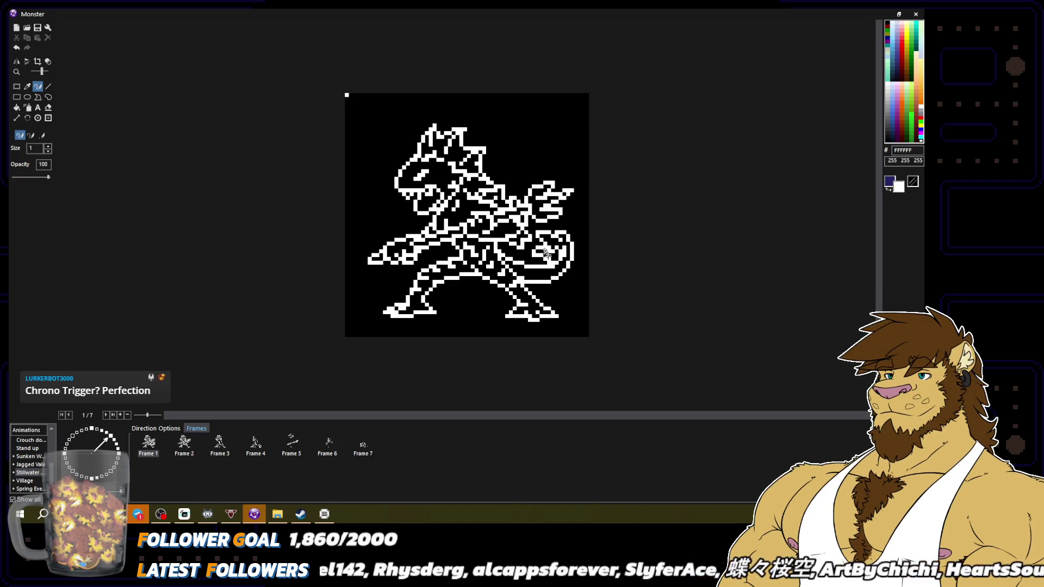
Zoom in on the sprite and box the monster's tail area with Rectangle Select.
{"action": "key", "text": "ctrl+minus"}
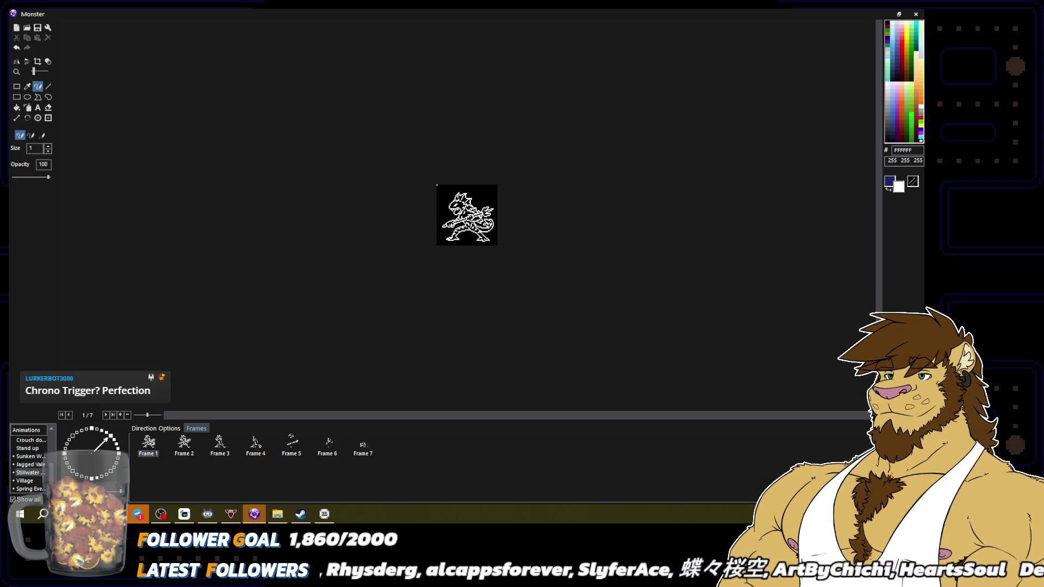
{"action": "key", "text": "ctrl+plus"}
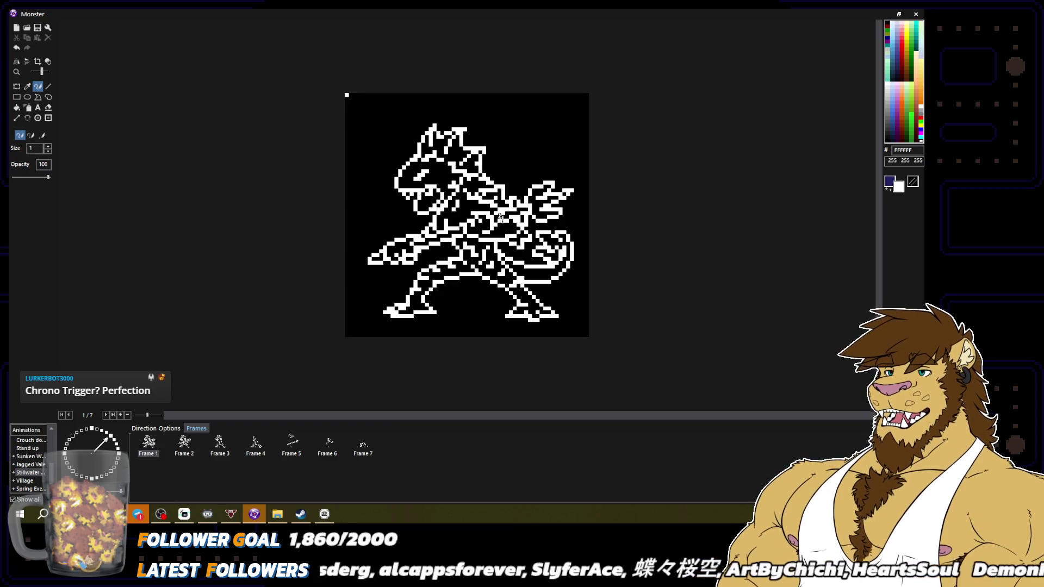
{"action": "key", "text": "ctrl+minus"}
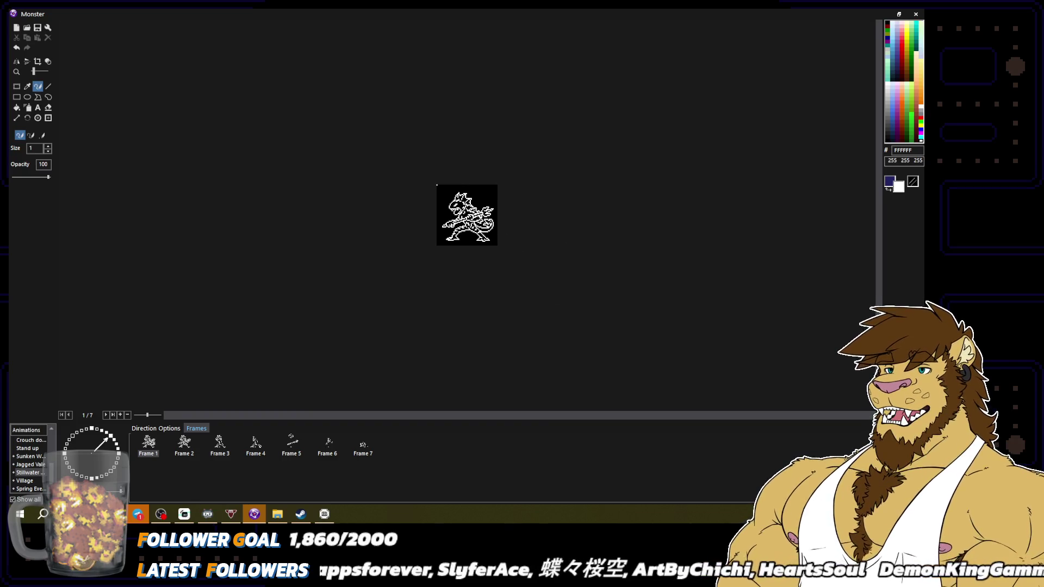
{"action": "key", "text": "ctrl+plus"}
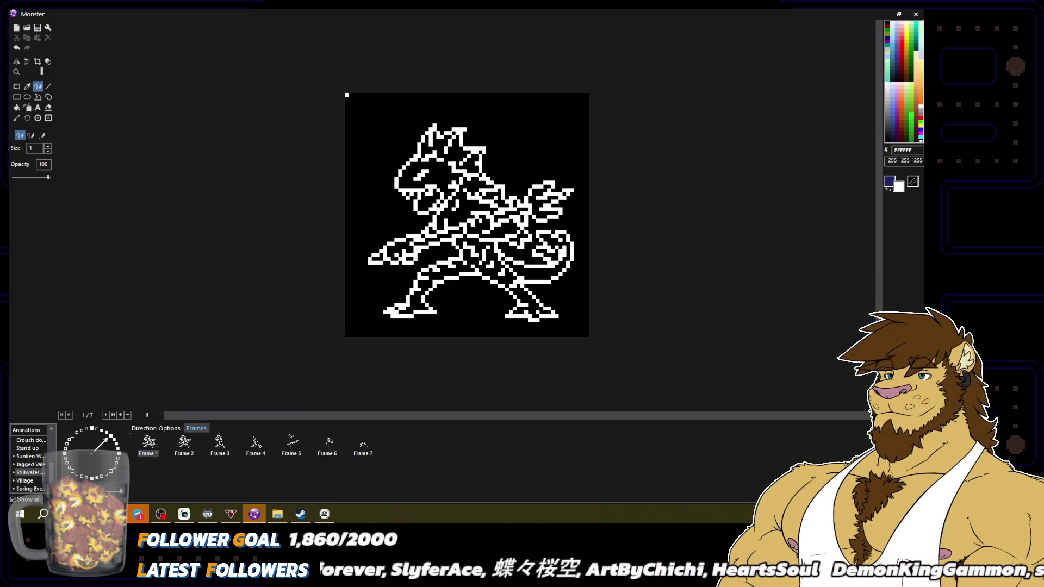
{"action": "left_click", "coordinate": [16, 85]}
{"action": "left_click_drag", "start_coordinate": [533, 224], "coordinate": [583, 267]}
With the pencil and black, touch up the pixels along the tail's right edge.
{"action": "left_click", "coordinate": [38, 86]}
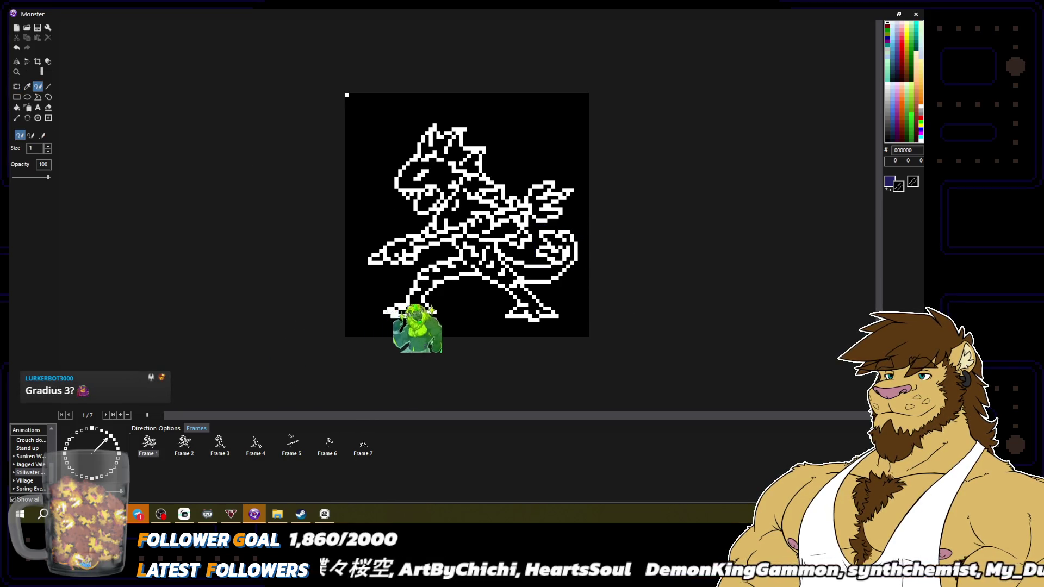
{"action": "left_click", "coordinate": [556, 266], "text": "alt"}
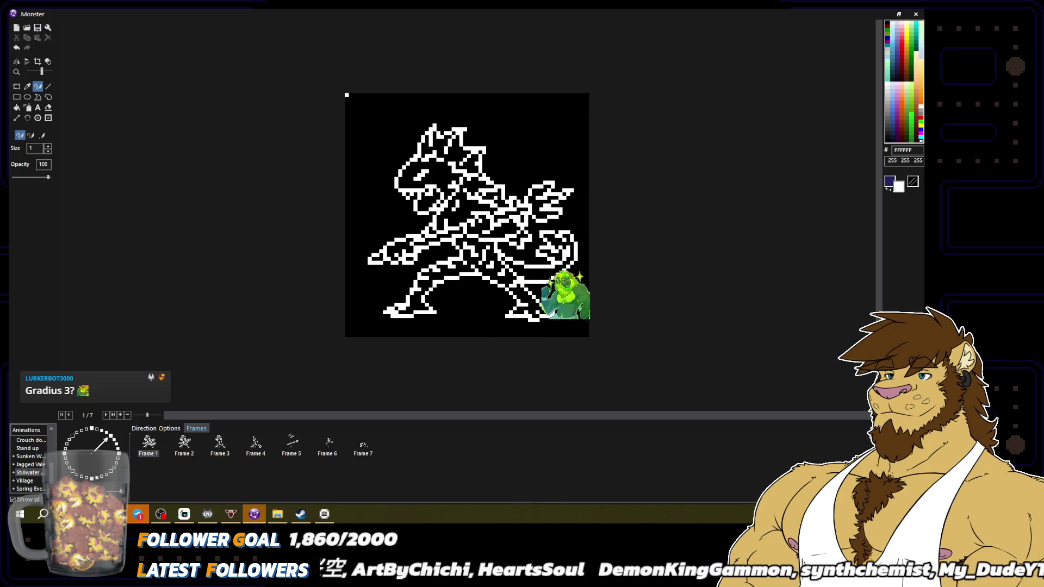
{"action": "left_click", "coordinate": [548, 270], "text": "alt"}
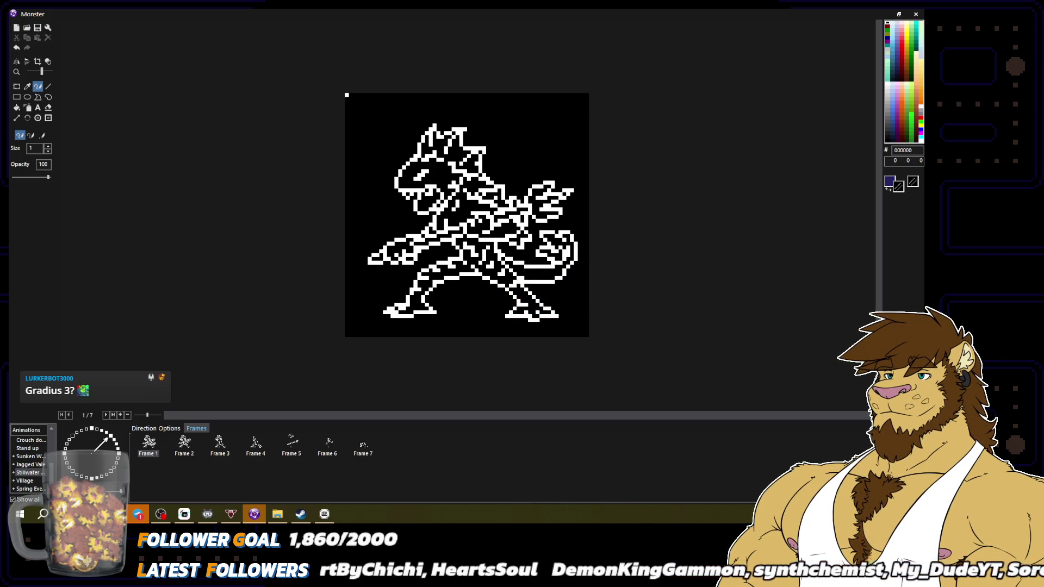
{"action": "left_click", "coordinate": [570, 264], "text": "alt"}
{"action": "left_click", "coordinate": [566, 263], "text": "alt"}
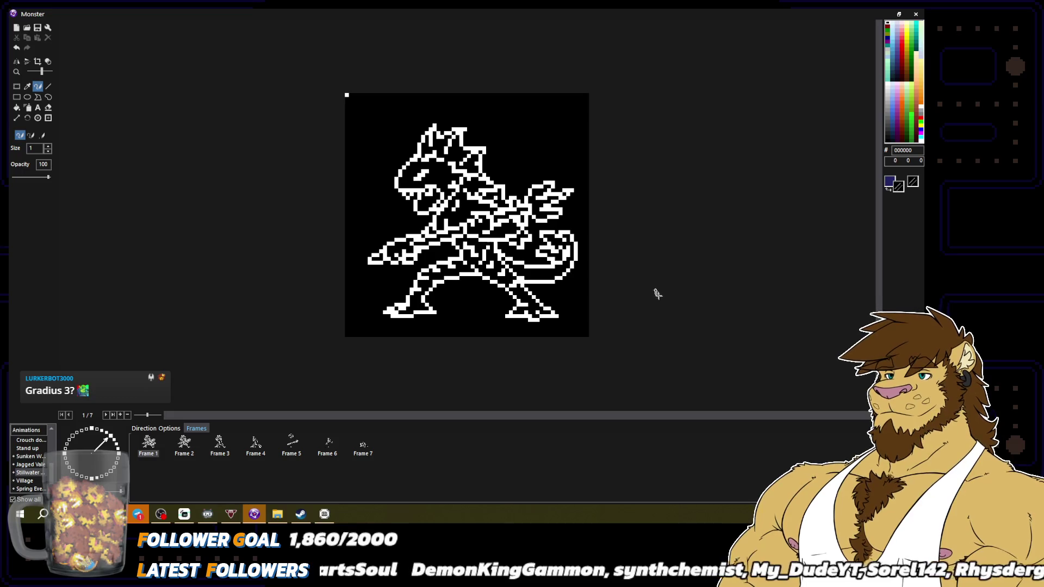
{"action": "scroll", "coordinate": [651, 287], "scroll_direction": "down", "scroll_amount": 2}
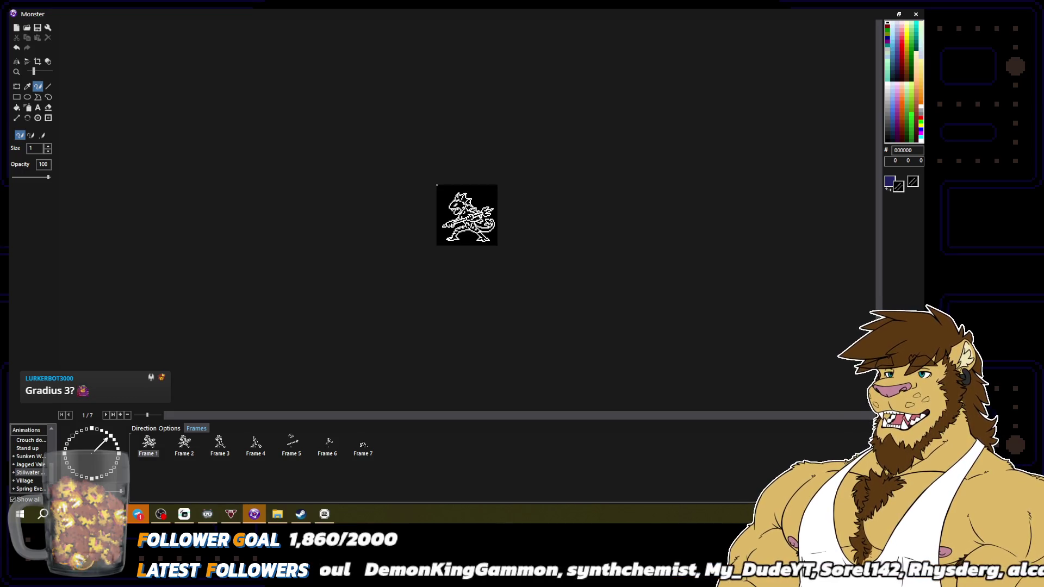
{"action": "scroll", "coordinate": [629, 294], "scroll_direction": "up", "scroll_amount": 2}
{"action": "left_click", "coordinate": [537, 272], "text": "alt"}
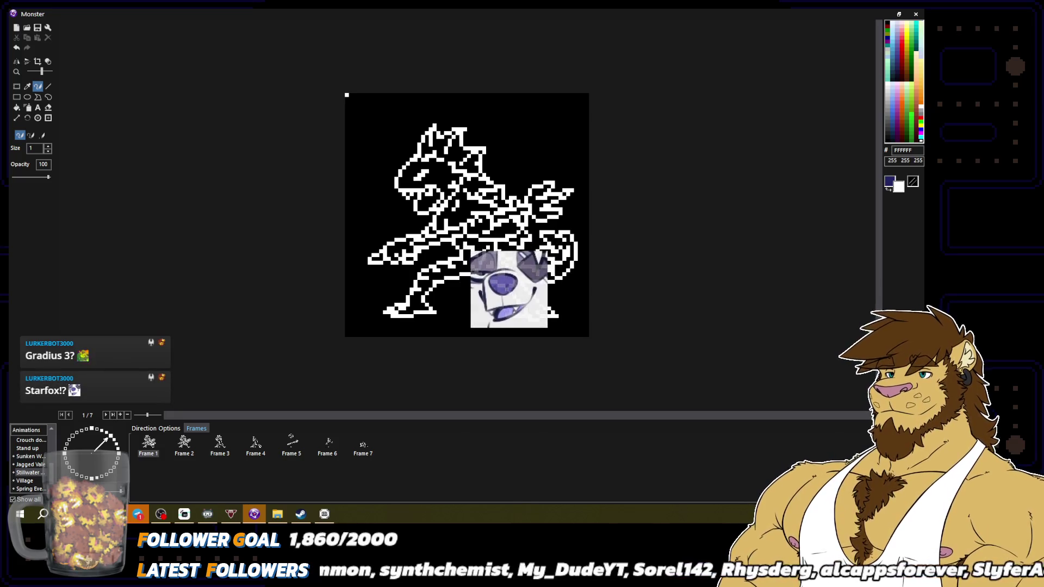
Check the sprite at different zoom levels, then show Frame 2 of the animation.
{"action": "scroll", "coordinate": [593, 299], "scroll_direction": "down", "scroll_amount": 3}
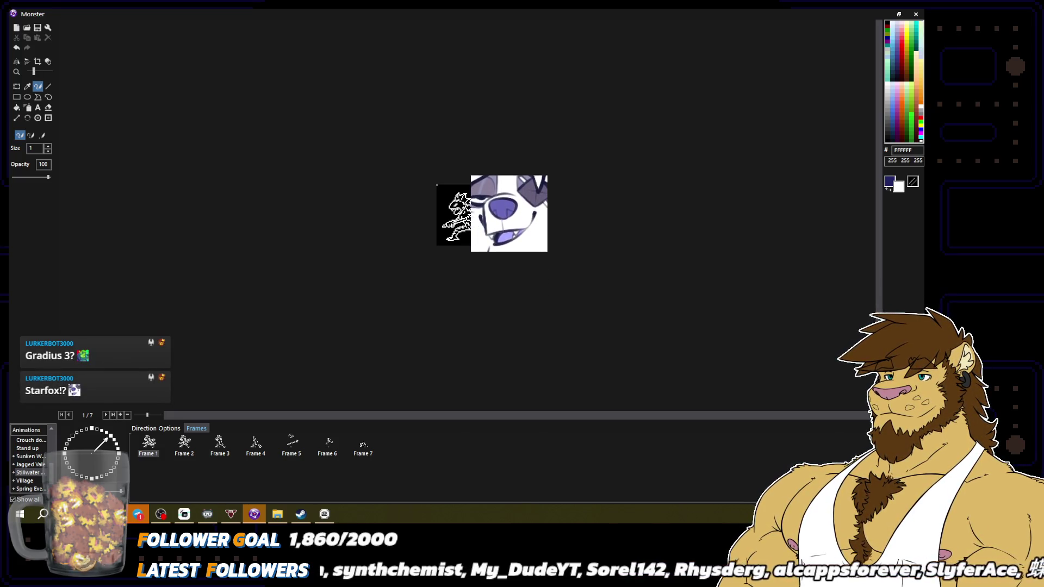
{"action": "scroll", "coordinate": [467, 215], "scroll_direction": "up", "scroll_amount": 3}
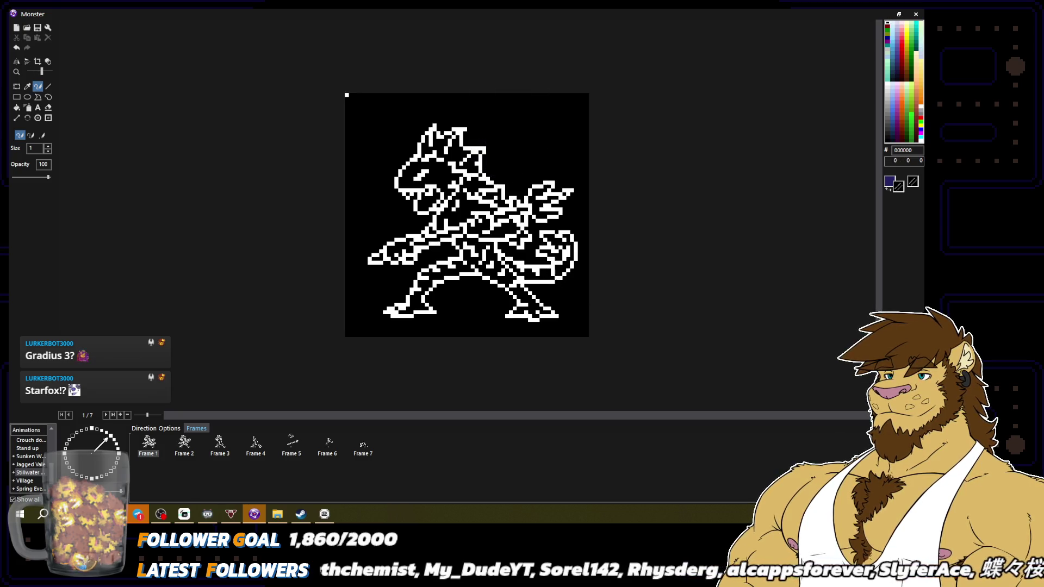
{"action": "scroll", "coordinate": [467, 215], "scroll_direction": "down", "scroll_amount": 3}
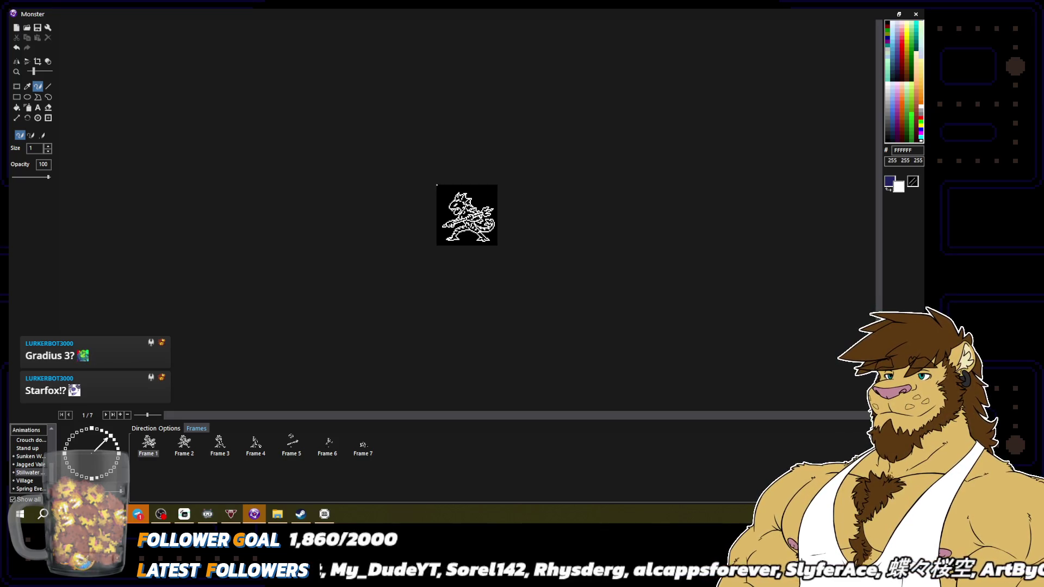
{"action": "scroll", "coordinate": [467, 216], "scroll_direction": "up", "scroll_amount": 3}
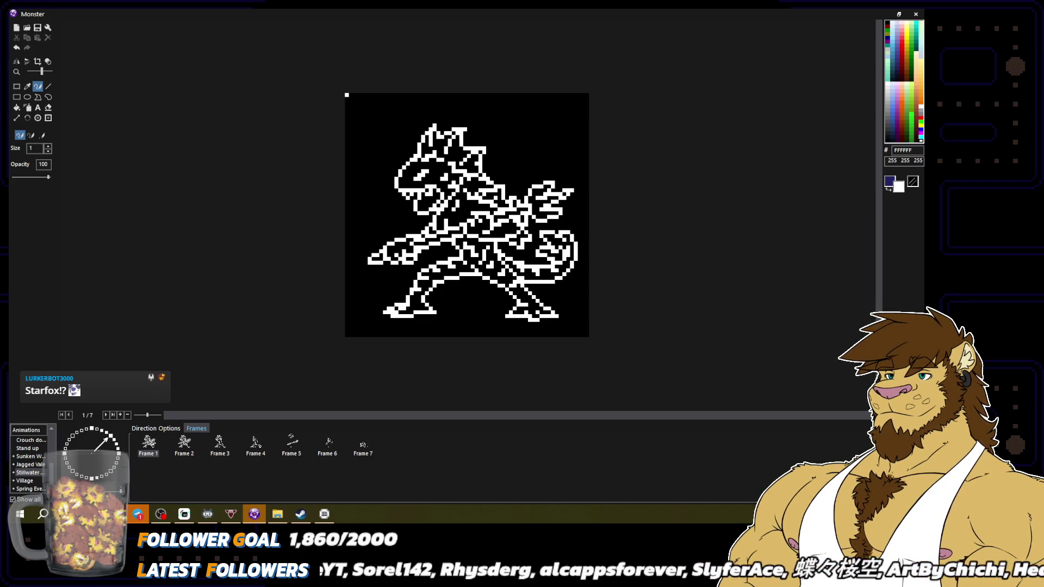
{"action": "scroll", "coordinate": [455, 186], "scroll_direction": "down", "scroll_amount": 3}
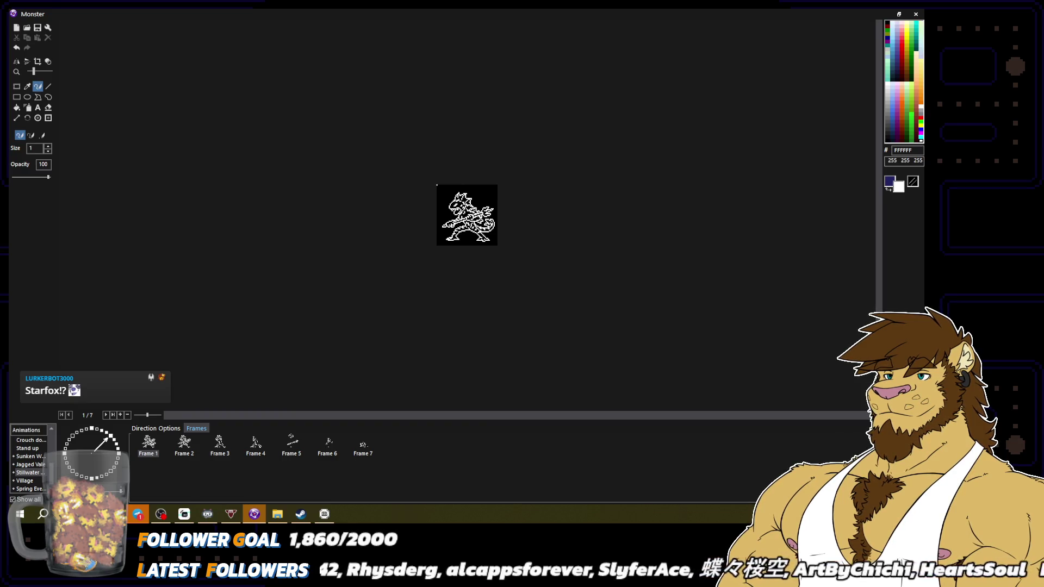
{"action": "scroll", "coordinate": [467, 215], "scroll_direction": "up", "scroll_amount": 2}
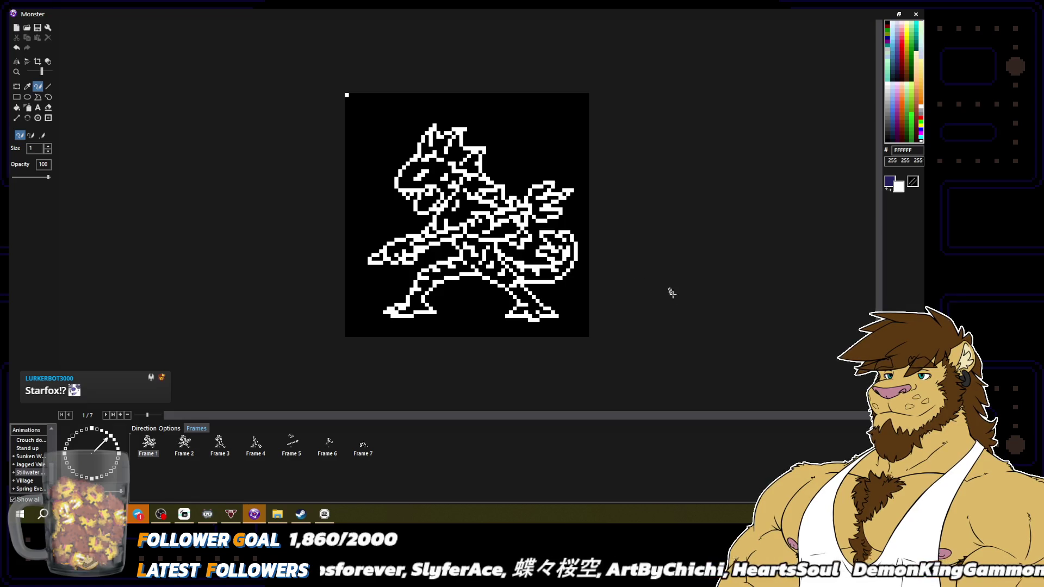
{"action": "scroll", "coordinate": [672, 294], "scroll_direction": "down", "scroll_amount": 2}
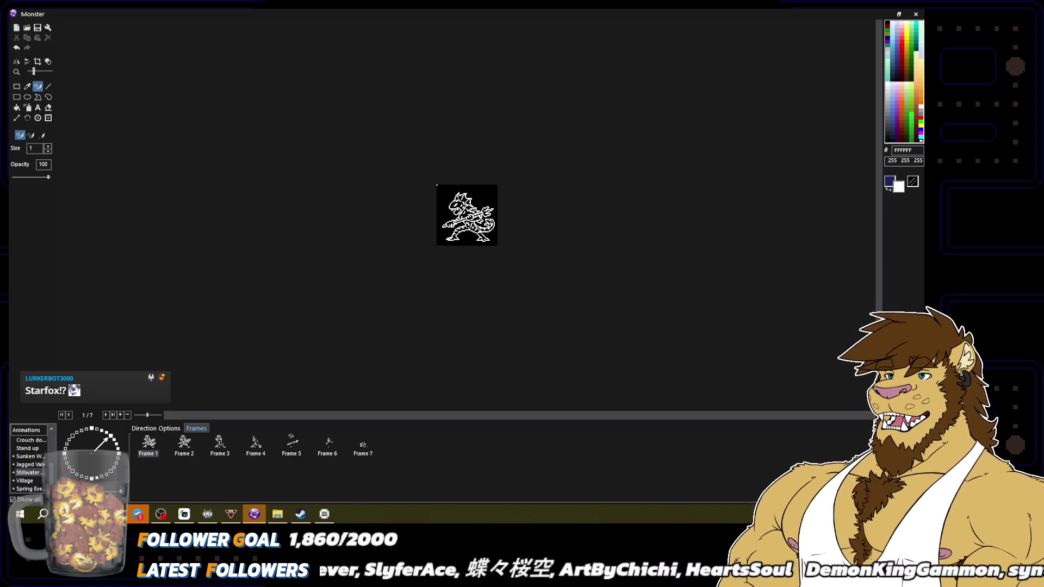
{"action": "left_click", "coordinate": [184, 446]}
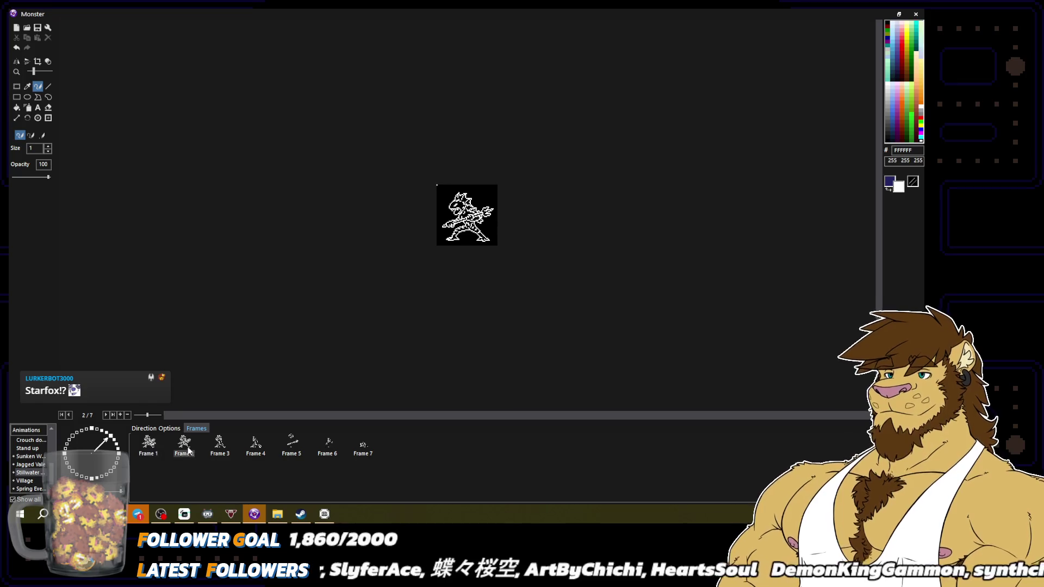
Flip through Frame 3 and back to Frame 1 of the animation.
{"action": "left_click", "coordinate": [149, 447]}
{"action": "left_click", "coordinate": [223, 445]}
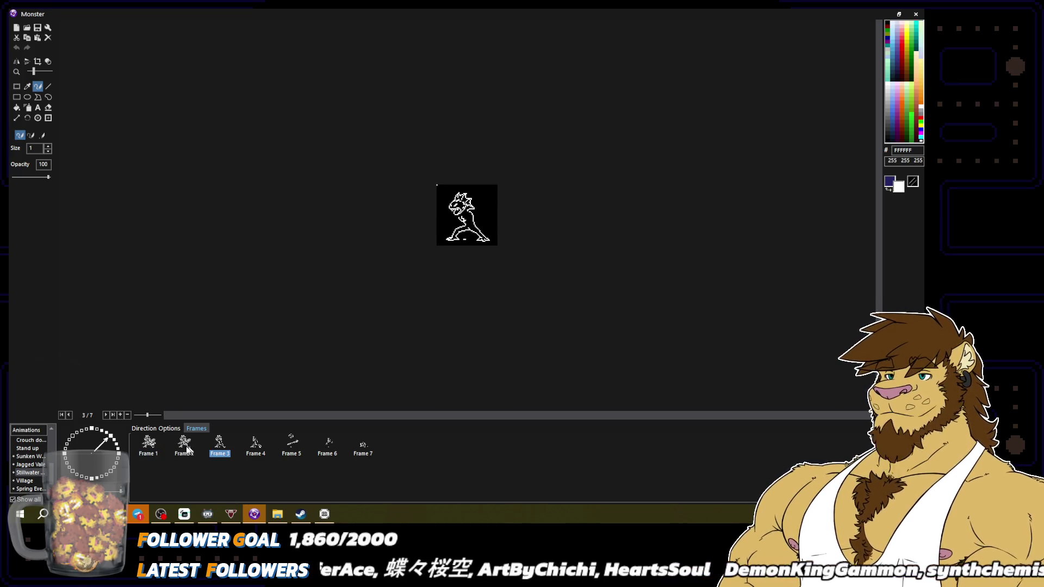
{"action": "left_click", "coordinate": [249, 438]}
{"action": "left_click", "coordinate": [149, 446]}
Turn the direction dial to right, back to up-right, and zoom in on Frame 1.
{"action": "left_click", "coordinate": [115, 442]}
{"action": "left_click", "coordinate": [118, 450]}
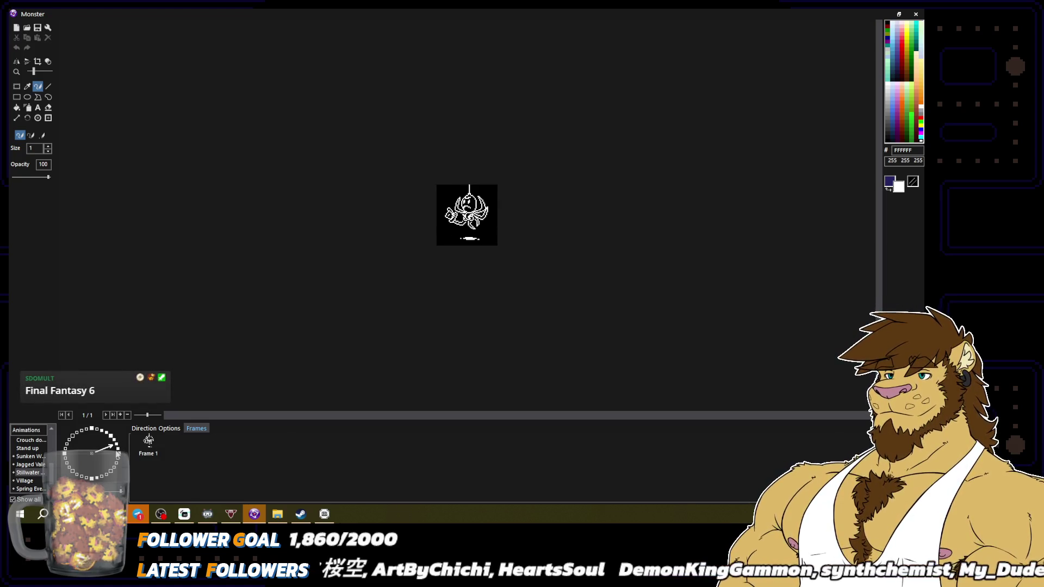
{"action": "left_click", "coordinate": [119, 453]}
{"action": "left_click", "coordinate": [118, 454]}
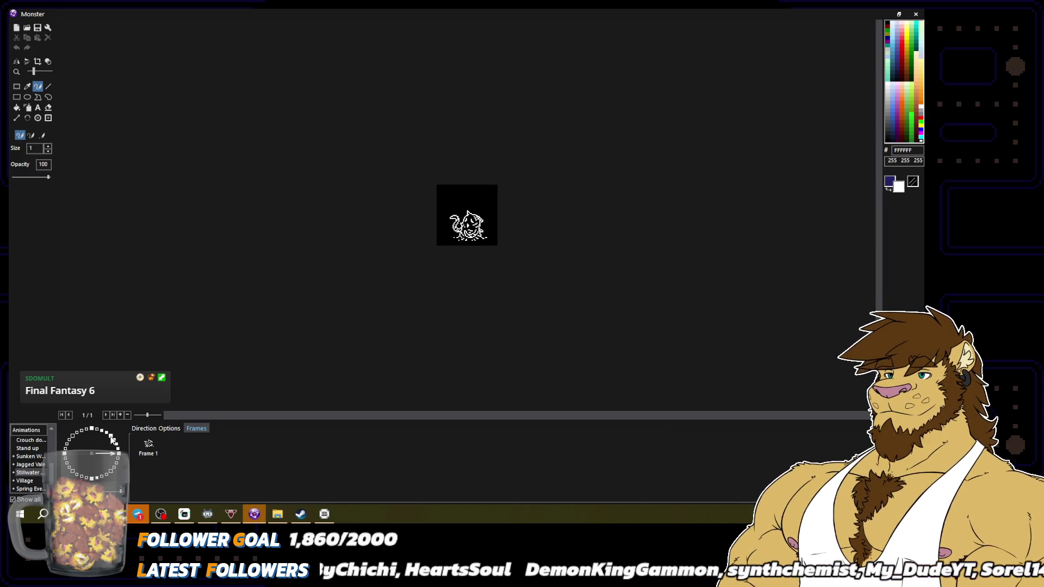
{"action": "left_click", "coordinate": [111, 440]}
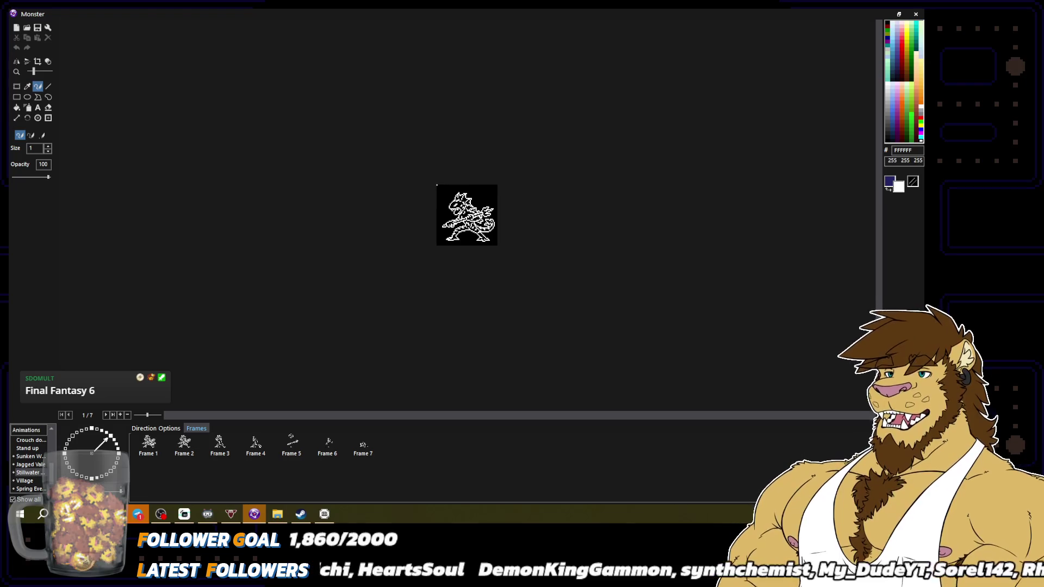
{"action": "scroll", "coordinate": [467, 214], "scroll_direction": "up", "scroll_amount": 2}
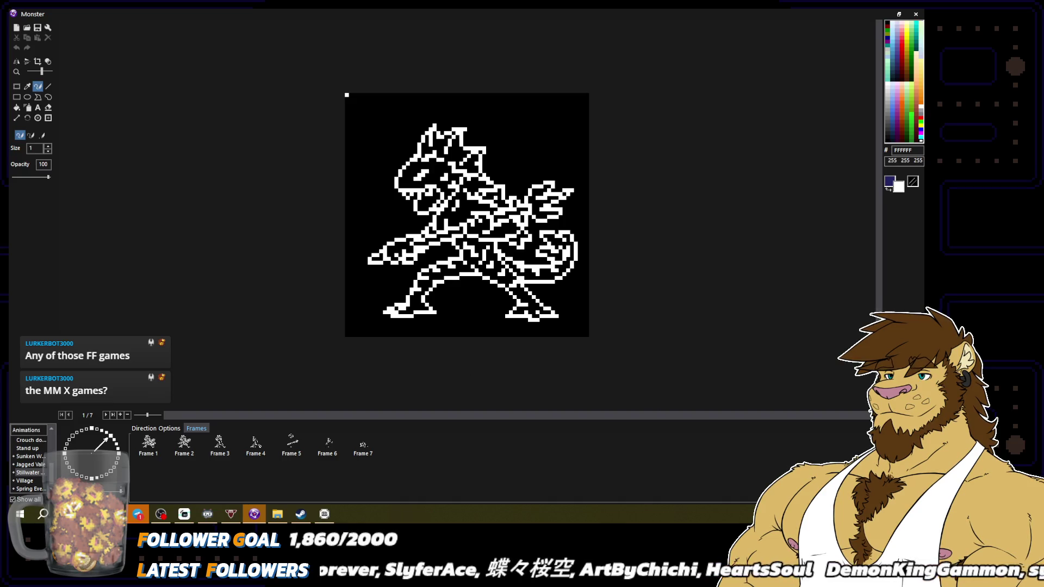
Select the monster's left foot and nudge it a pixel or two right.
{"action": "left_click", "coordinate": [16, 86]}
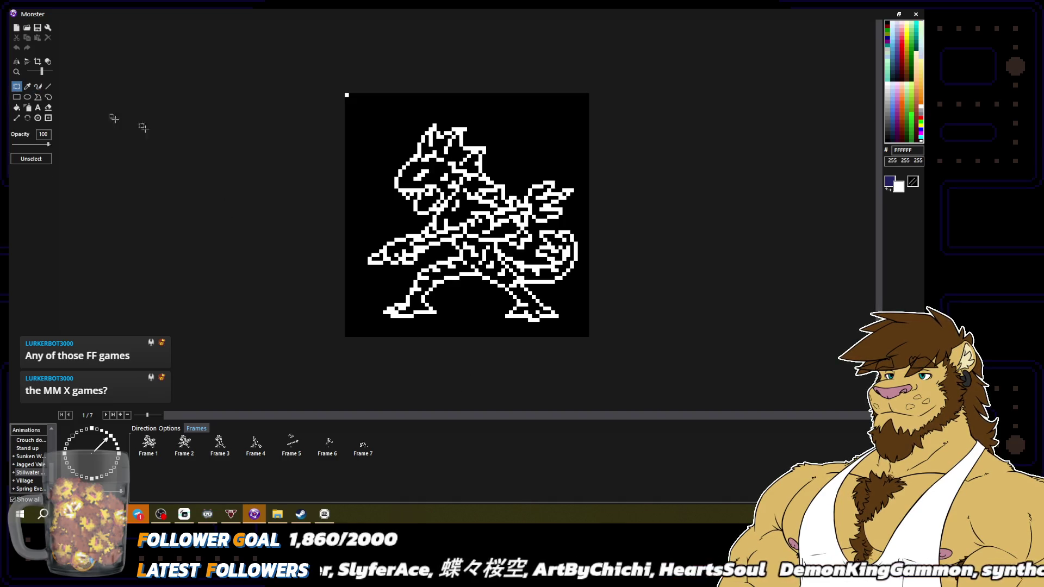
{"action": "mouse_move", "coordinate": [372, 289]}
{"action": "left_mouse_down"}
{"action": "mouse_move", "coordinate": [444, 321]}
{"action": "mouse_move", "coordinate": [429, 310]}
{"action": "left_mouse_up"}
{"action": "left_click", "coordinate": [531, 339]}
{"action": "scroll", "coordinate": [531, 338], "scroll_direction": "down", "scroll_amount": 2}
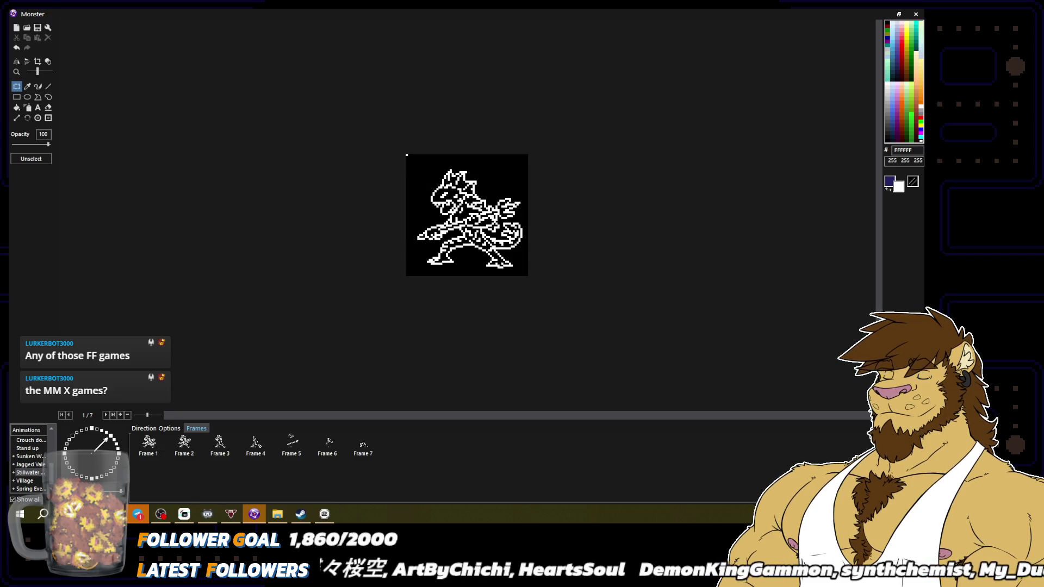
{"action": "scroll", "coordinate": [467, 215], "scroll_direction": "up", "scroll_amount": 2}
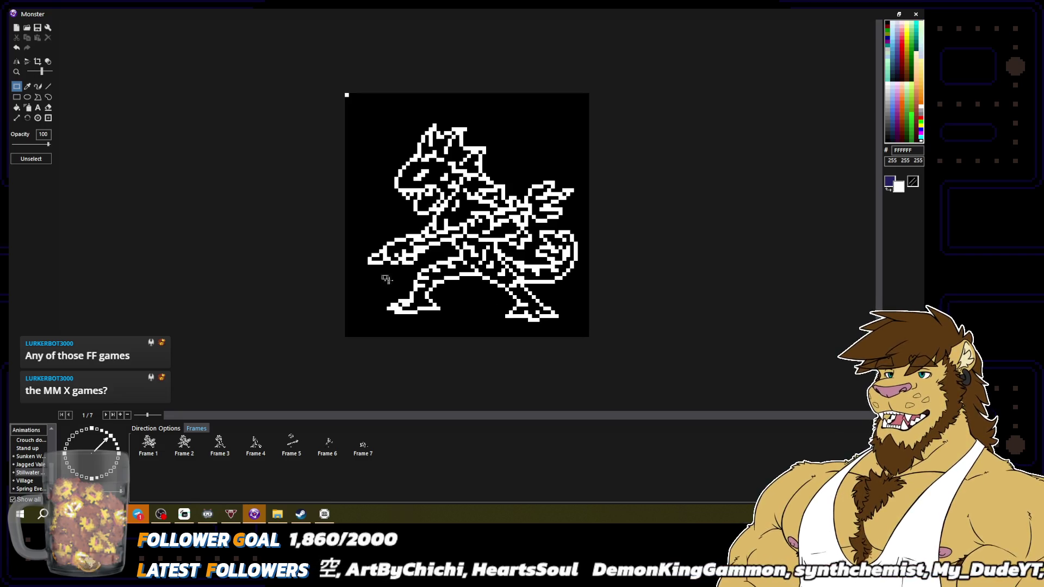
{"action": "left_click_drag", "start_coordinate": [380, 273], "coordinate": [422, 298]}
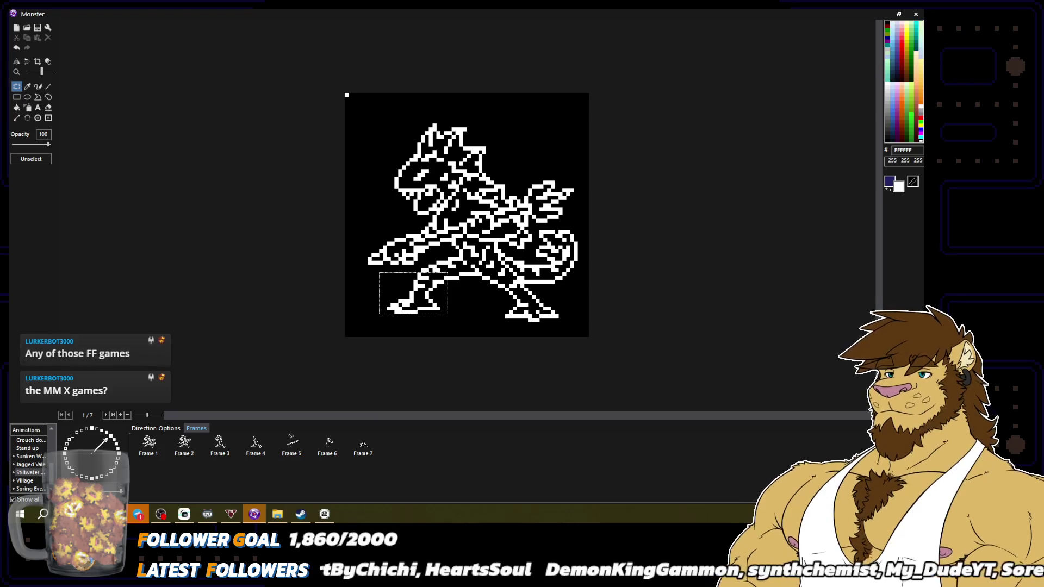
{"action": "left_click_drag", "start_coordinate": [416, 297], "coordinate": [421, 296]}
{"action": "left_click", "coordinate": [480, 308]}
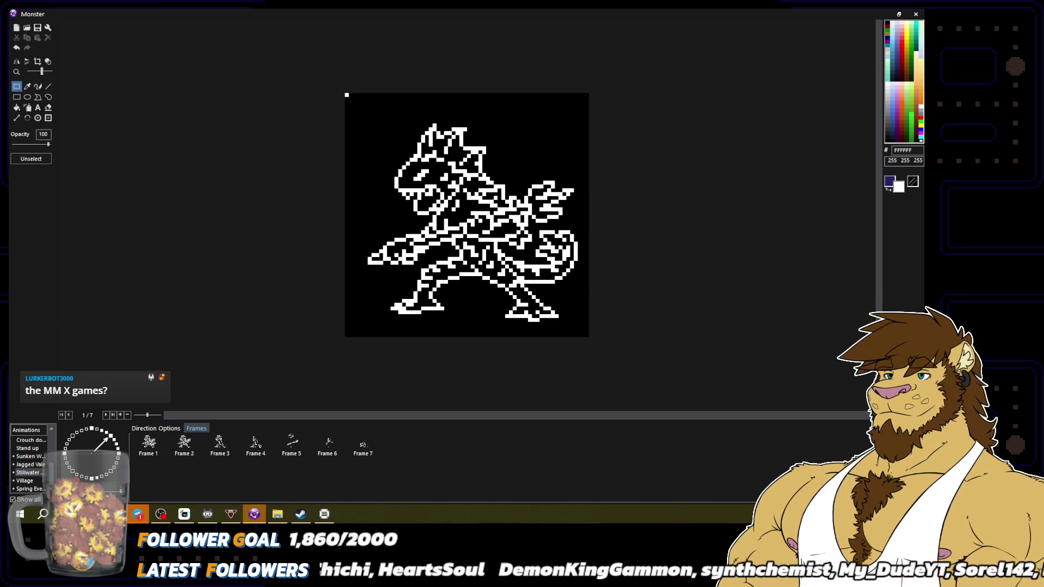
Return to the pencil and pick black from the canvas as the drawing colour.
{"action": "left_click_drag", "start_coordinate": [422, 254], "coordinate": [447, 272]}
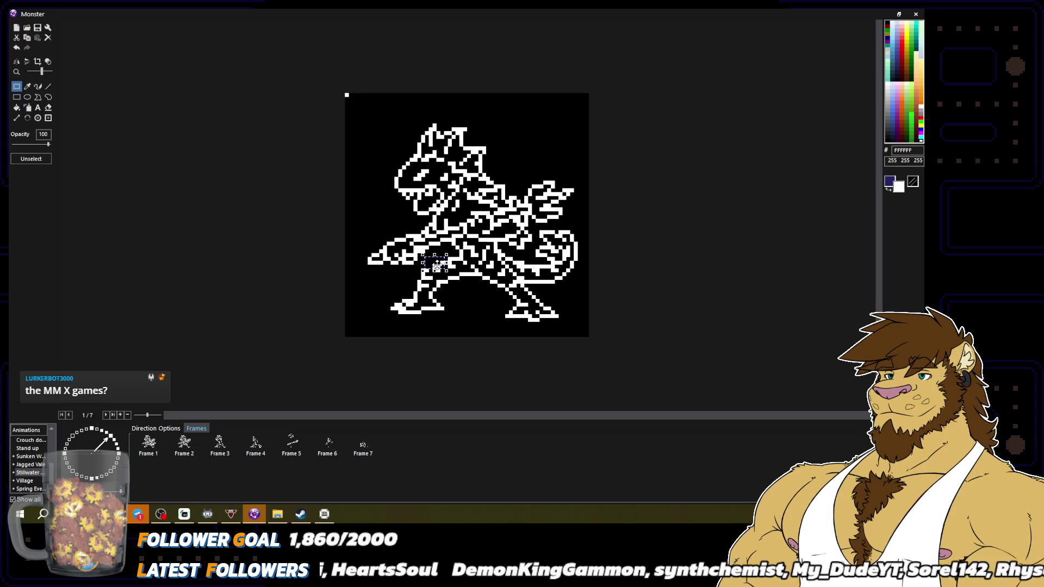
{"action": "left_click", "coordinate": [37, 86]}
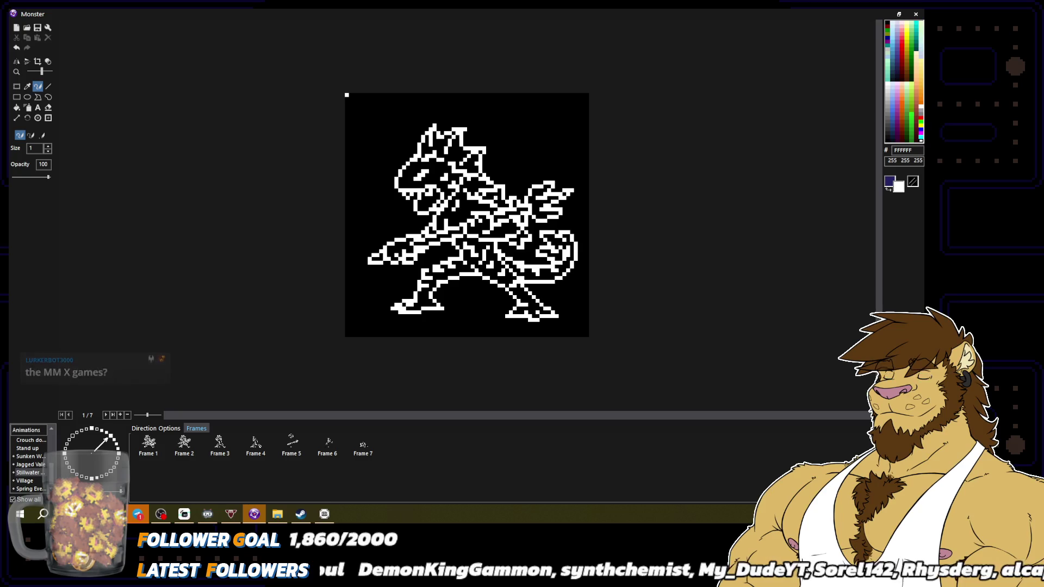
{"action": "right_click", "coordinate": [422, 268]}
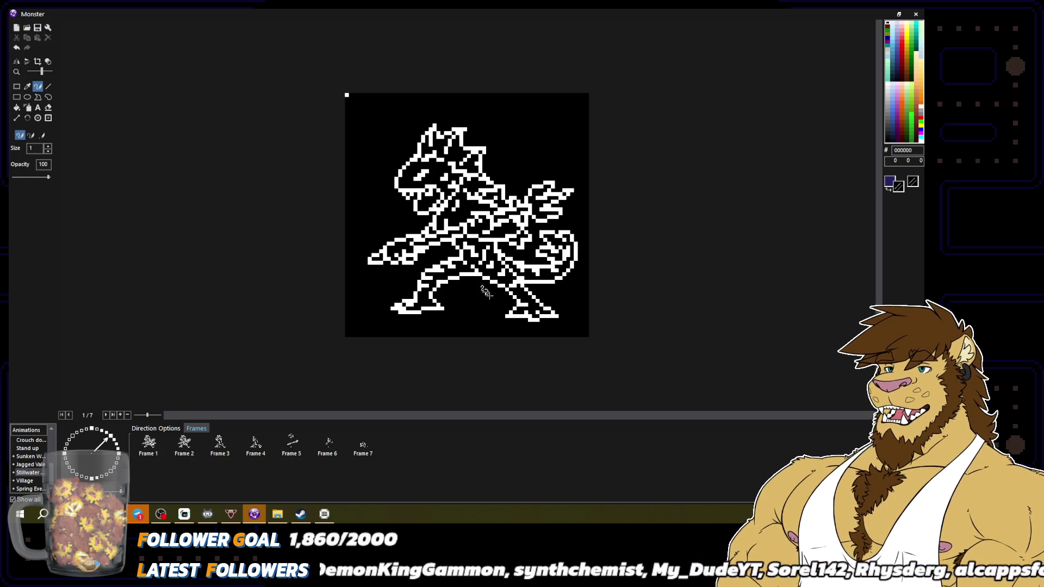
{"action": "scroll", "coordinate": [474, 280], "scroll_direction": "down", "scroll_amount": 3}
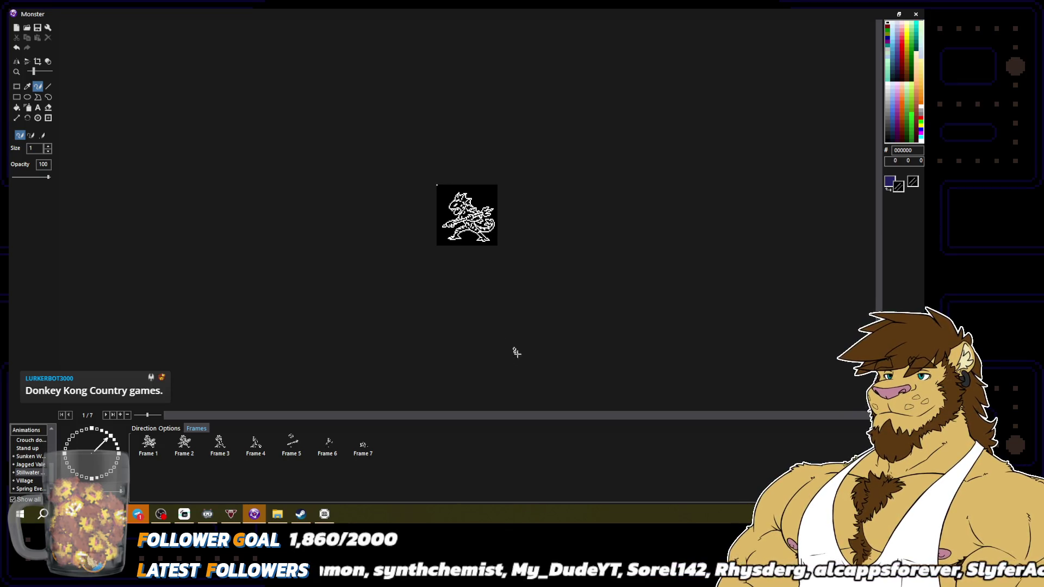
{"action": "left_click", "coordinate": [156, 444]}
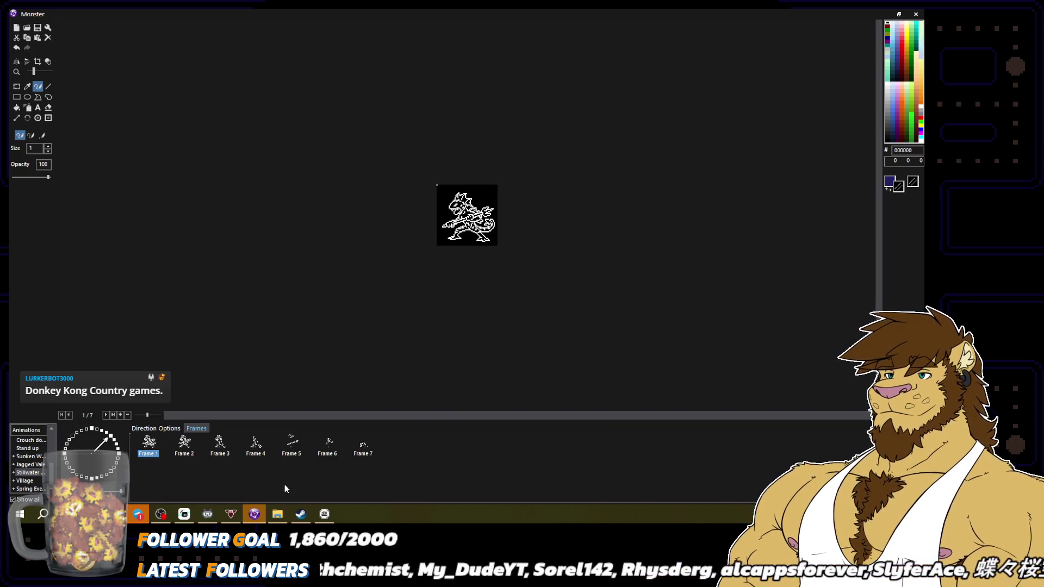
{"action": "left_click", "coordinate": [117, 443]}
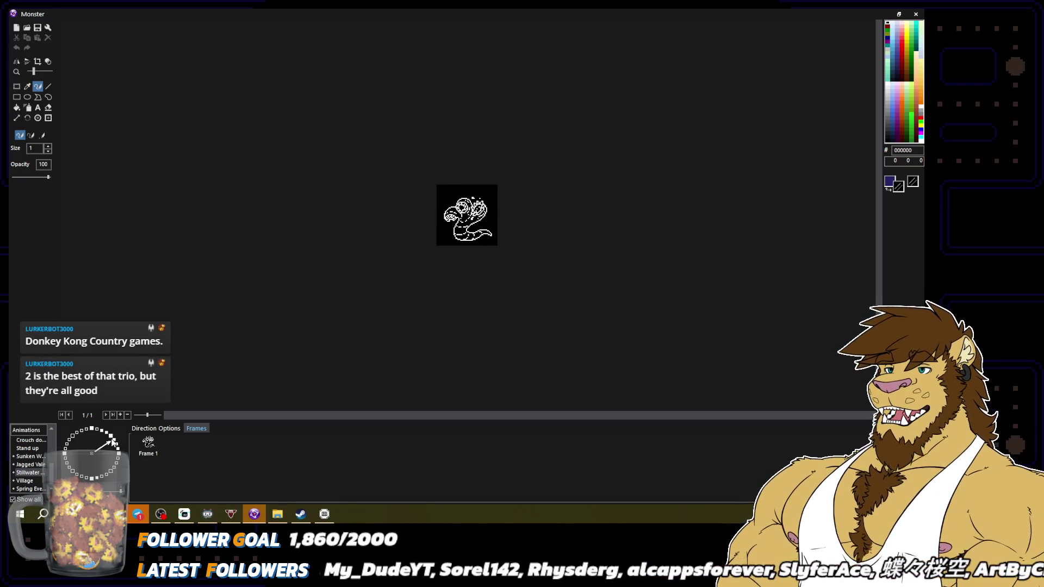
{"action": "left_click", "coordinate": [114, 440]}
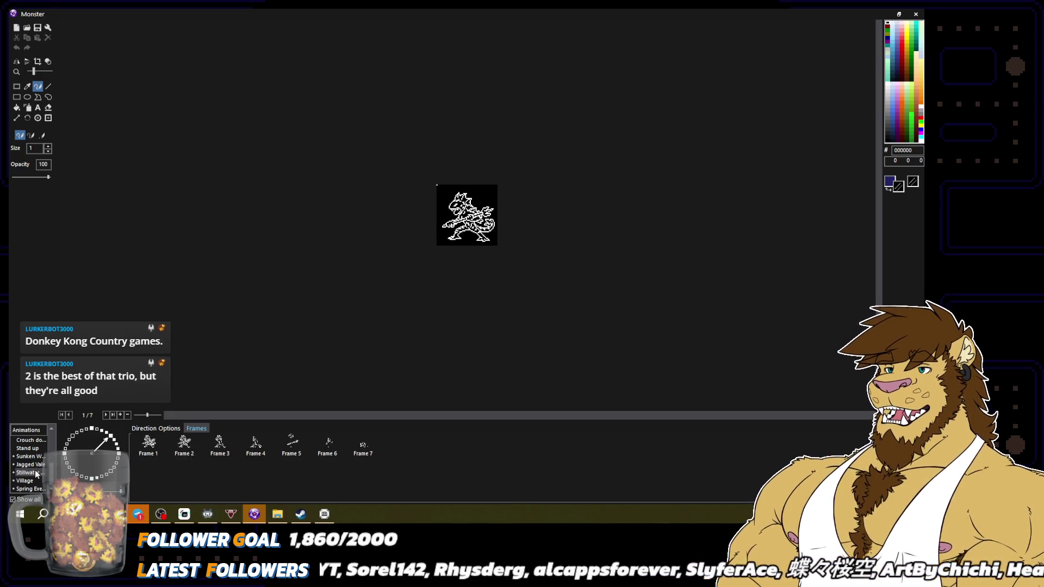
{"action": "left_click", "coordinate": [23, 457]}
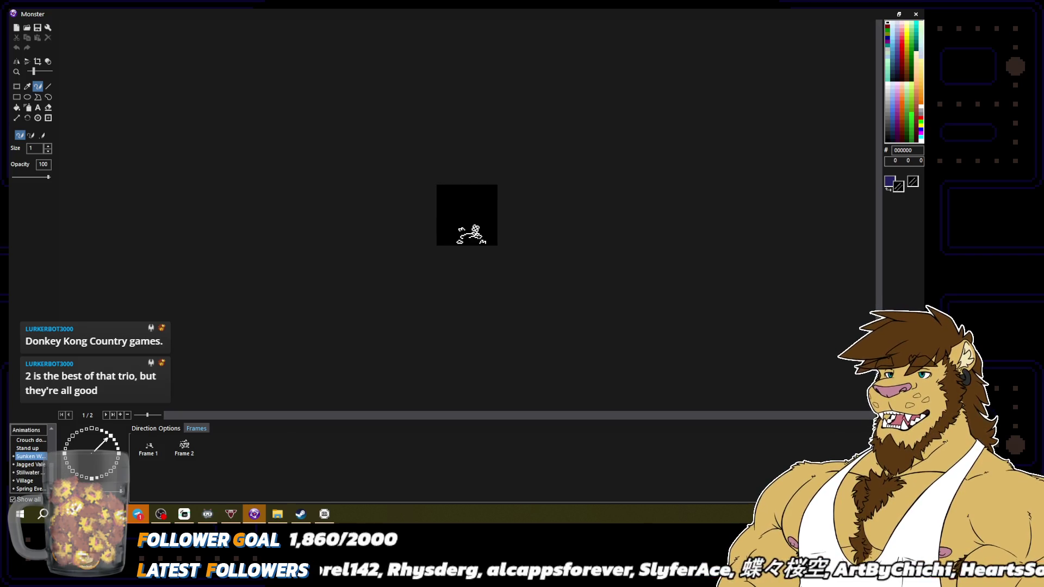
{"action": "left_click", "coordinate": [91, 478]}
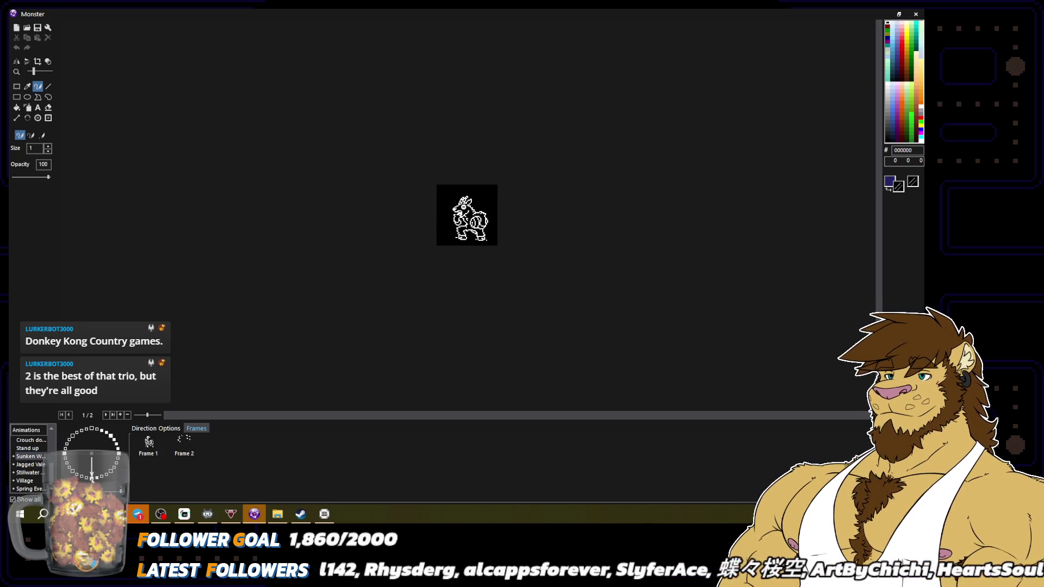
{"action": "left_click", "coordinate": [98, 481]}
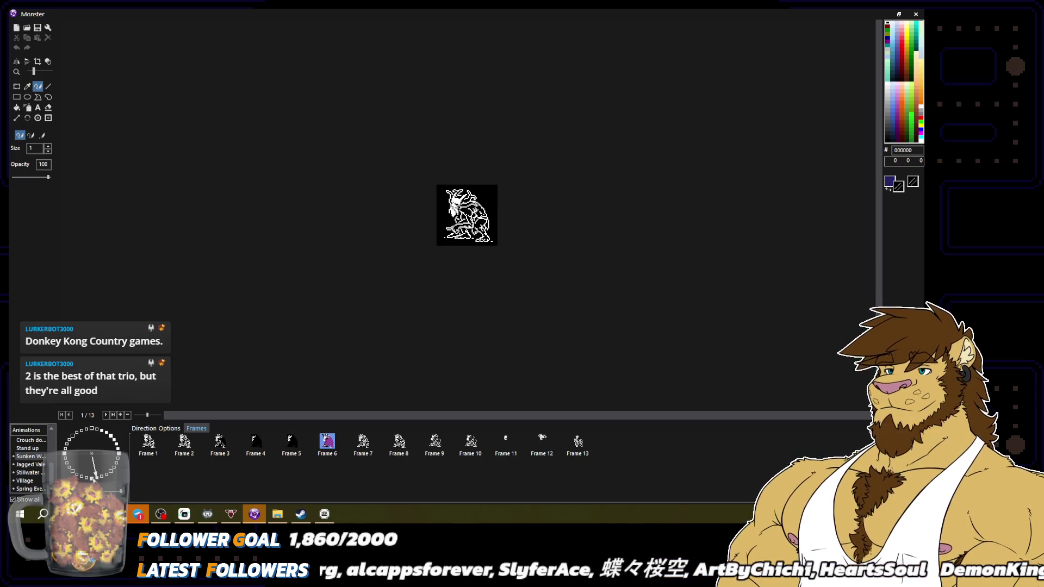
{"action": "left_click", "coordinate": [91, 478]}
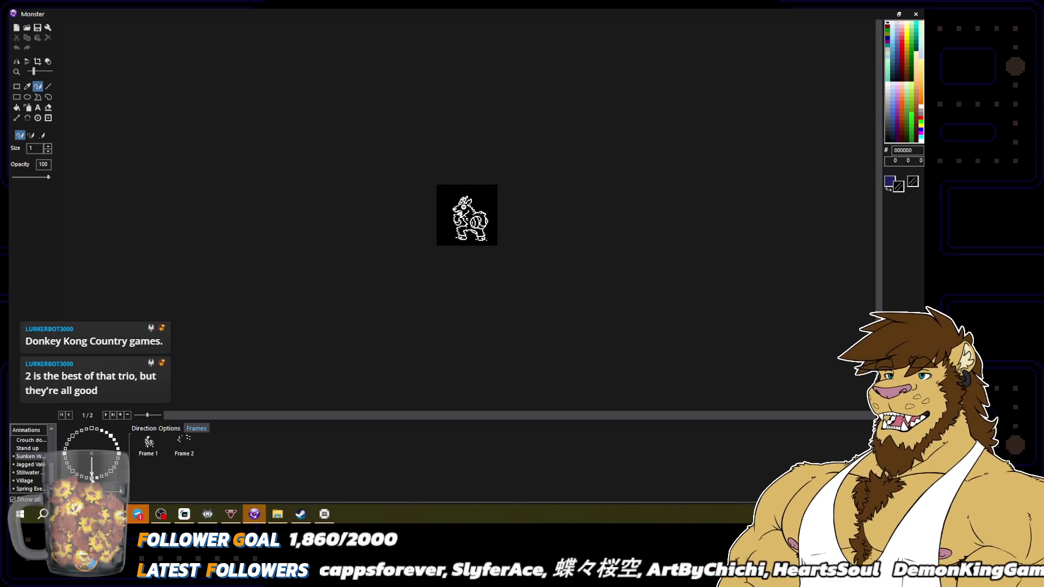
{"action": "left_click", "coordinate": [36, 477]}
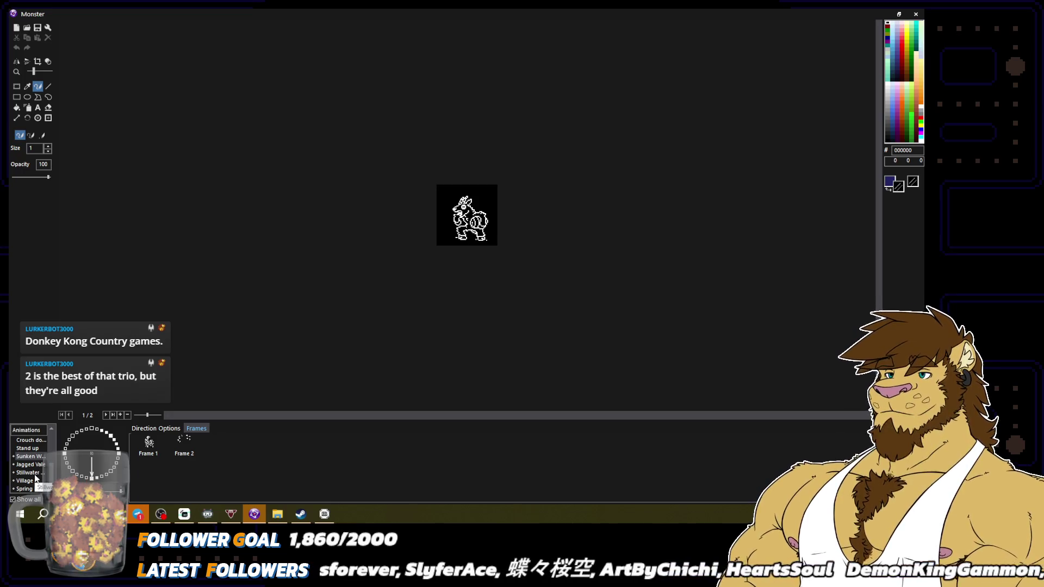
{"action": "left_click", "coordinate": [112, 438]}
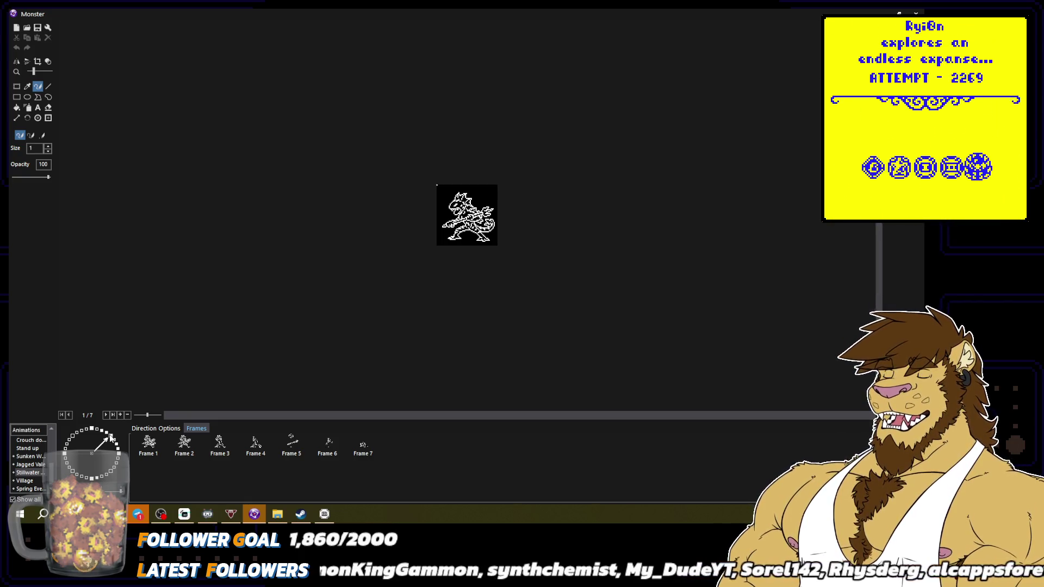
{"action": "key", "text": "ctrl+plus"}
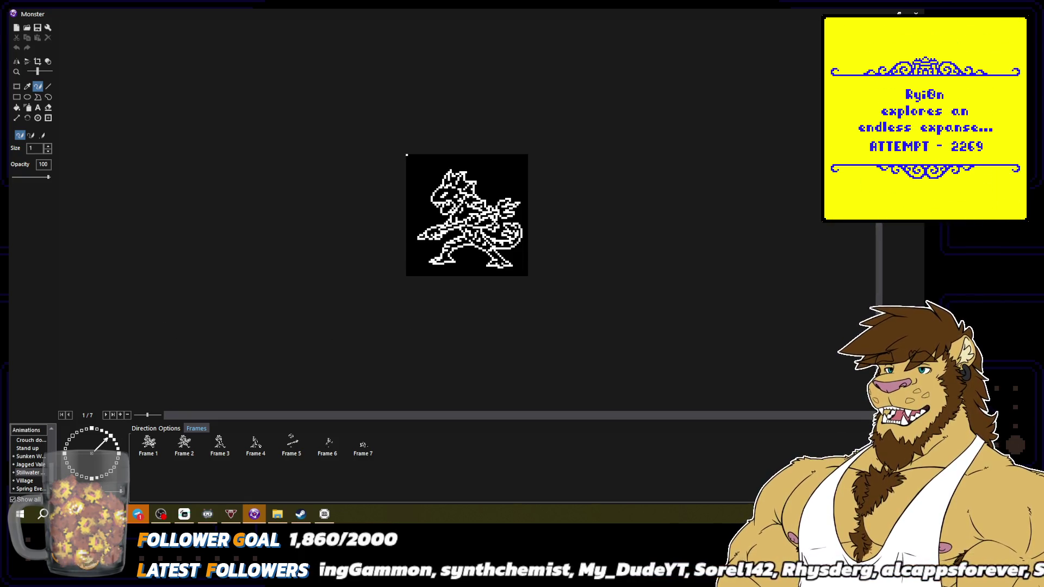
Close the image editor, save Micro Stream RPG, and open the slime object's sprite images.
{"action": "key", "text": "Escape"}
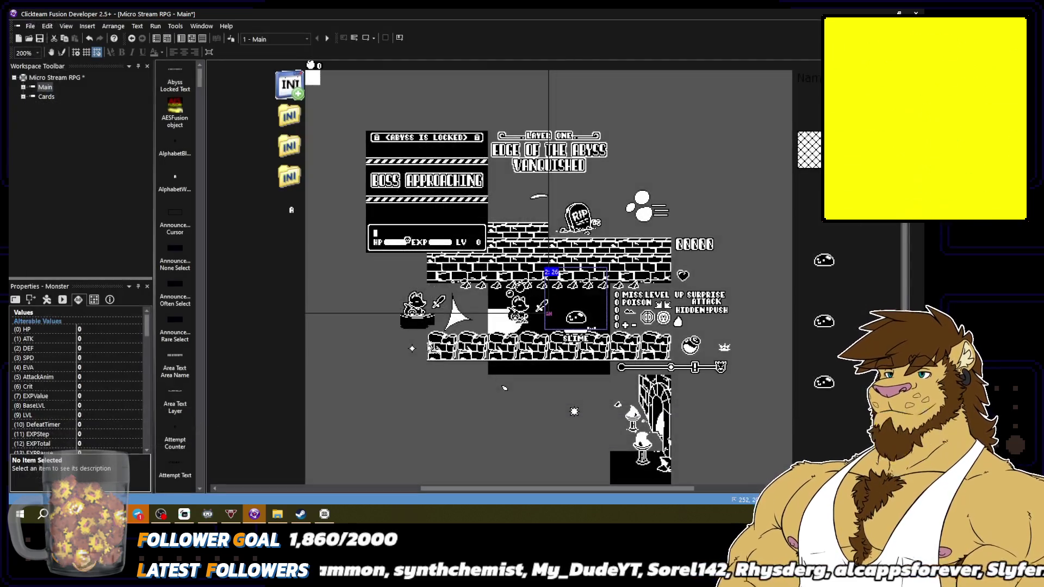
{"action": "left_click", "coordinate": [30, 25]}
{"action": "left_click", "coordinate": [45, 67]}
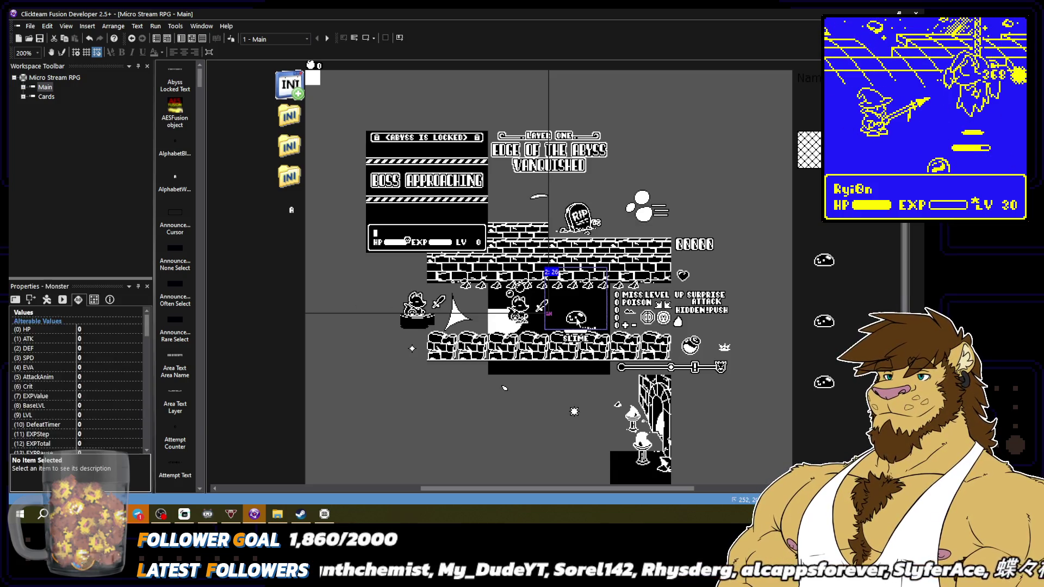
{"action": "double_click", "coordinate": [575, 318]}
{"action": "scroll", "coordinate": [32, 463], "scroll_direction": "down", "scroll_amount": 5}
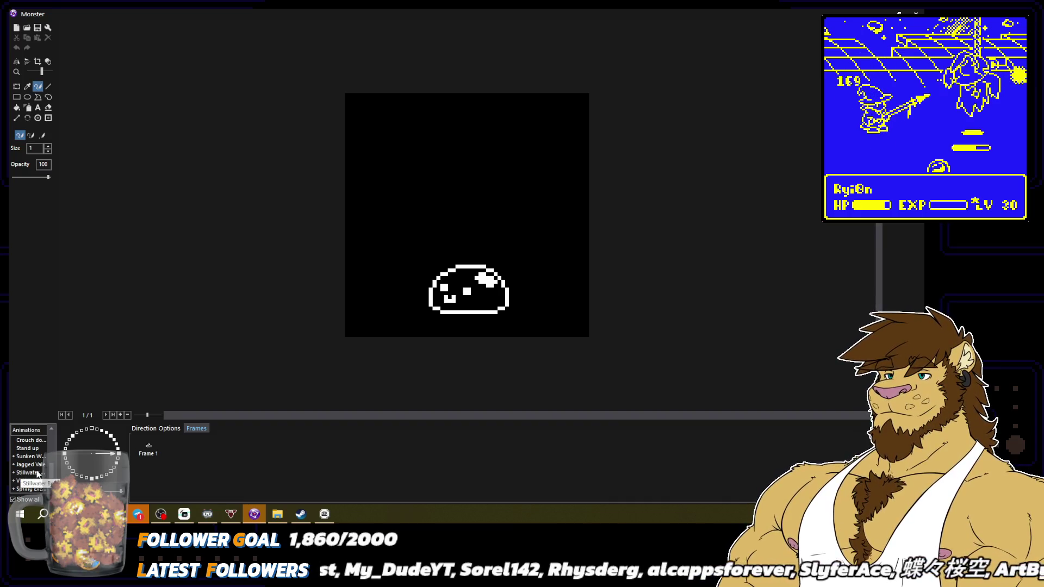
Choose the Stillwater animation facing northeast to show the seven-frame dragon.
{"action": "left_click", "coordinate": [33, 472]}
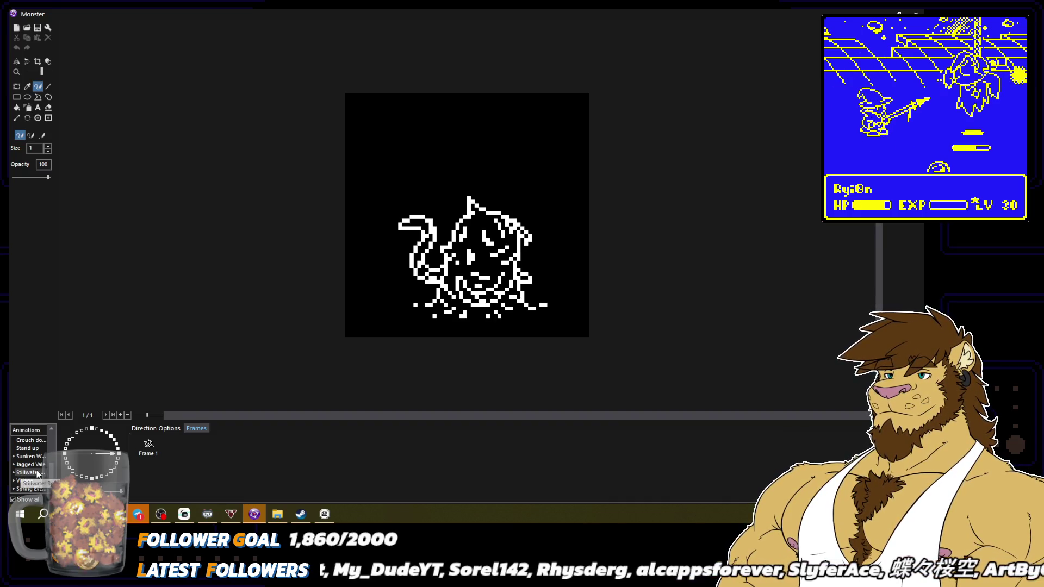
{"action": "left_click", "coordinate": [113, 442]}
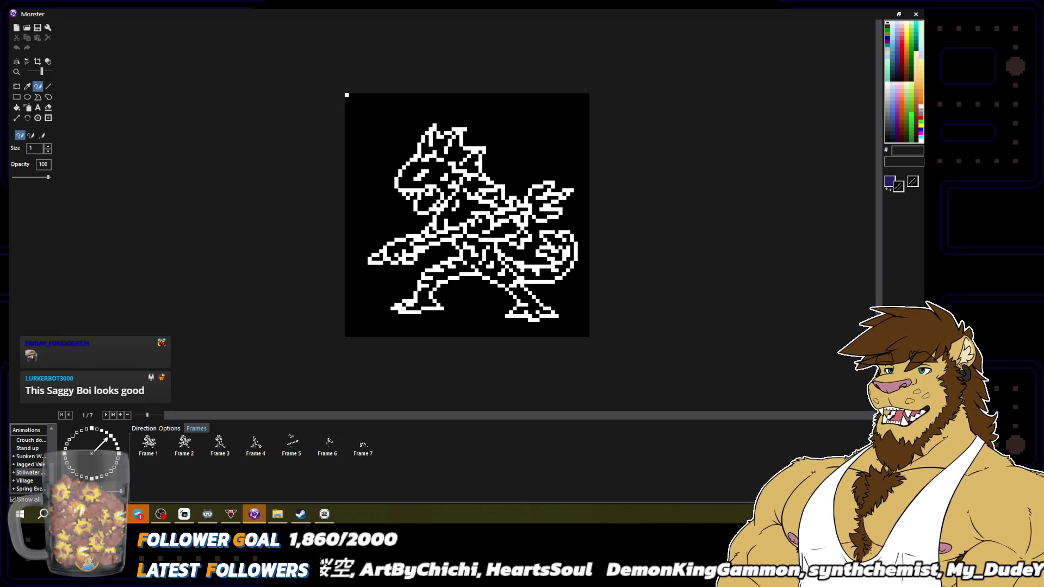
Compare dragon frame 1 against the Stopped animation's north-north-east frames.
{"action": "left_click", "coordinate": [148, 445]}
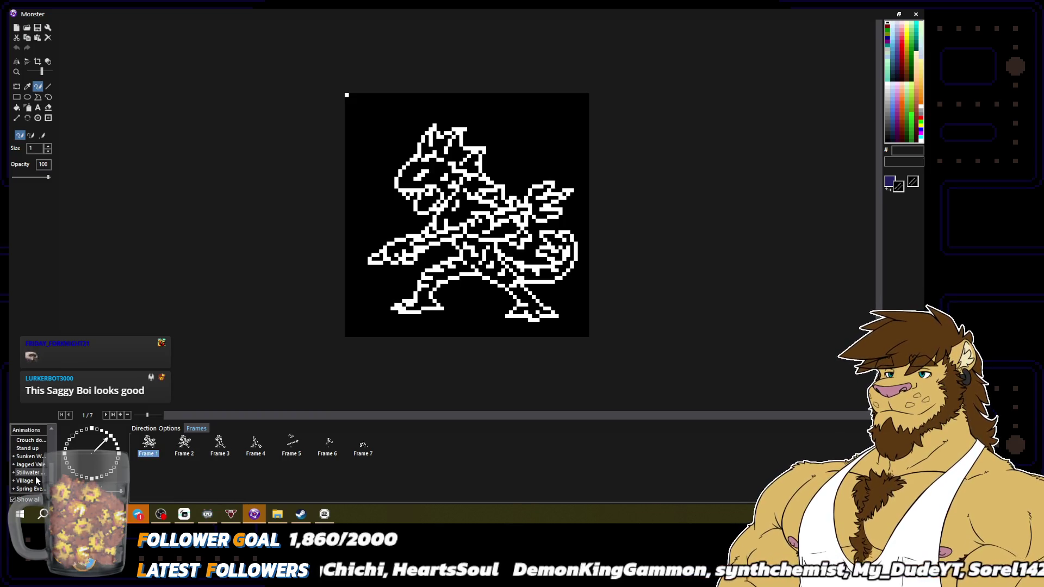
{"action": "scroll", "coordinate": [35, 477], "scroll_direction": "up", "scroll_amount": 5}
{"action": "left_click", "coordinate": [26, 440]}
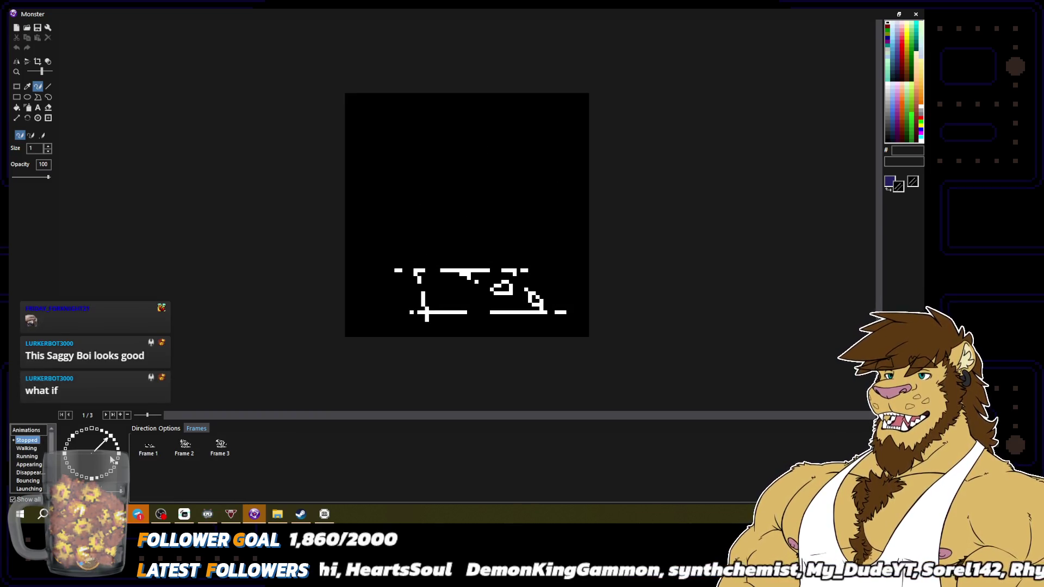
{"action": "left_click", "coordinate": [100, 430]}
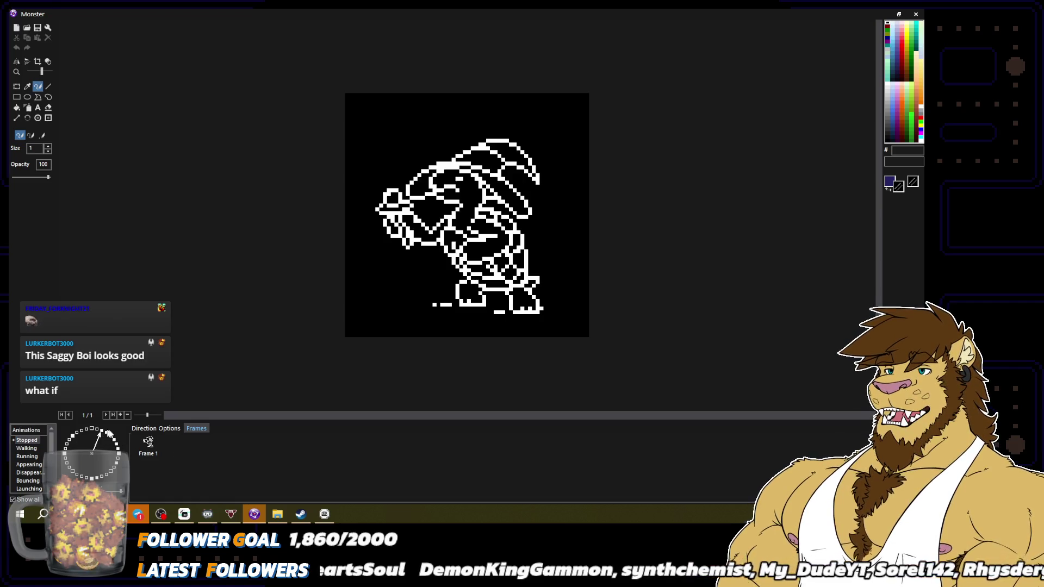
{"action": "left_click", "coordinate": [192, 454]}
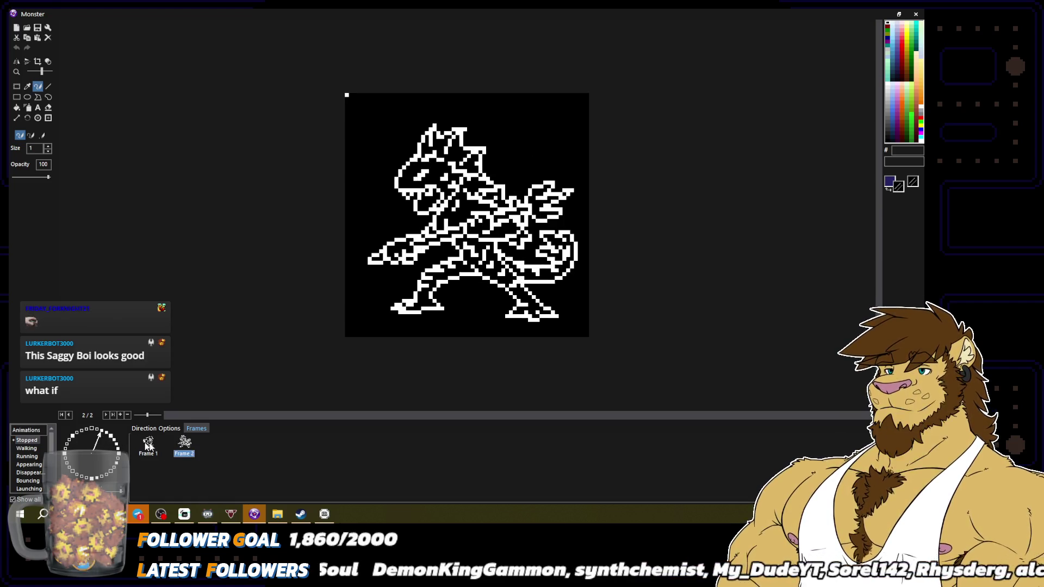
{"action": "scroll", "coordinate": [354, 348], "scroll_direction": "down", "scroll_amount": 2}
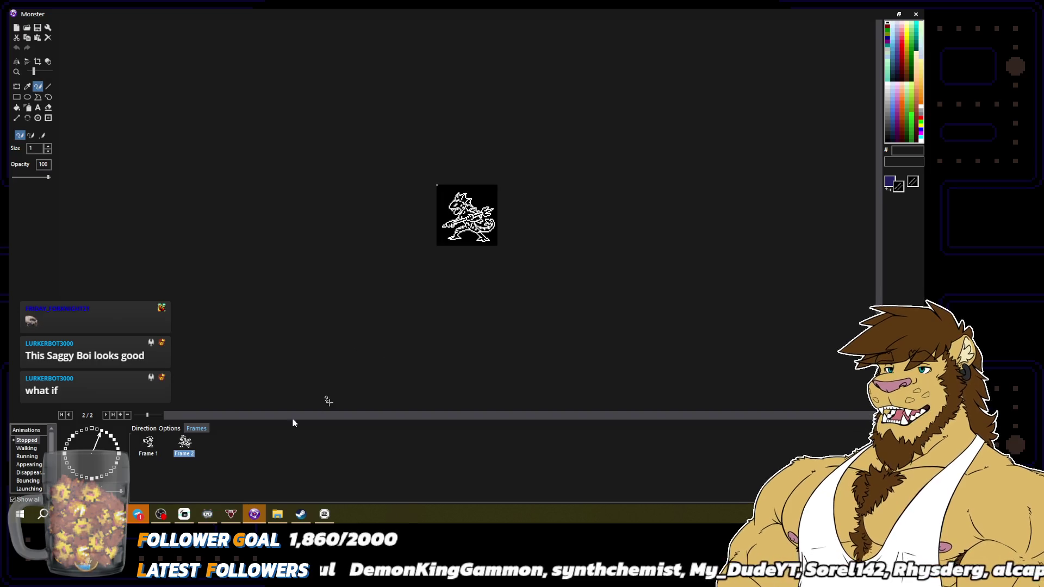
{"action": "left_click", "coordinate": [148, 444]}
{"action": "left_click", "coordinate": [182, 450]}
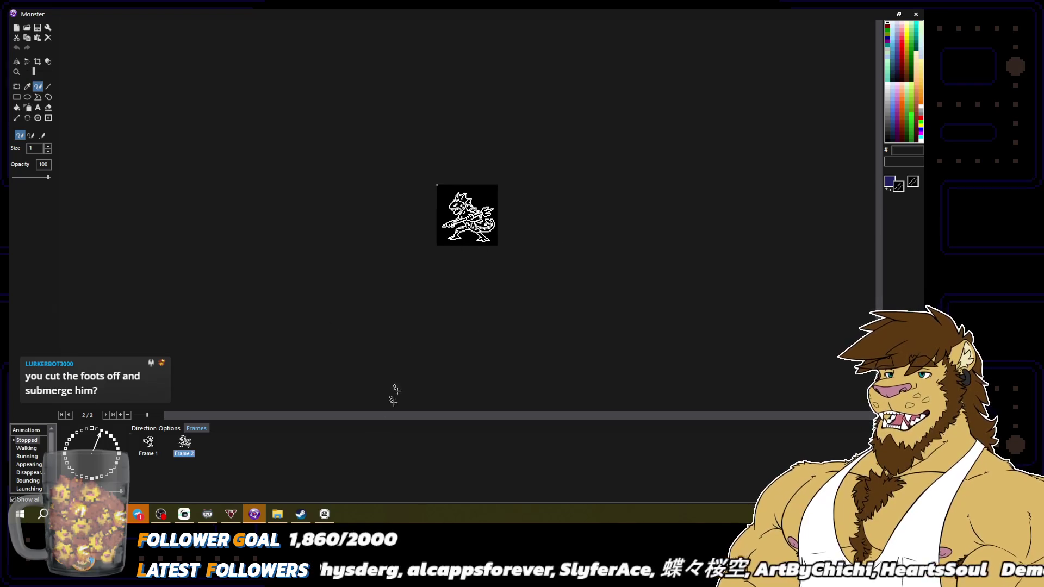
Delete the extra second frame, reselect Stillwater, and close the image editor.
{"action": "key", "text": "Delete"}
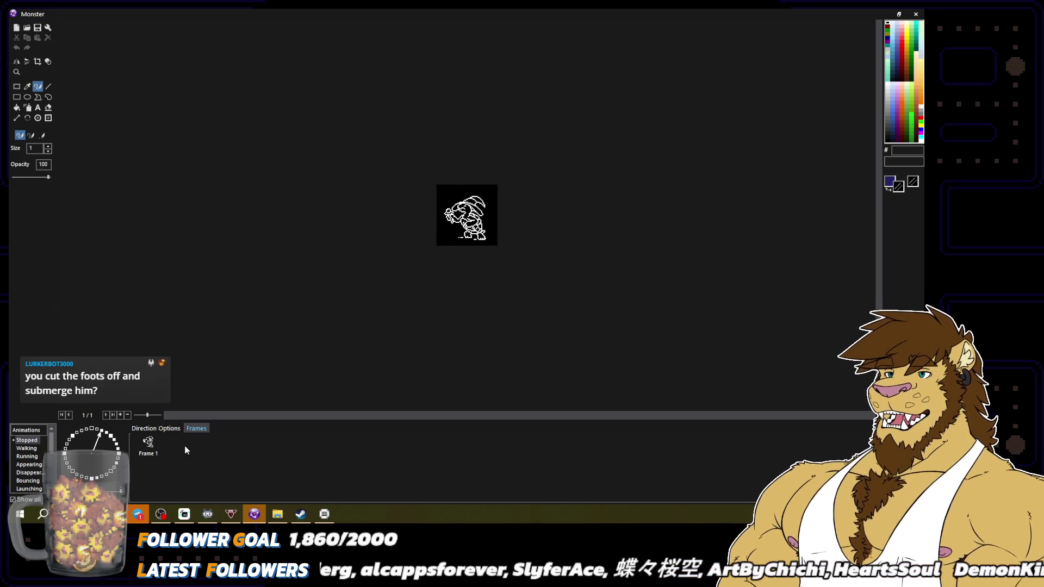
{"action": "scroll", "coordinate": [33, 483], "scroll_direction": "down", "scroll_amount": 5}
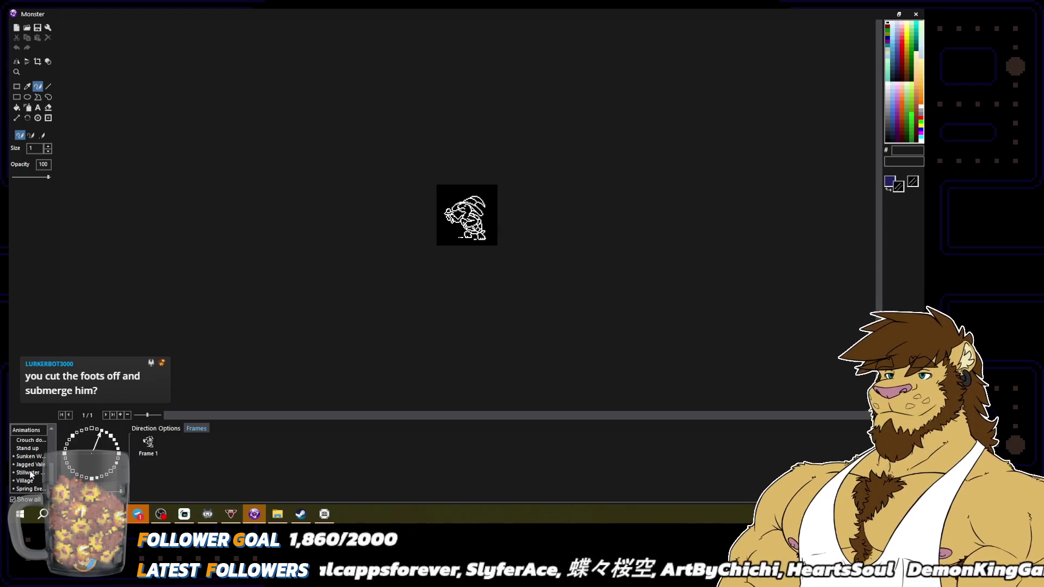
{"action": "left_click", "coordinate": [32, 473]}
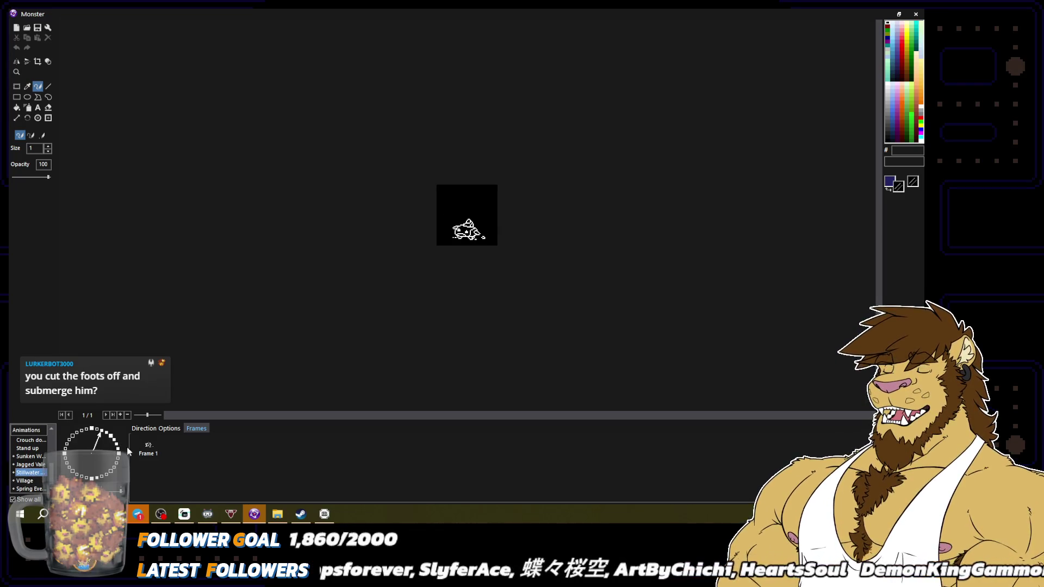
{"action": "left_click", "coordinate": [120, 455]}
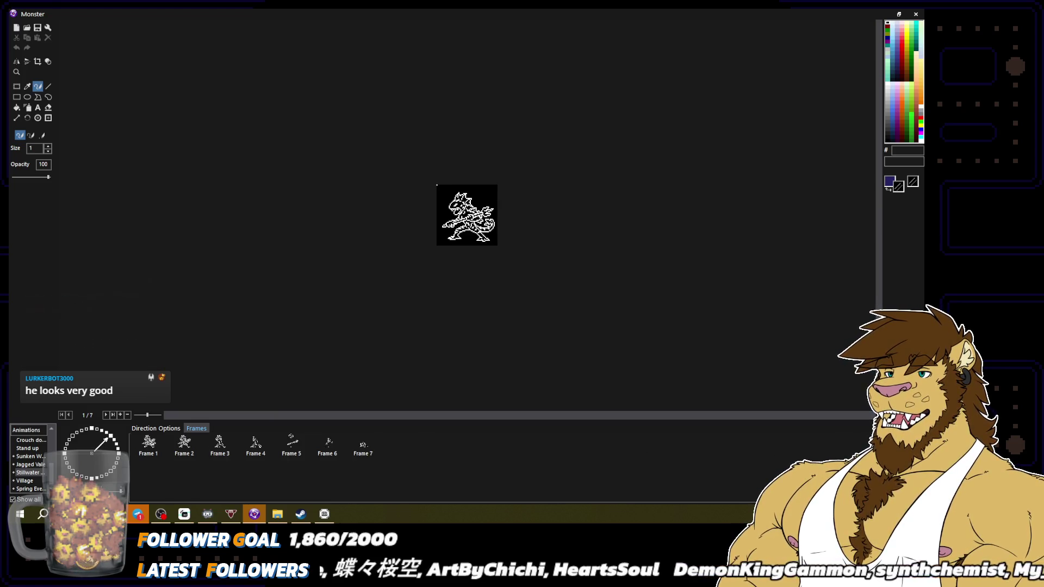
{"action": "left_click", "coordinate": [775, 460]}
{"action": "left_click", "coordinate": [261, 229]}
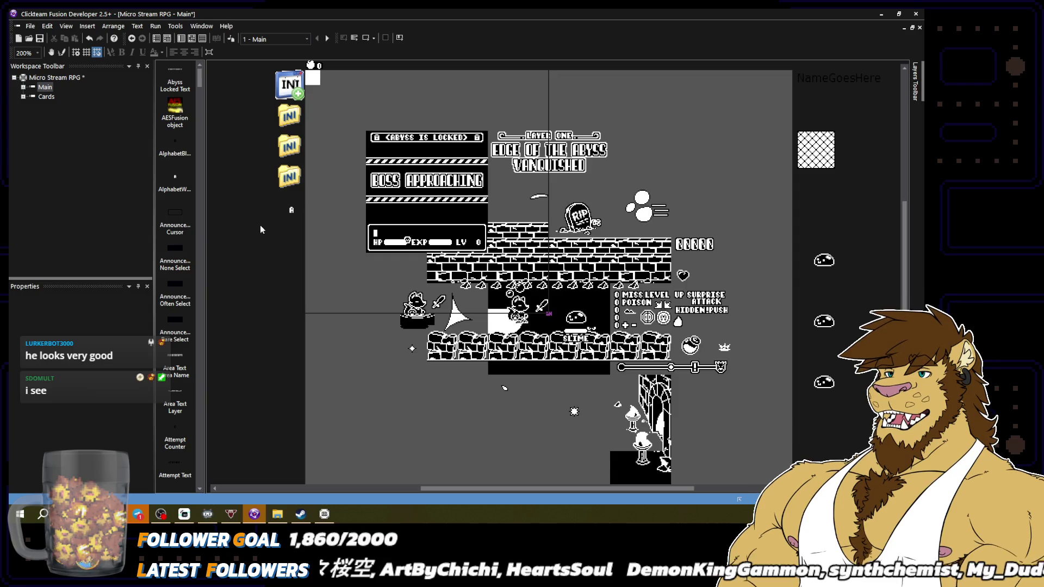
Save the project, reopen the slime object's images, and view its single-frame Sunken animation.
{"action": "left_click", "coordinate": [38, 38]}
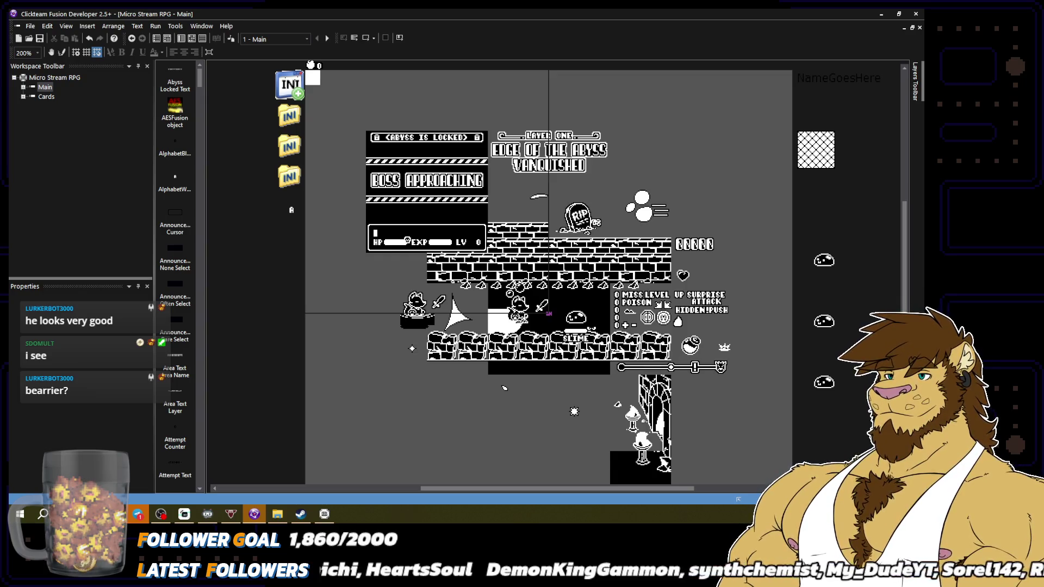
{"action": "double_click", "coordinate": [575, 317]}
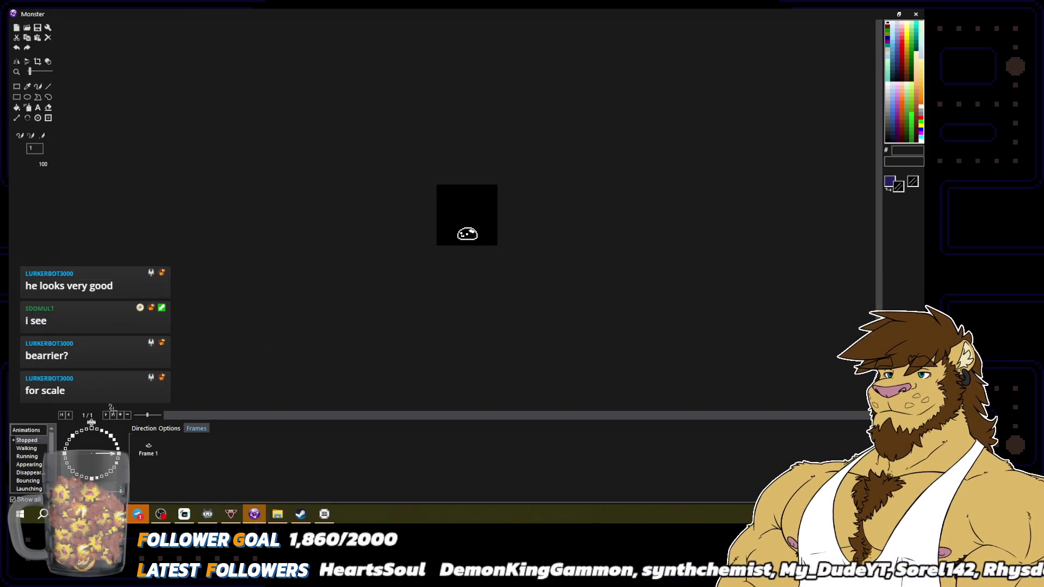
{"action": "scroll", "coordinate": [27, 457], "scroll_direction": "down", "scroll_amount": 4}
{"action": "left_click", "coordinate": [27, 457]}
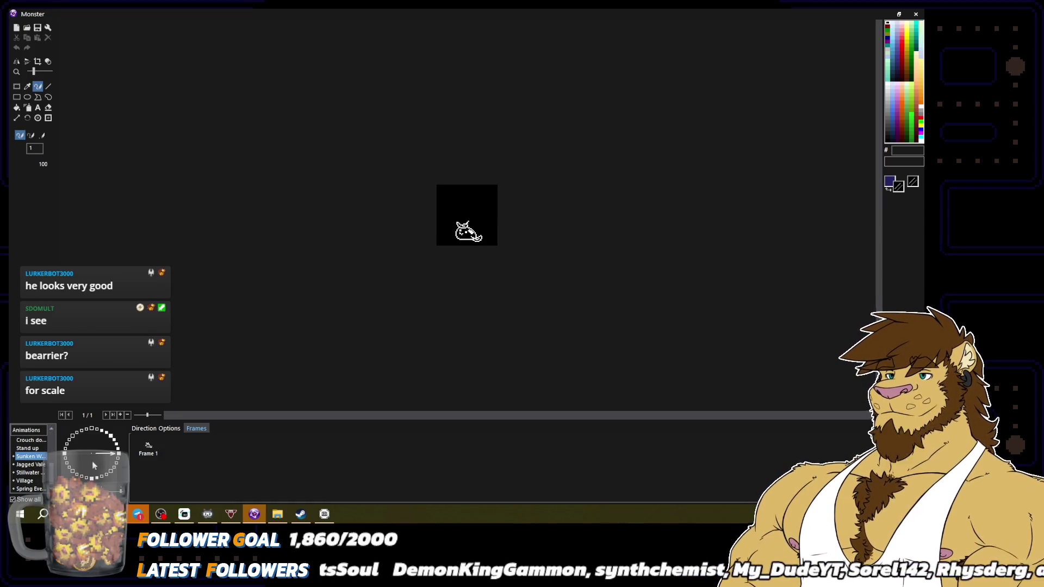